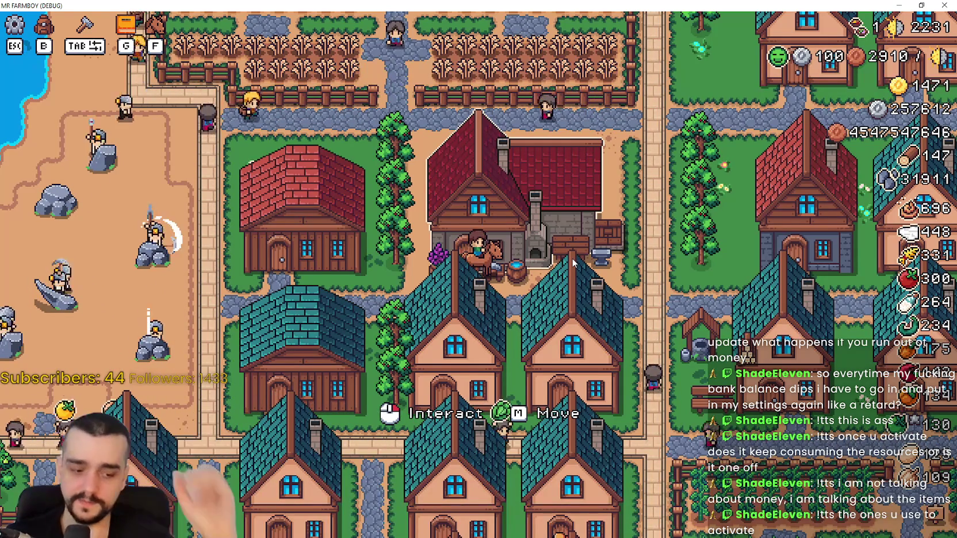
Open the Blacksmith panel and activate six boot buffs: one Crops, two Animals, two Resources
left_click(572, 257)
mouse_move(406, 254)
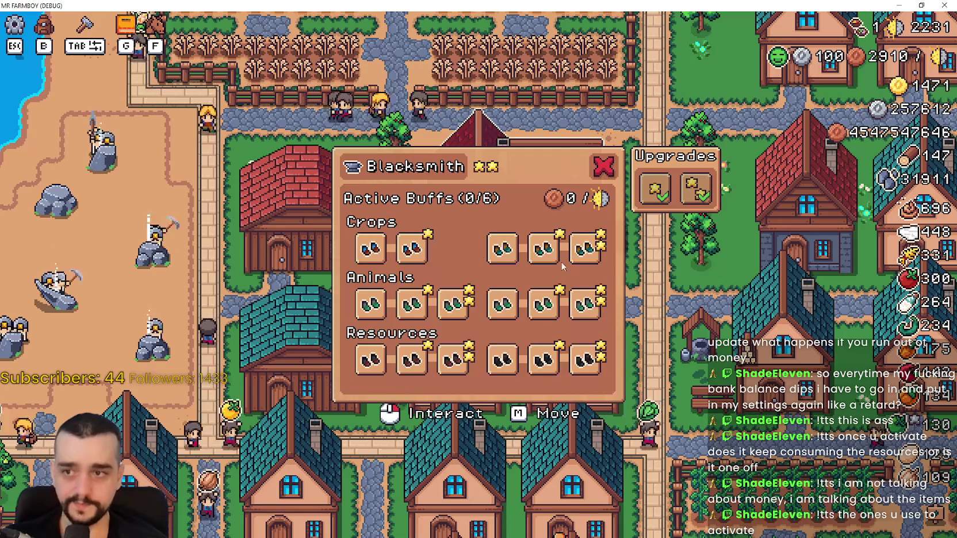
mouse_move(559, 364)
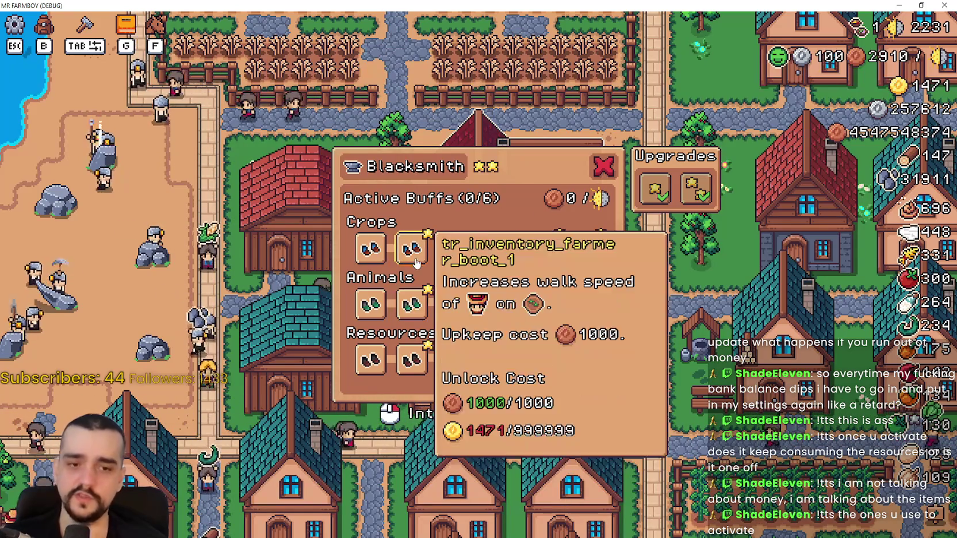
mouse_move(426, 311)
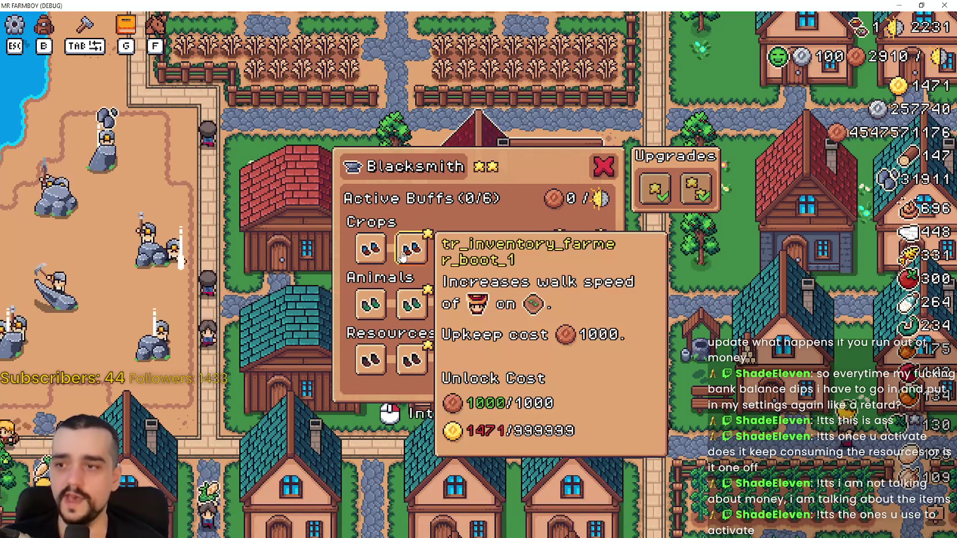
mouse_move(534, 255)
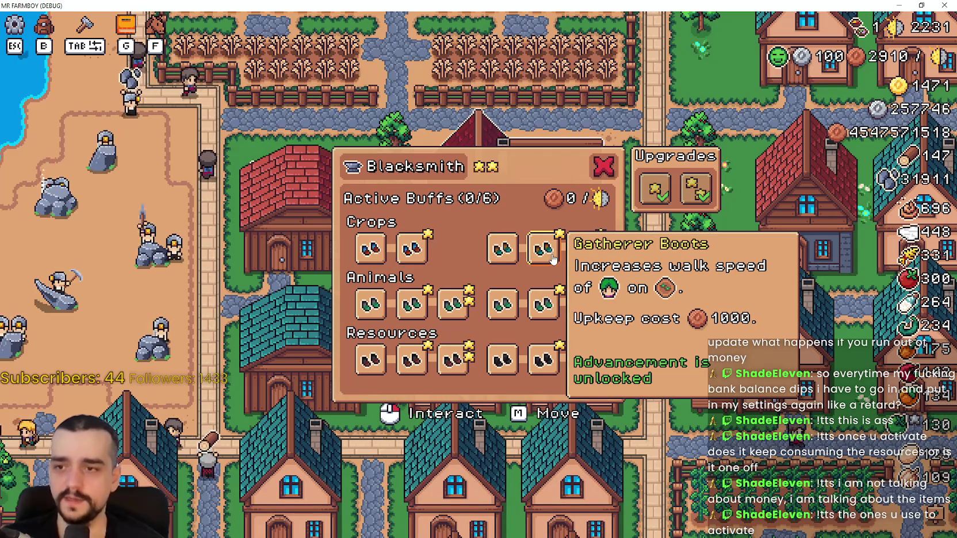
left_click(412, 305)
left_click(544, 358)
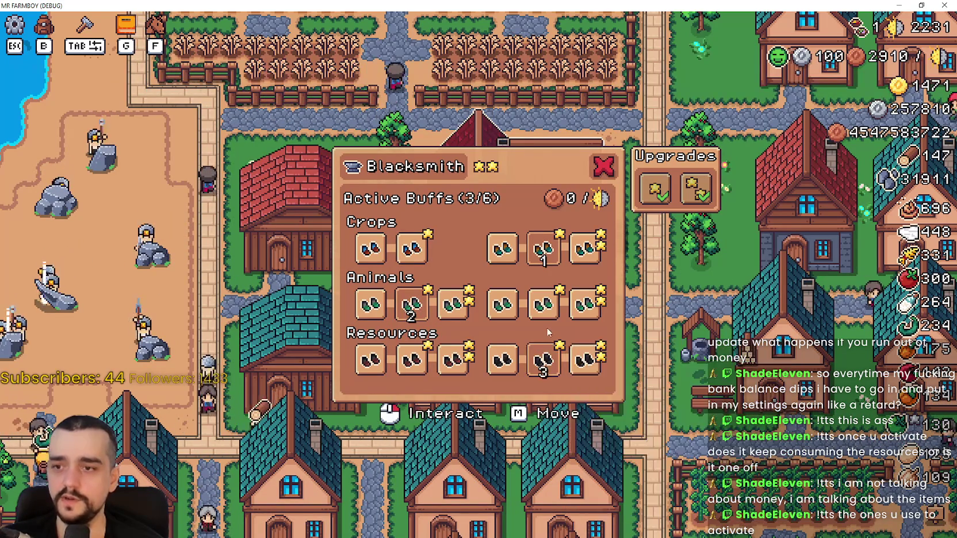
left_click(551, 310)
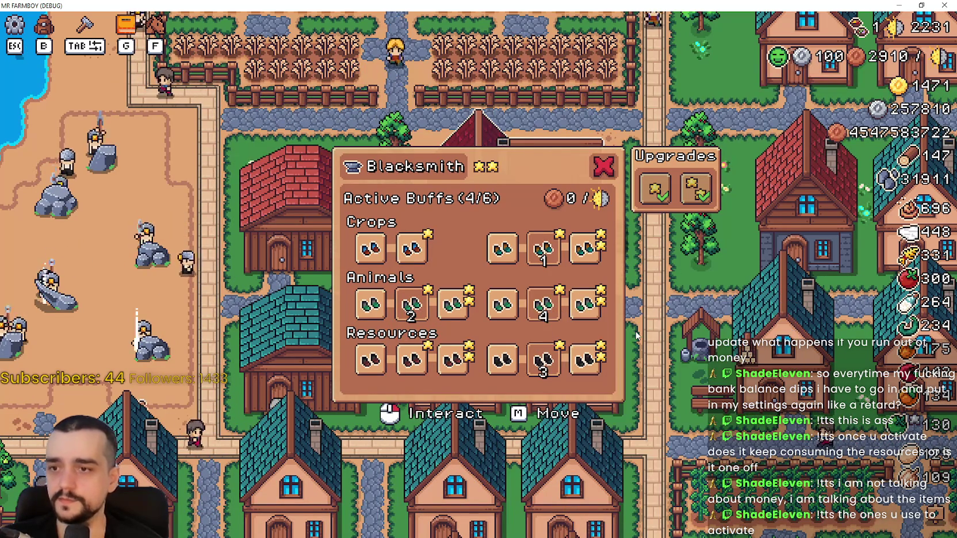
left_click(412, 360)
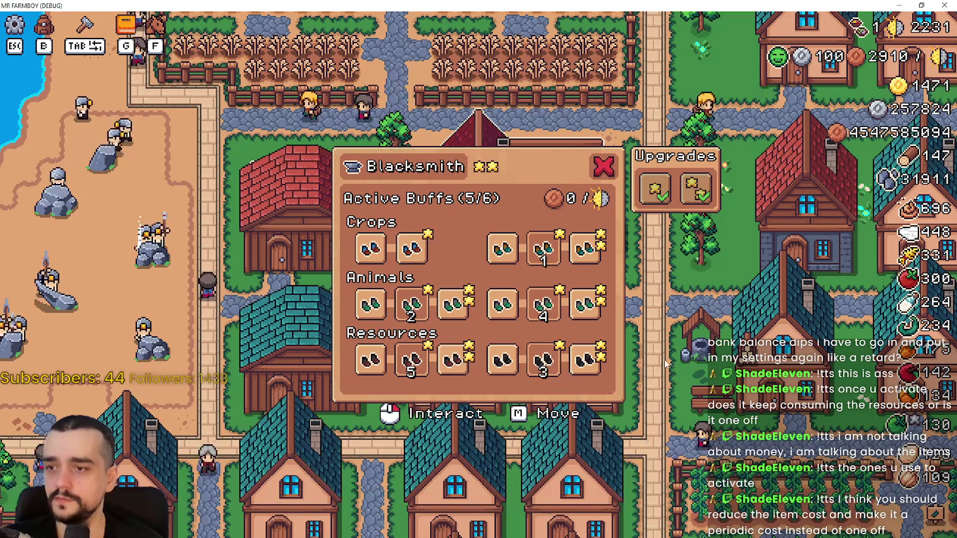
left_click(373, 248)
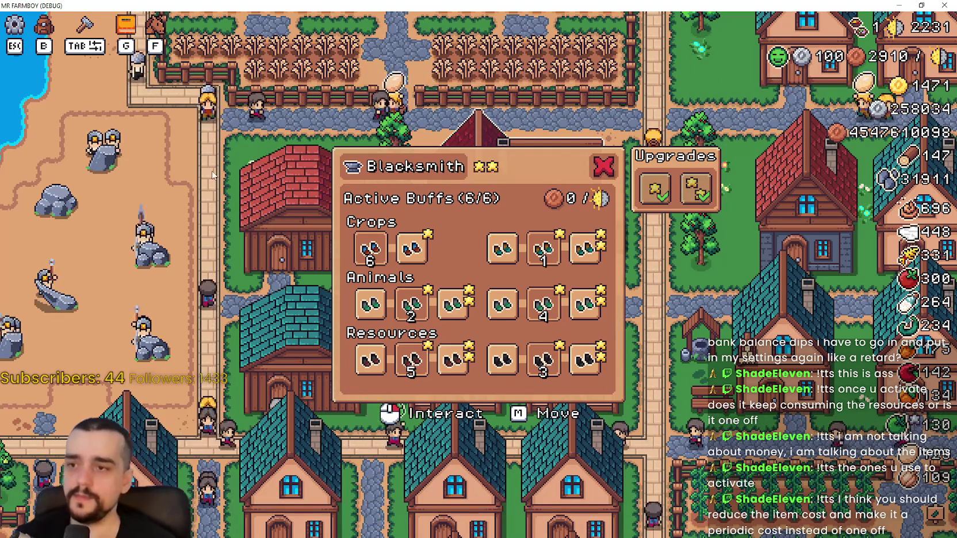
Read the info cards of the boot buff slots, including the rightmost Crops slot
mouse_move(504, 263)
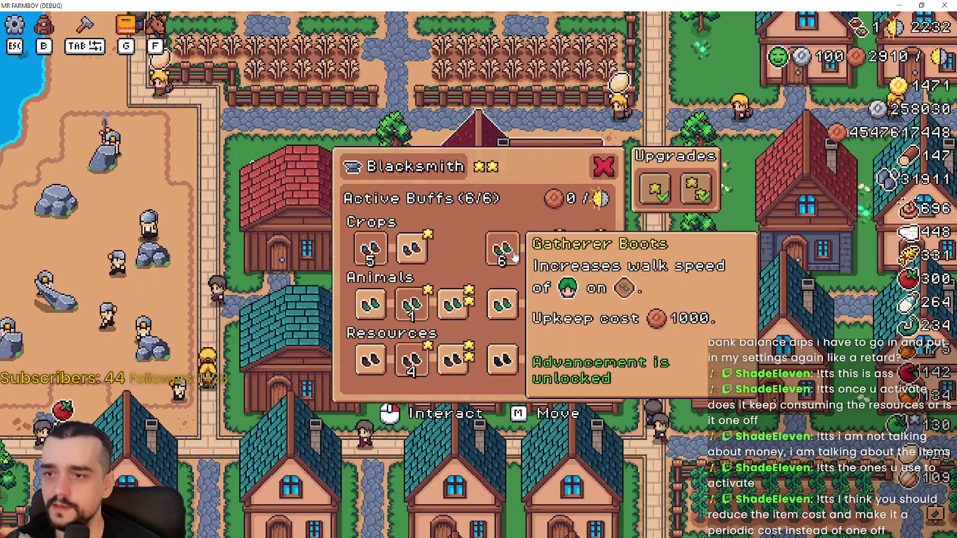
mouse_move(654, 249)
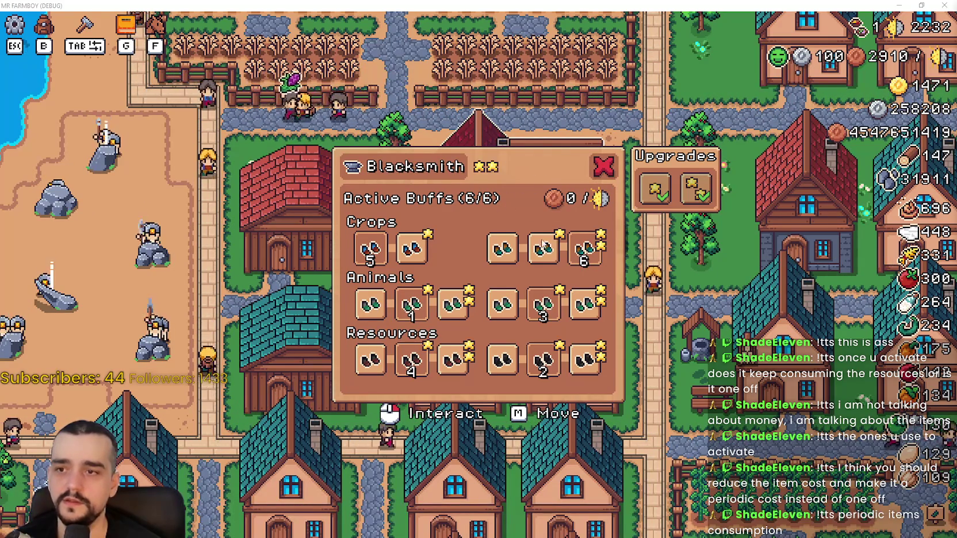
left_click(611, 167)
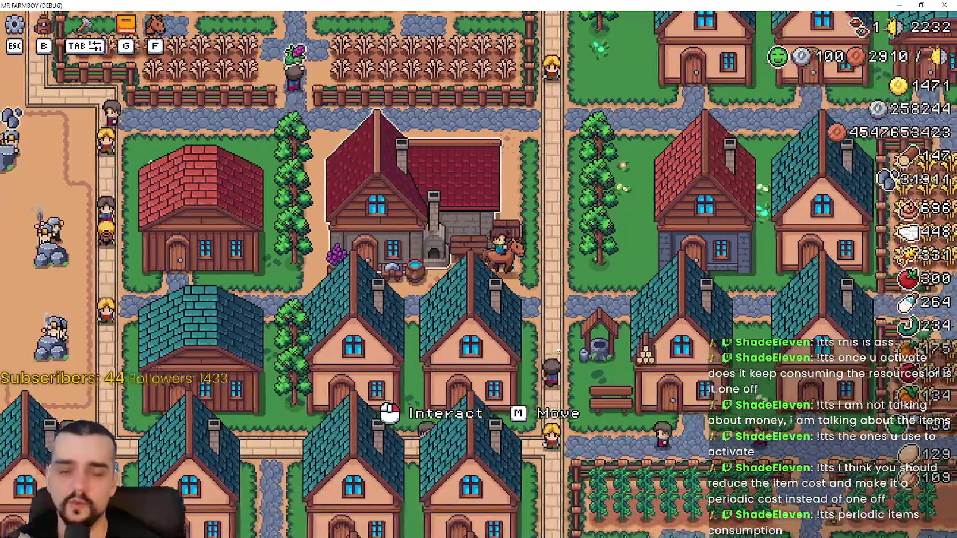
key("w")
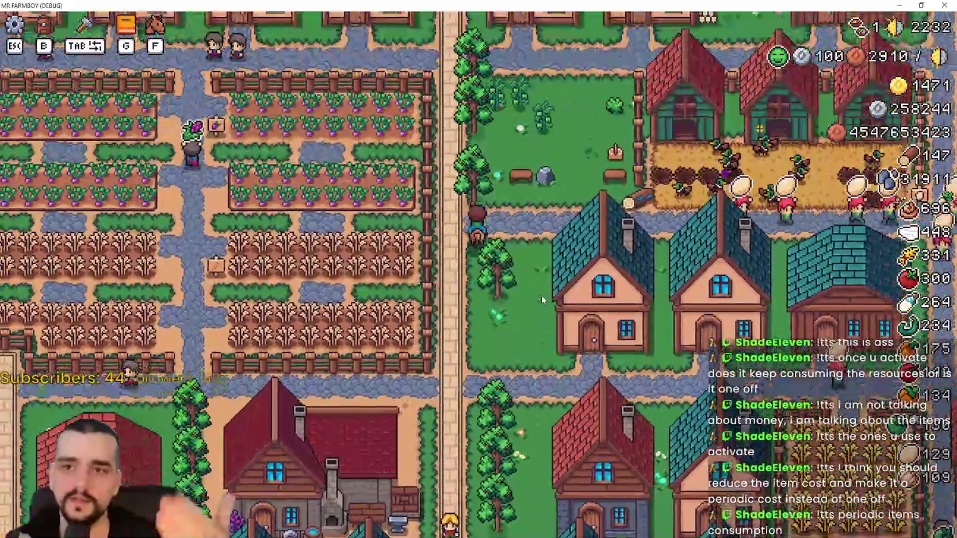
key("w")
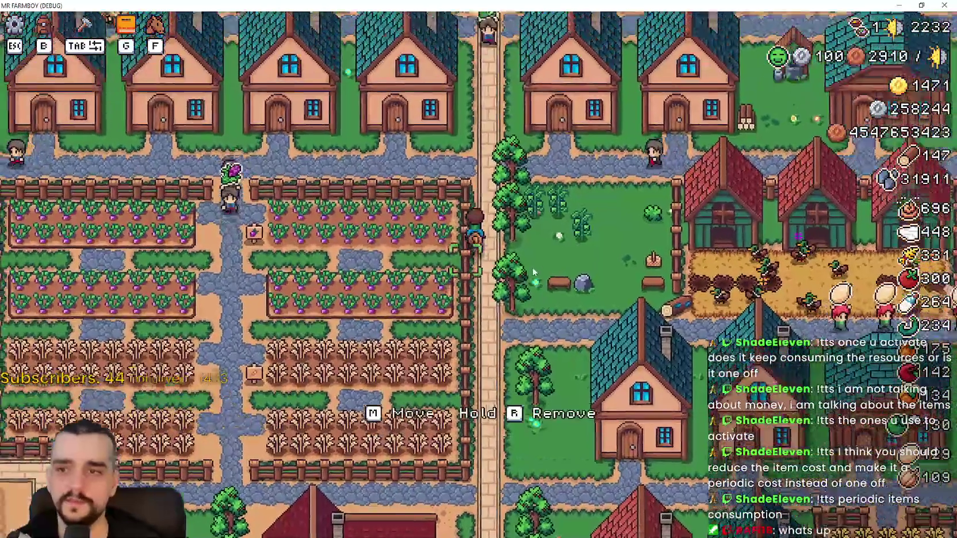
key("d")
key("s")
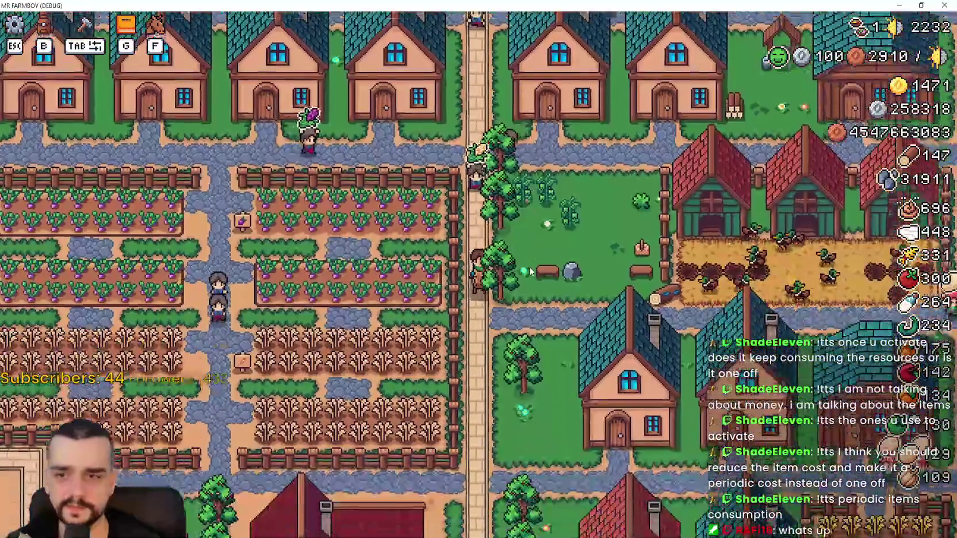
key("a")
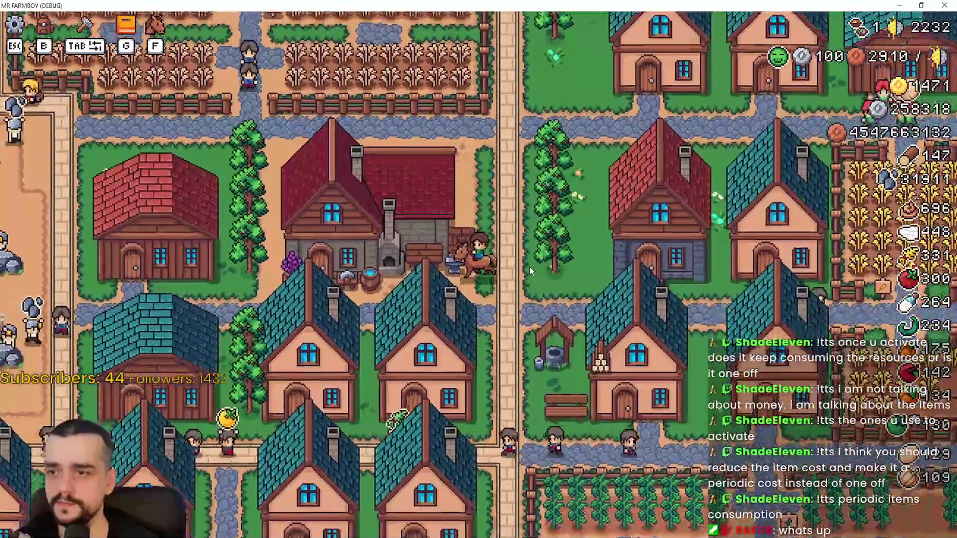
scroll(531, 270, "up", 2)
scroll(367, 176, "down", 5)
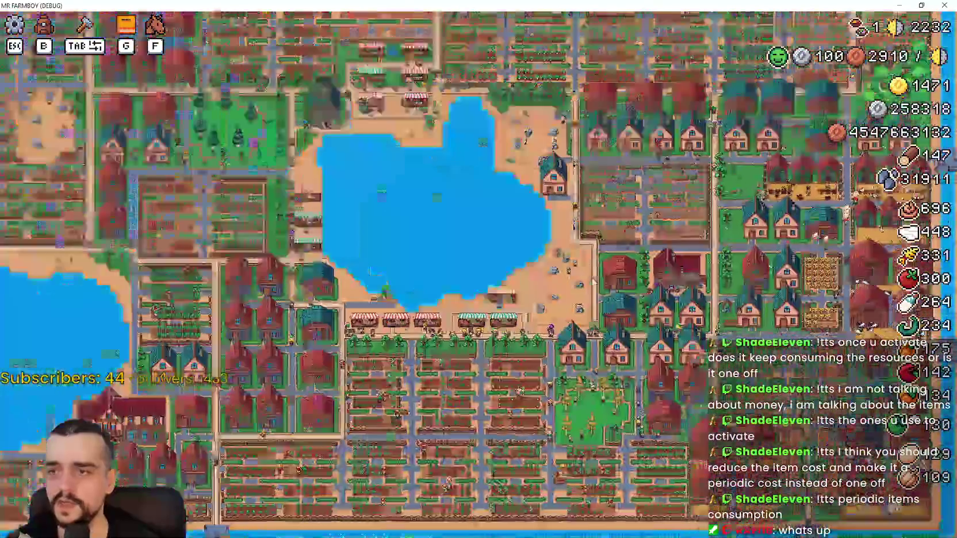
scroll(367, 176, "up", 4)
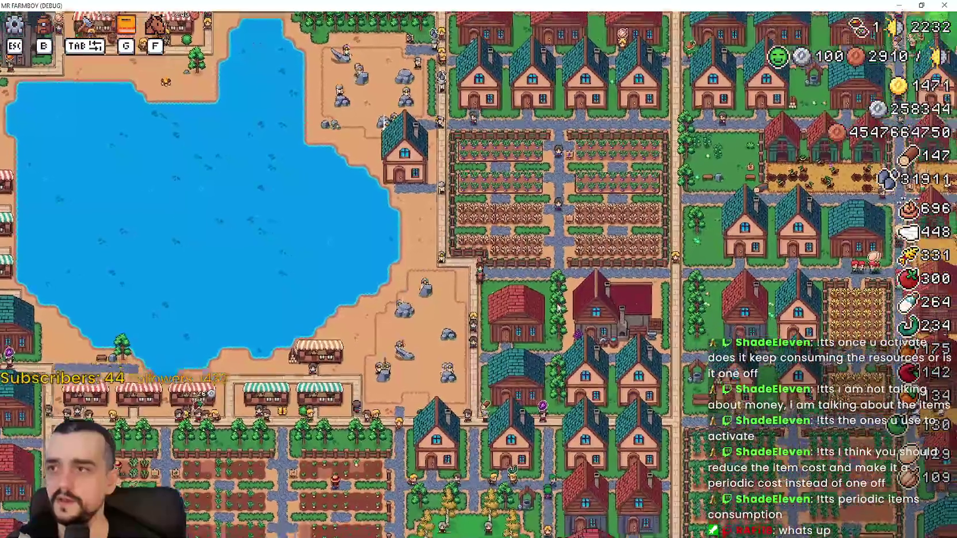
scroll(510, 309, "up", 2)
scroll(510, 309, "up", 2)
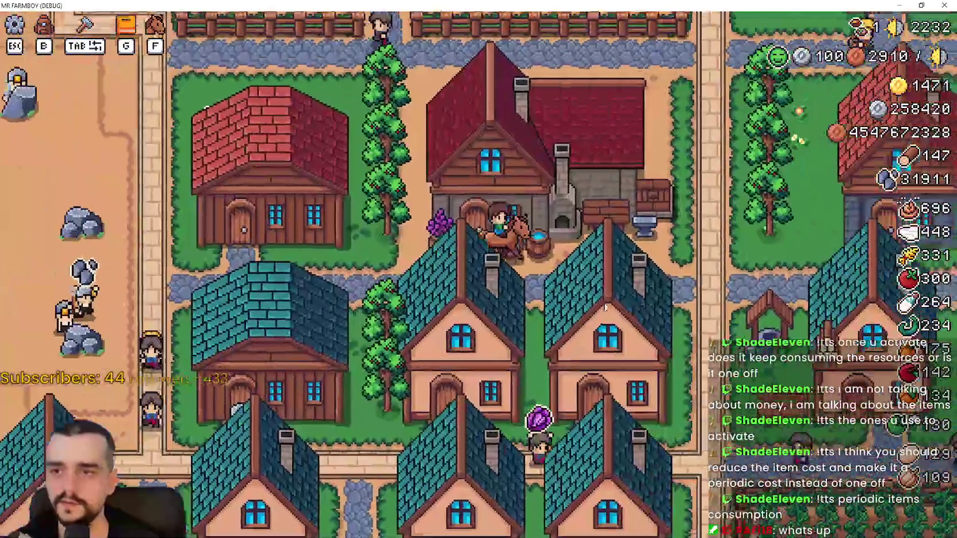
left_click(657, 271)
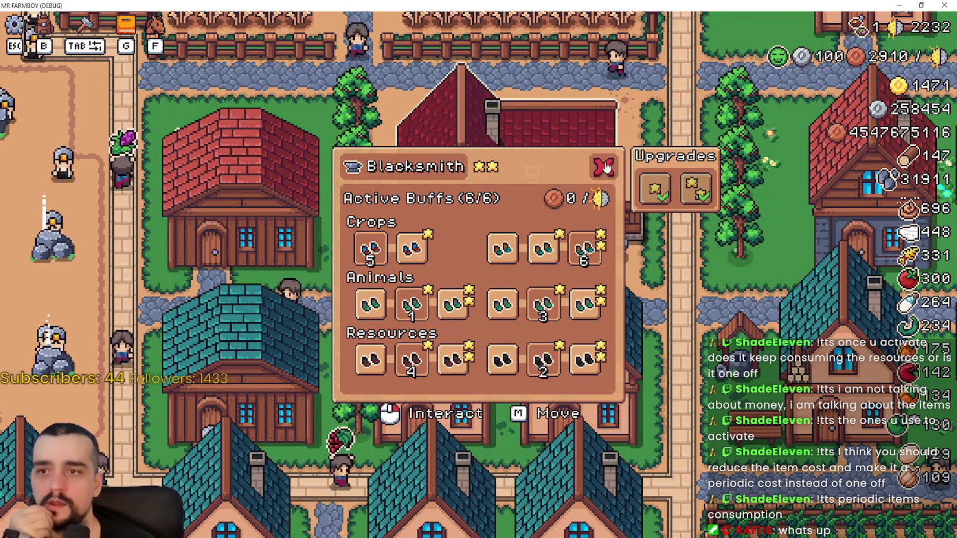
Close the Blacksmith buffs panel and zoom the town map around the blacksmith
left_click(604, 167)
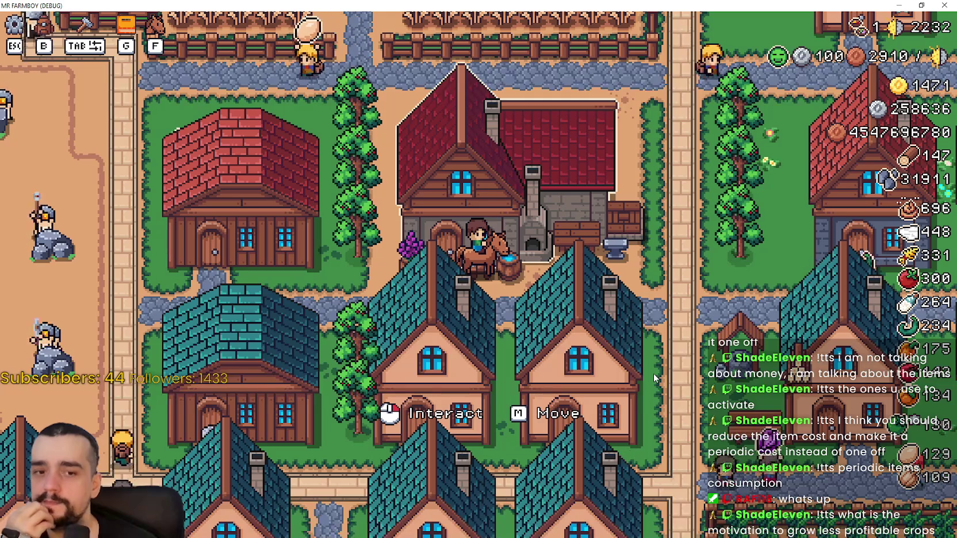
scroll(636, 359, "down", 2)
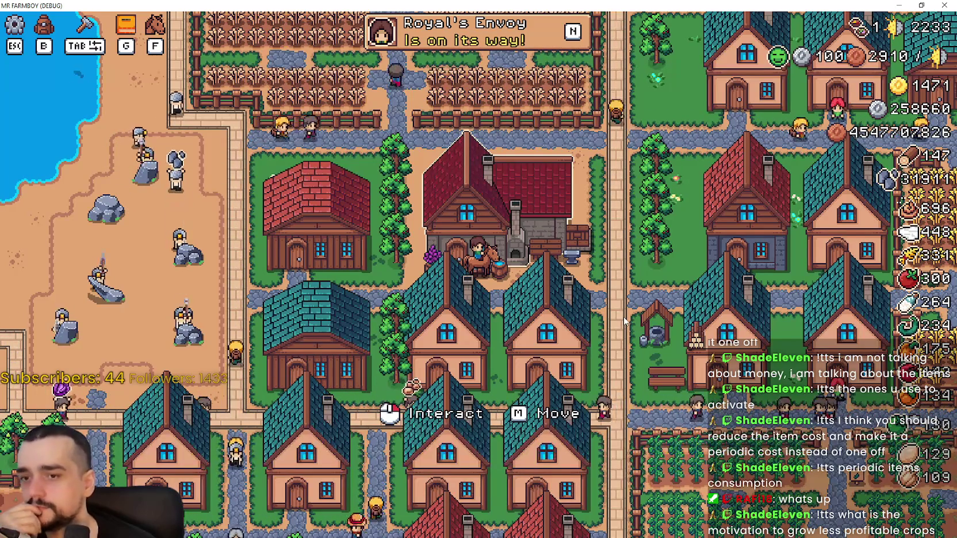
Ride east onto the road and south through the fenced grass field toward the coops
scroll(624, 322, "down", 3)
scroll(622, 325, "up", 3)
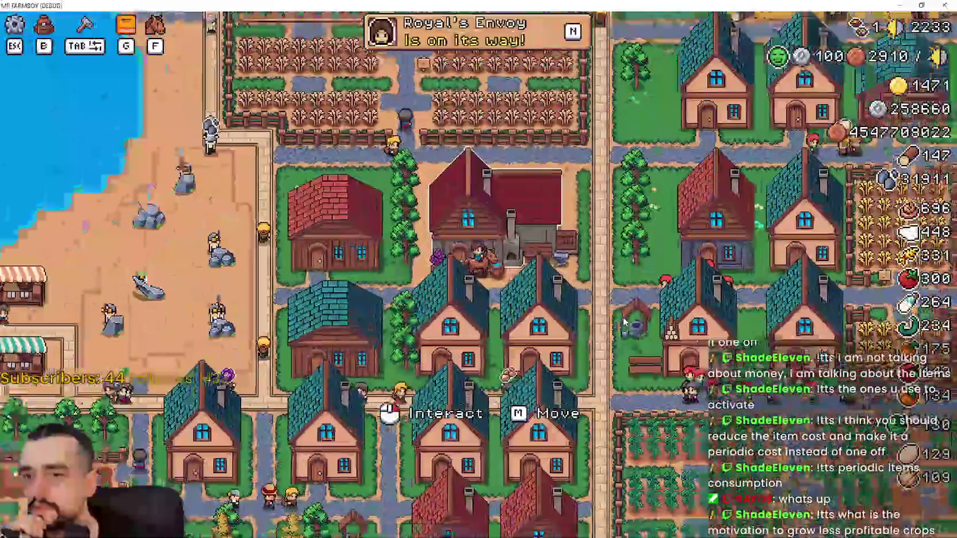
key("d")
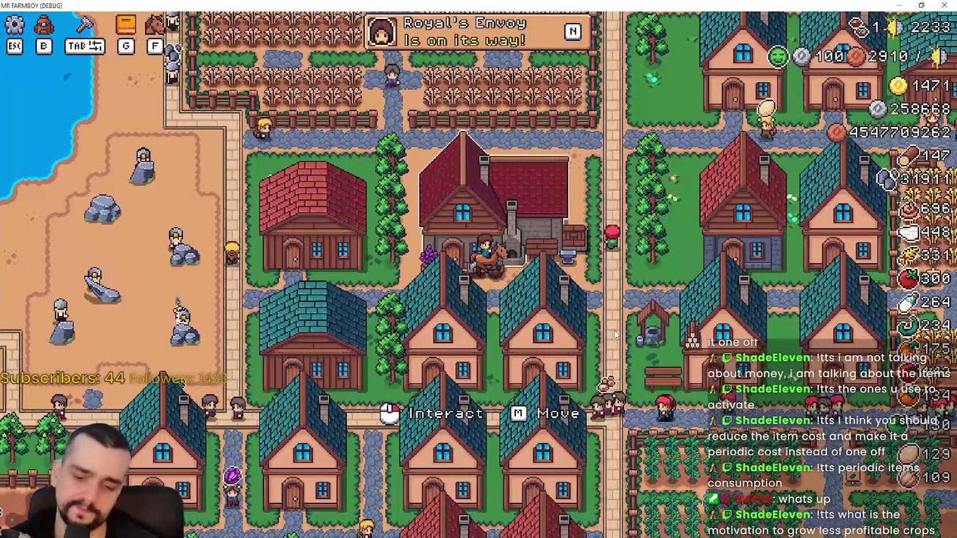
key("w")
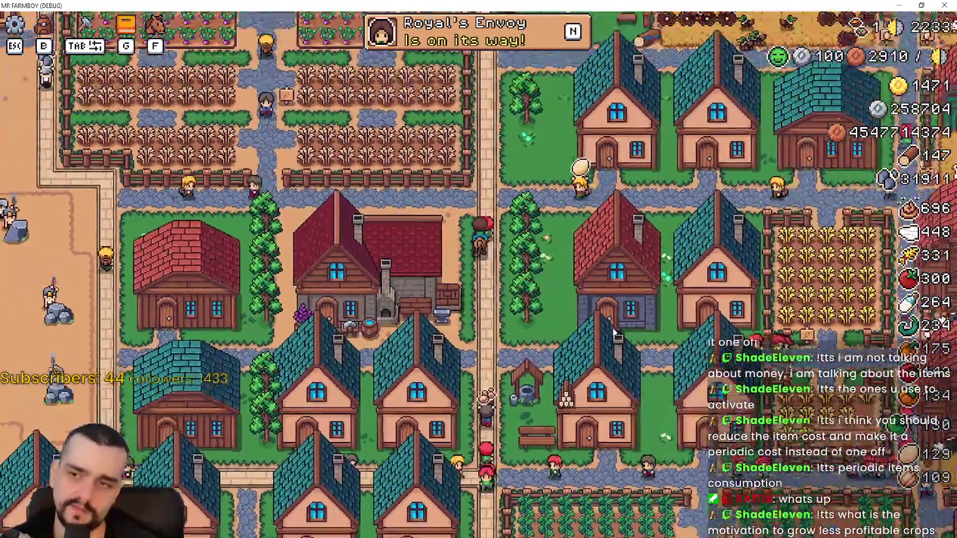
key("w")
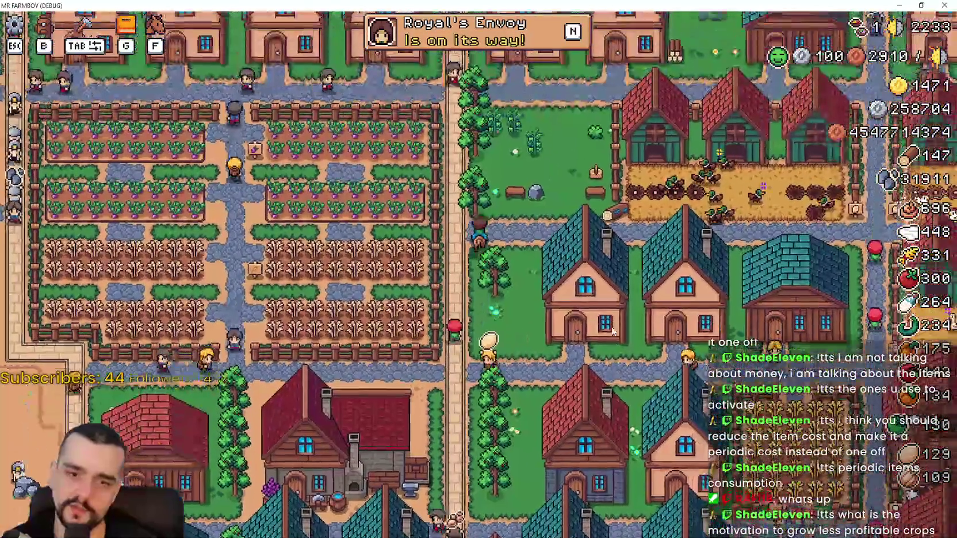
key("d")
key("s")
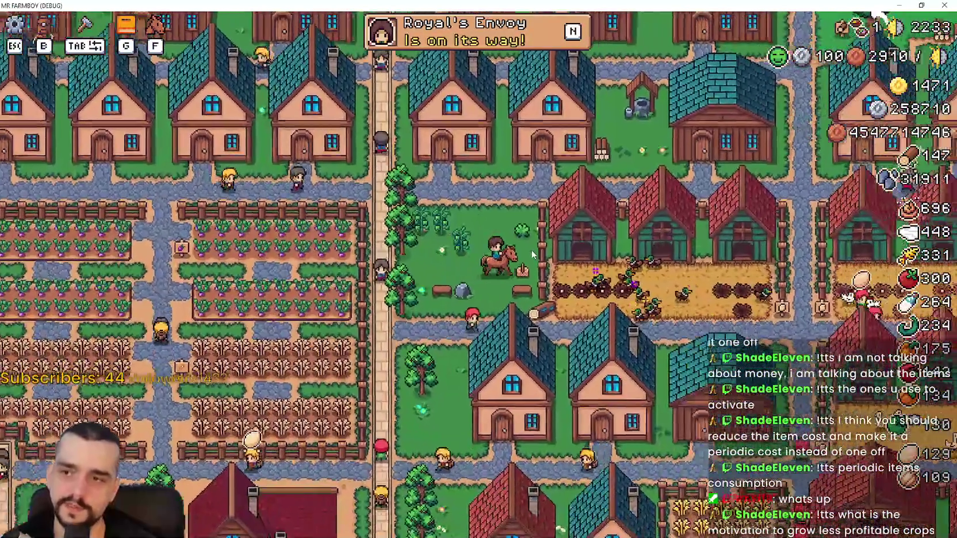
key("s")
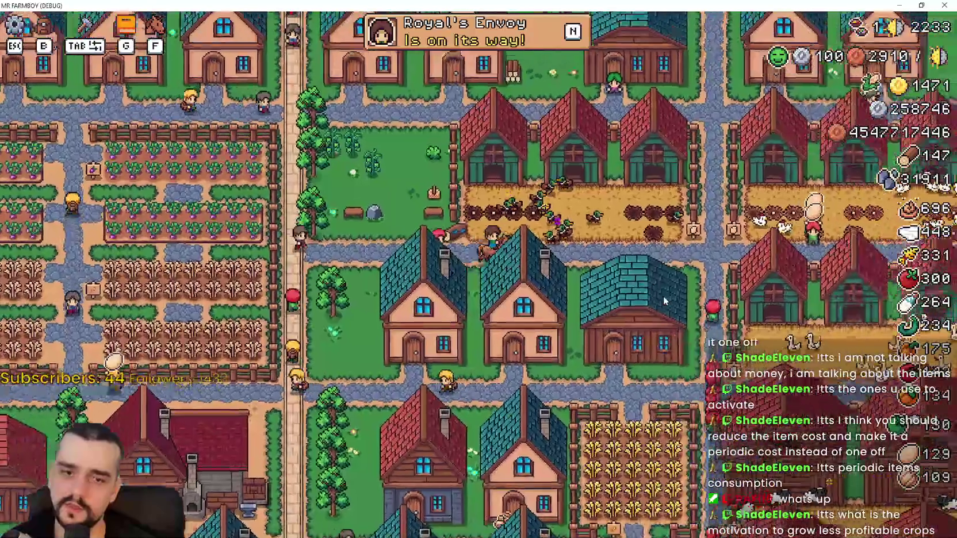
Inspect the coop management panels, including the chicken coop, then close them
left_click(664, 295)
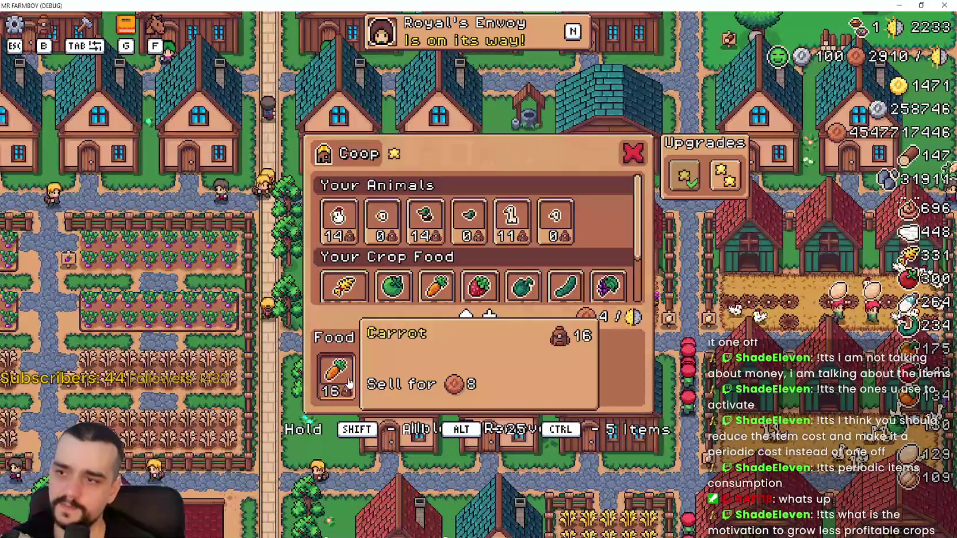
left_click(692, 306)
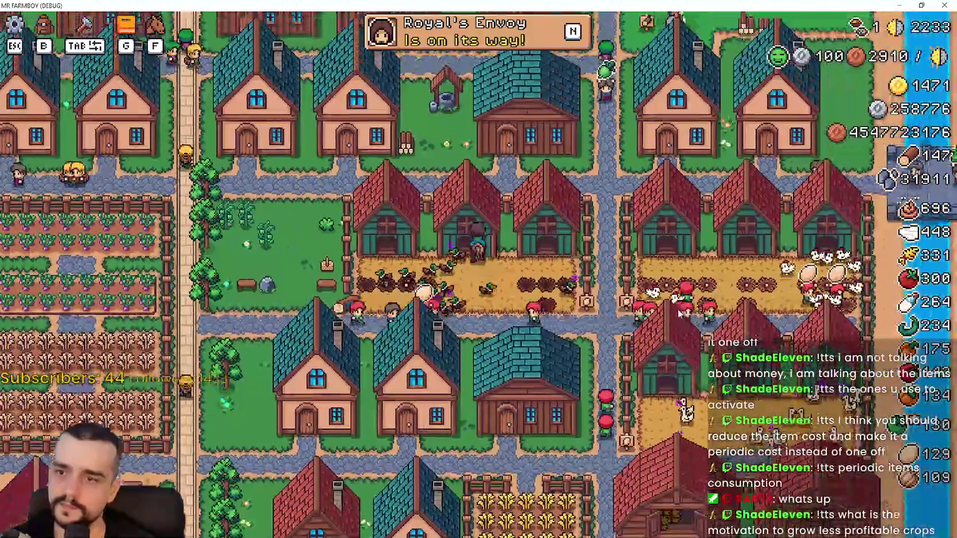
key("Escape")
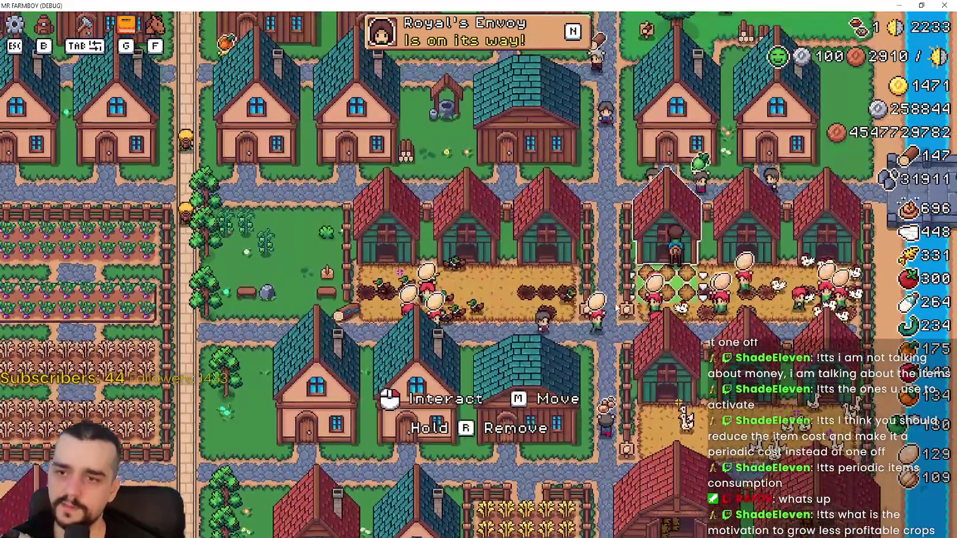
left_click(617, 309)
key("Escape")
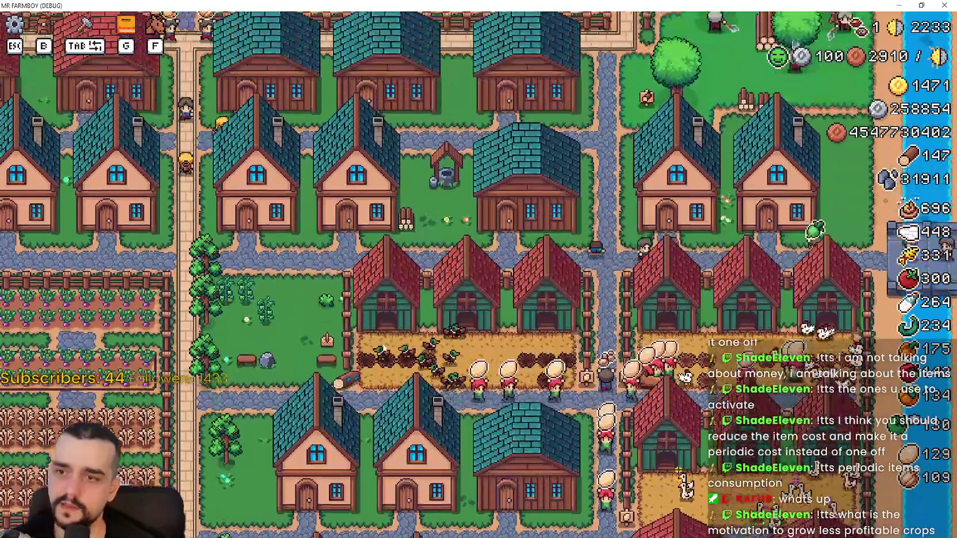
Ride north toward the crop fields, then back south through the village houses
key("w")
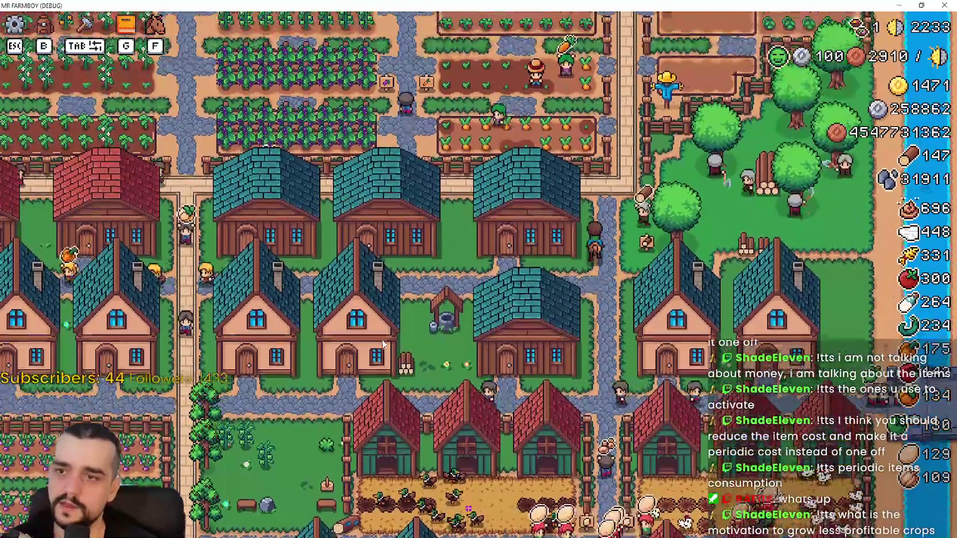
key("w")
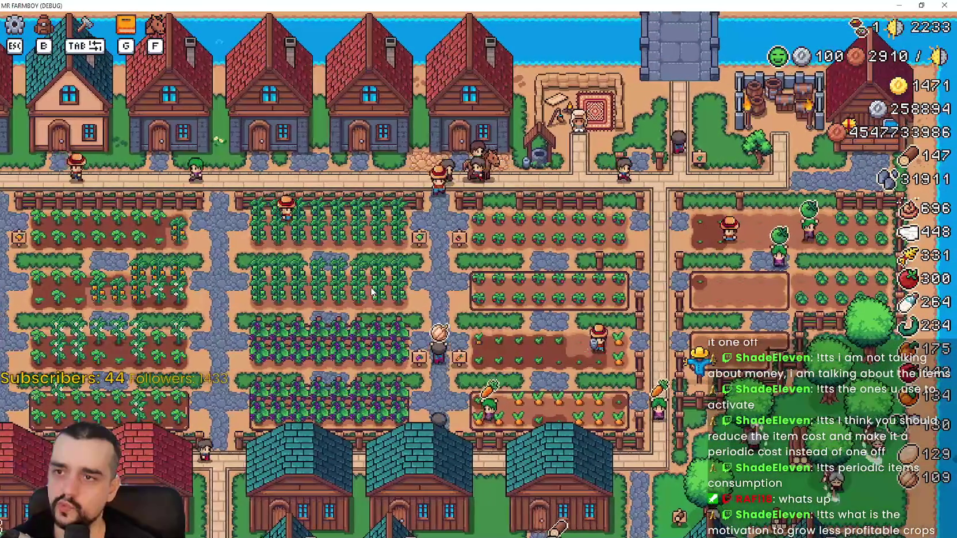
key("a")
key("s")
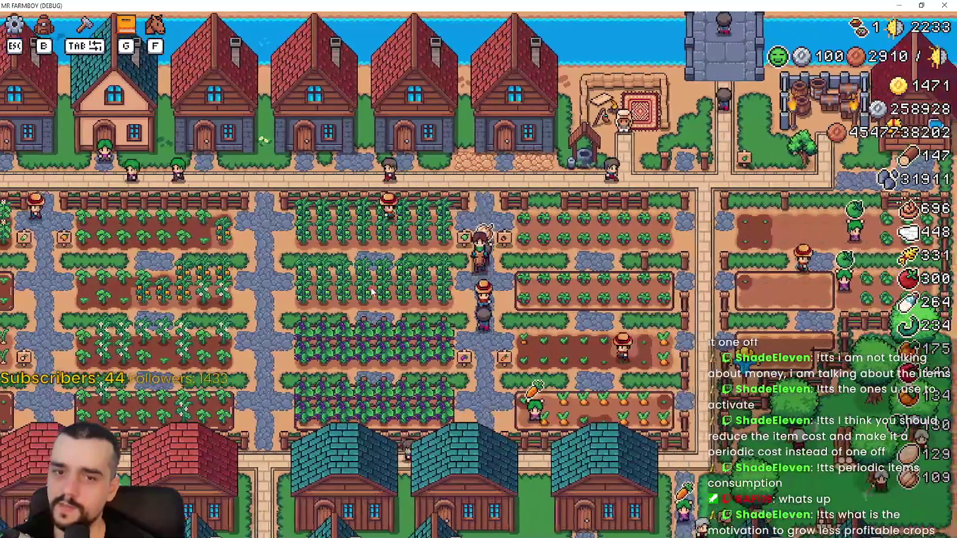
key("s")
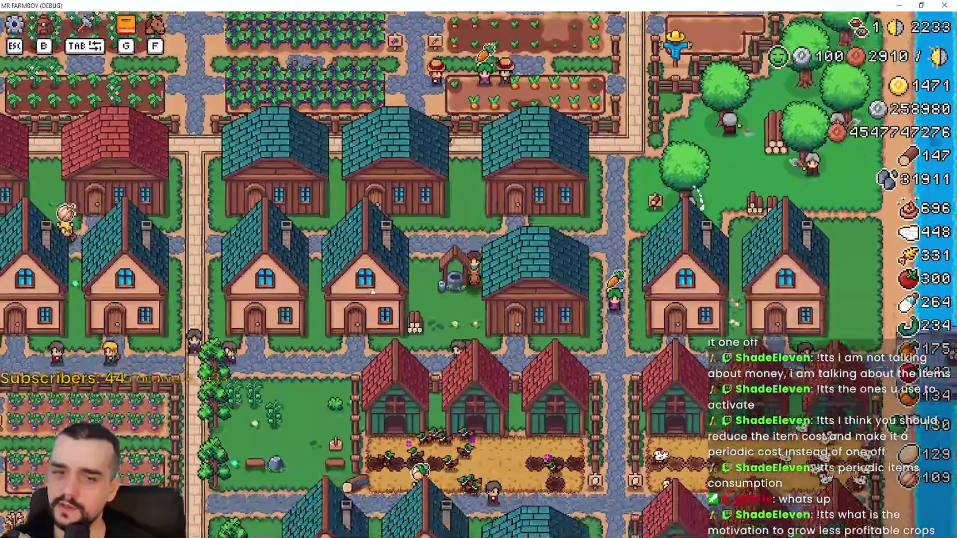
key("w")
key("a")
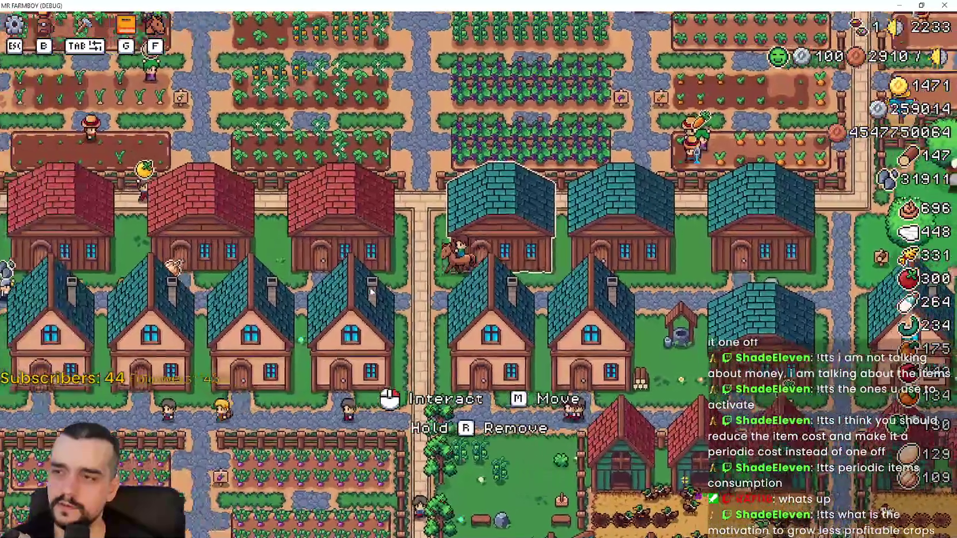
key("s")
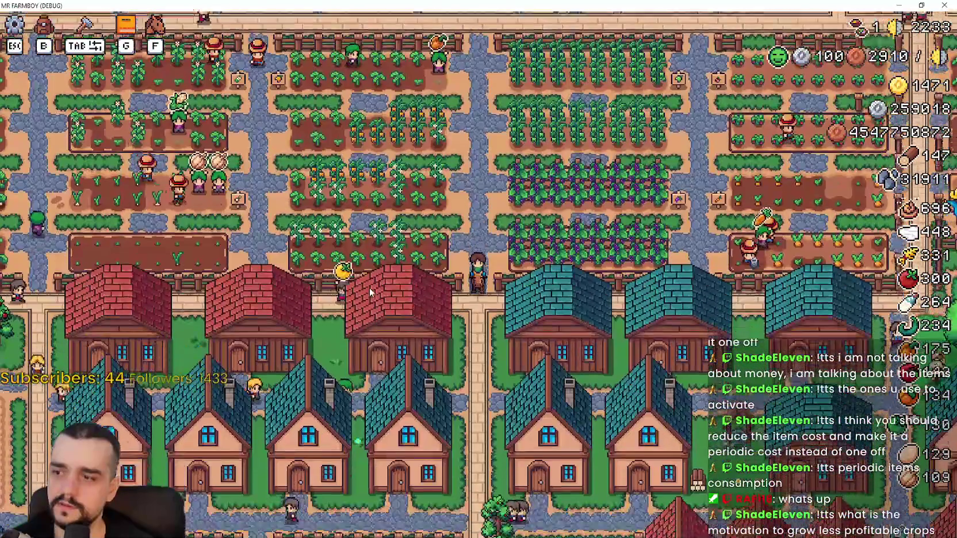
key("s")
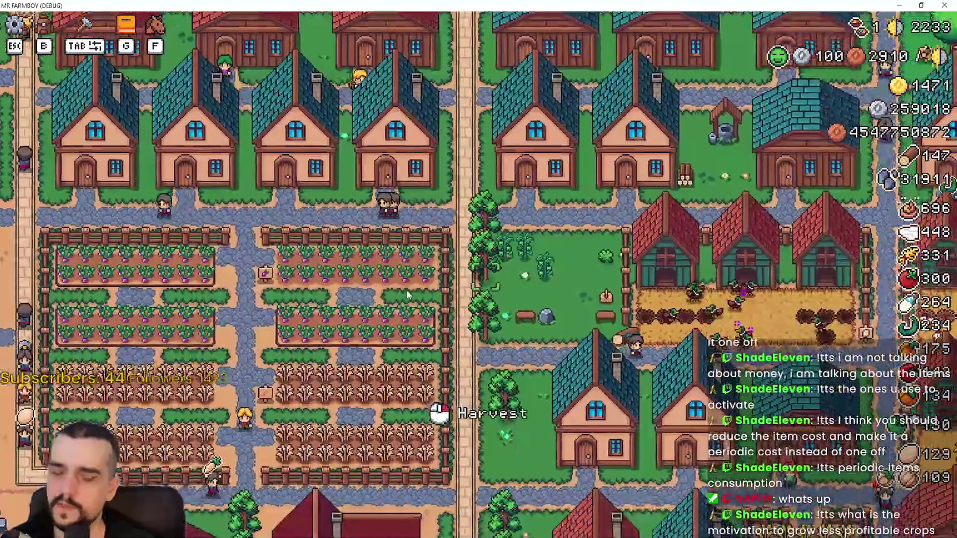
key("s")
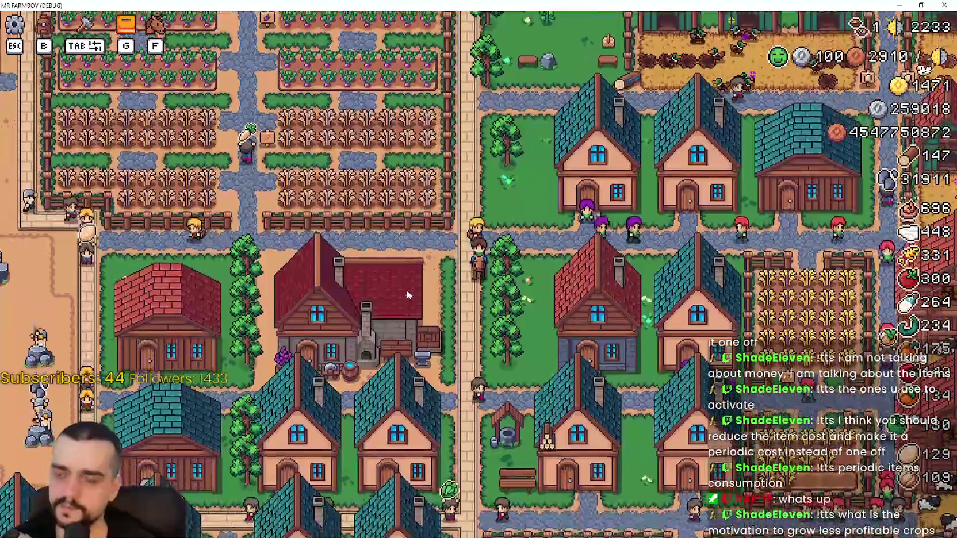
key("s")
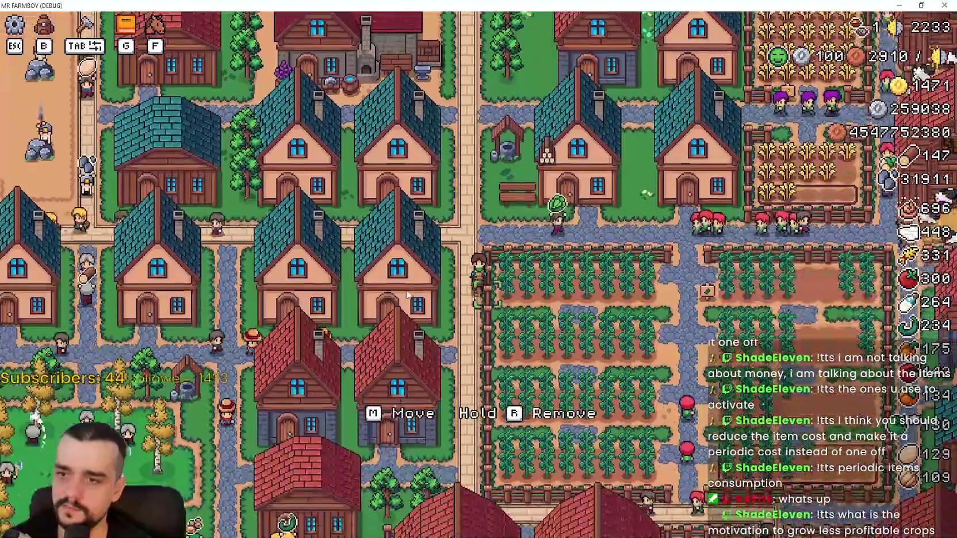
Ride west along the market road, then east past the market to the blacksmith
key("a")
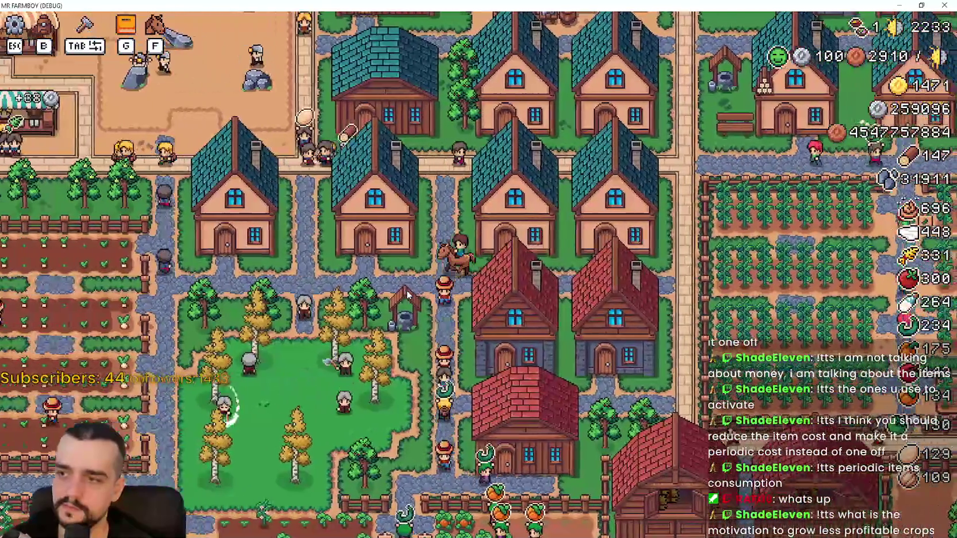
key("w")
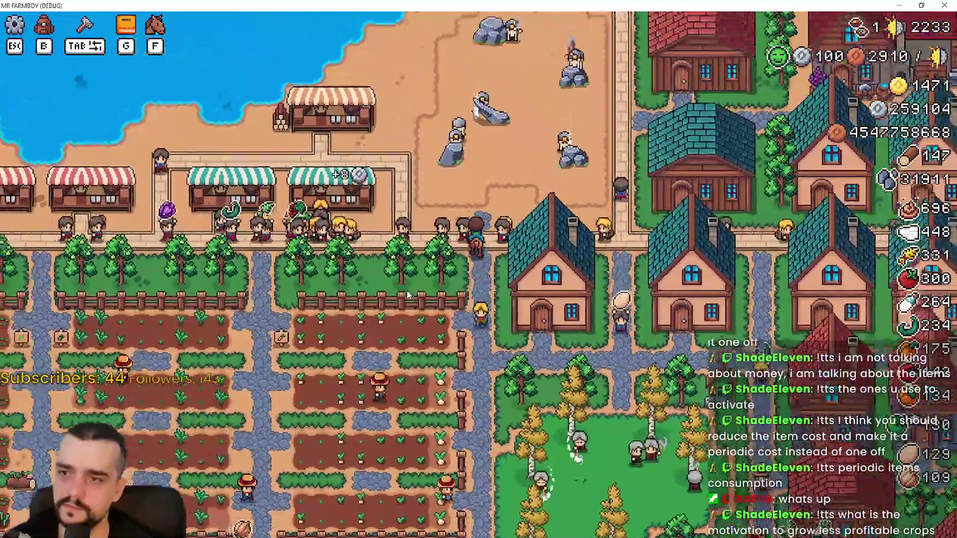
key("a")
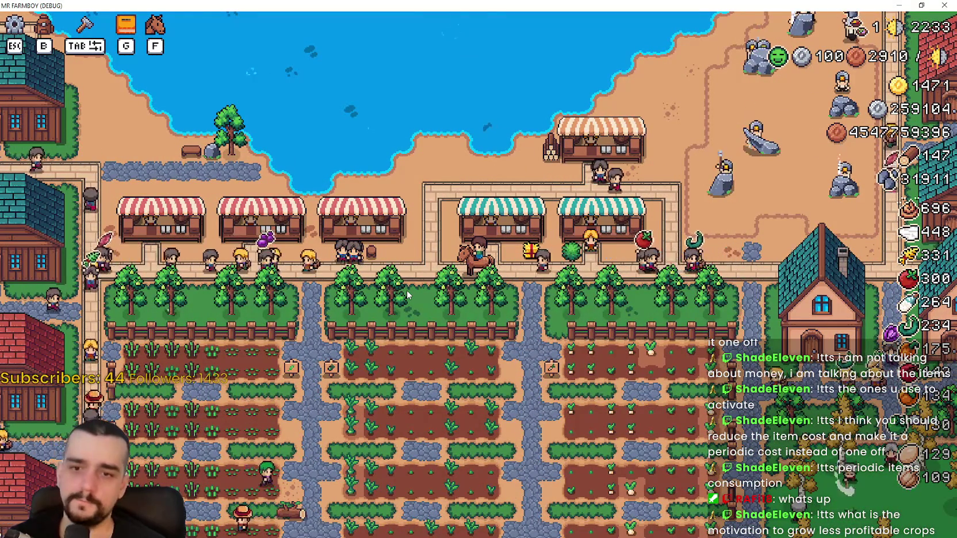
key("d")
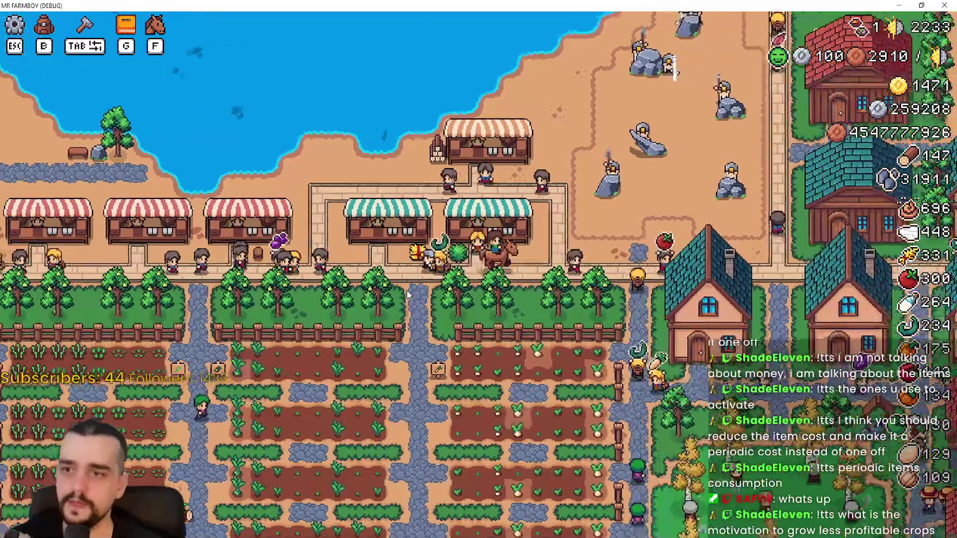
key("w")
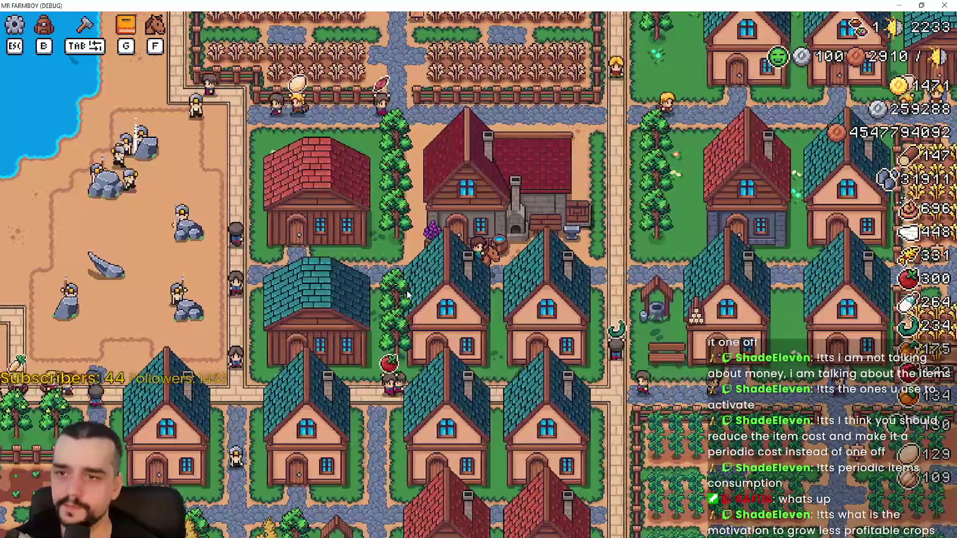
Stop at the blacksmith, review its active buffs including a Resources buff, and close the panel
key("d")
key("w")
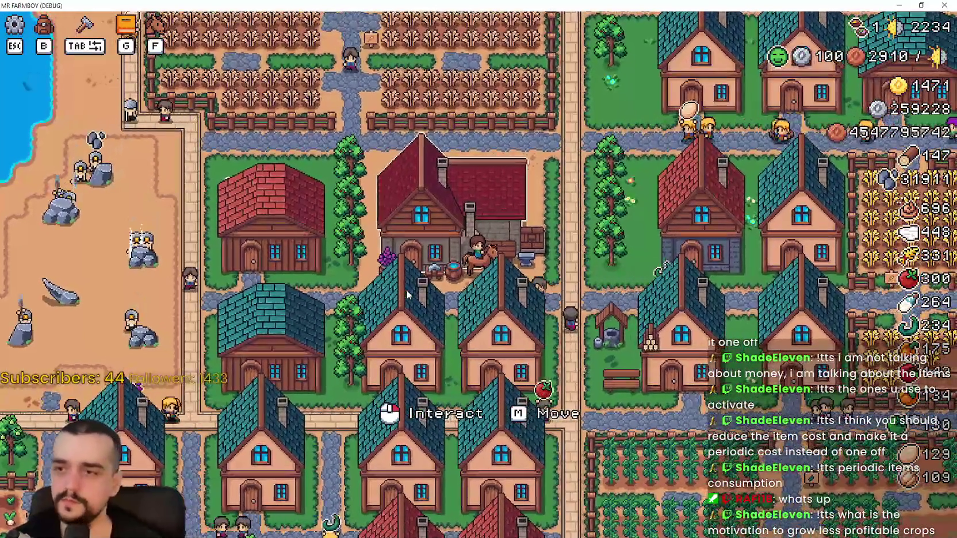
left_click(407, 290)
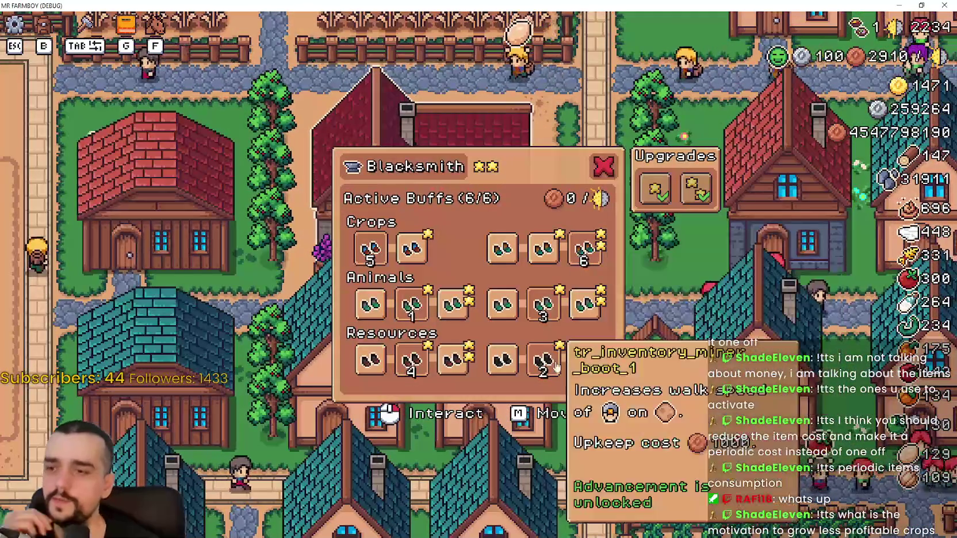
mouse_move(579, 362)
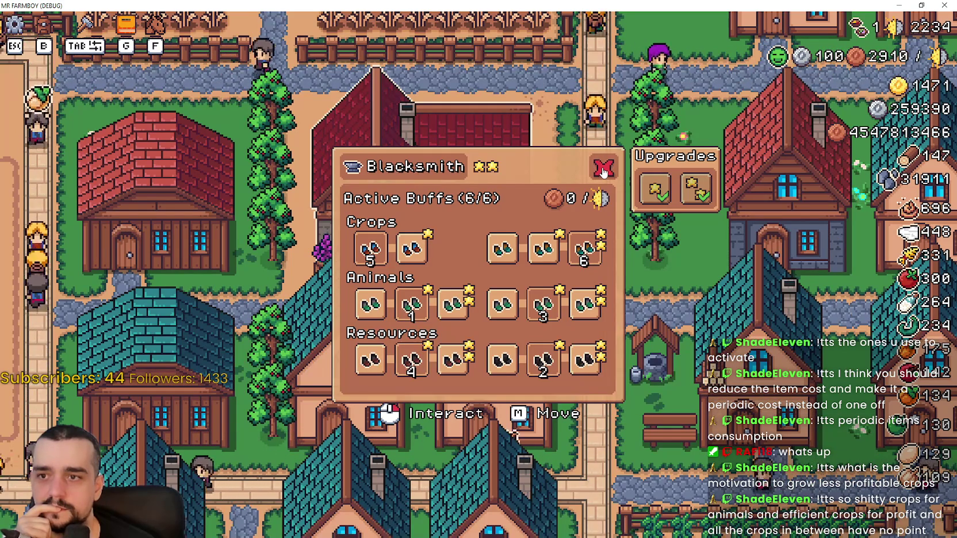
left_click(603, 169)
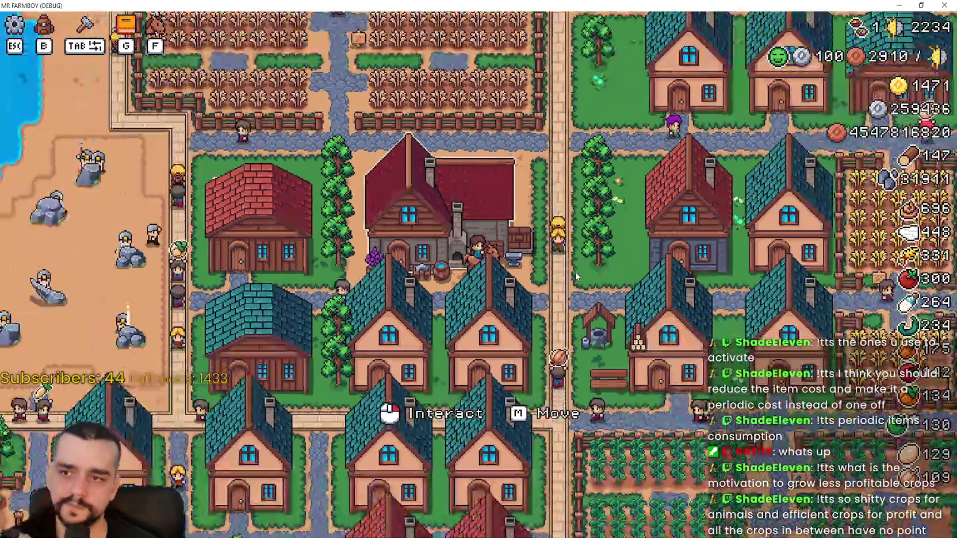
Open the Advancements book with G, view the Crops page, then close it
key("g")
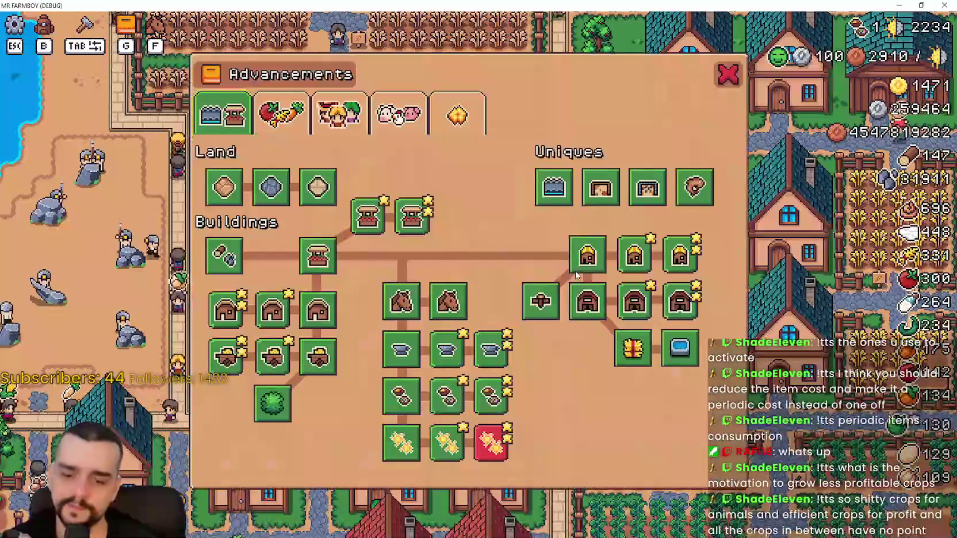
left_click(282, 113)
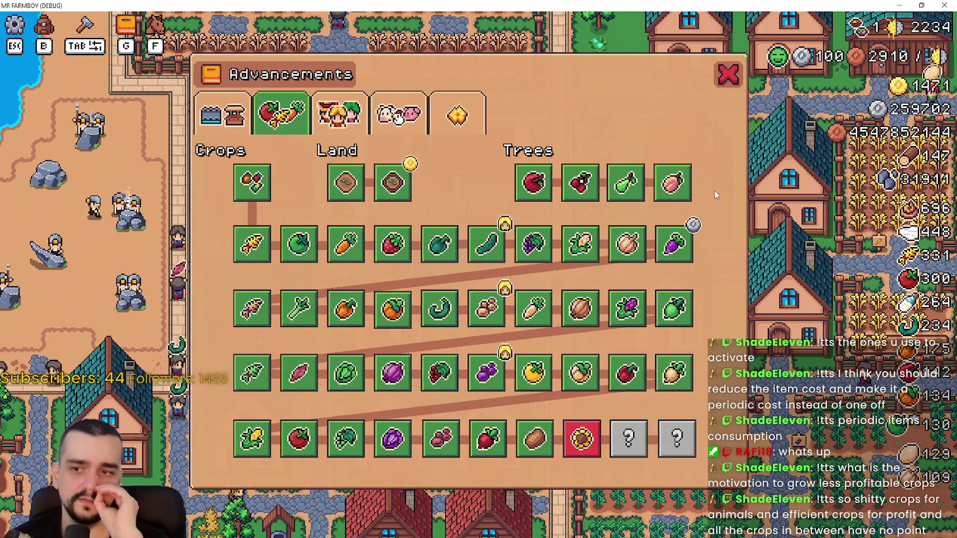
left_click(729, 74)
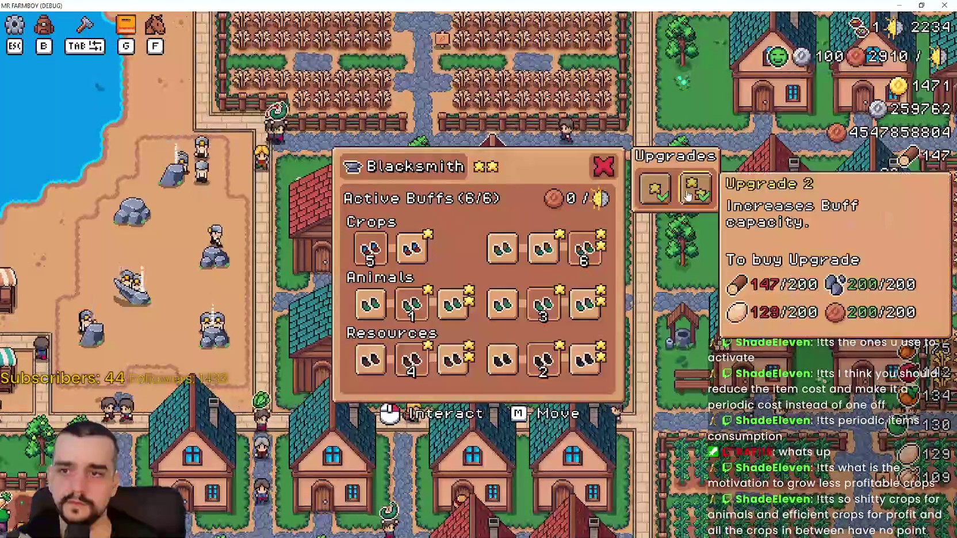
Ride south-west past the market stalls, east to a teal-roofed house, then back to the blacksmith
key("a")
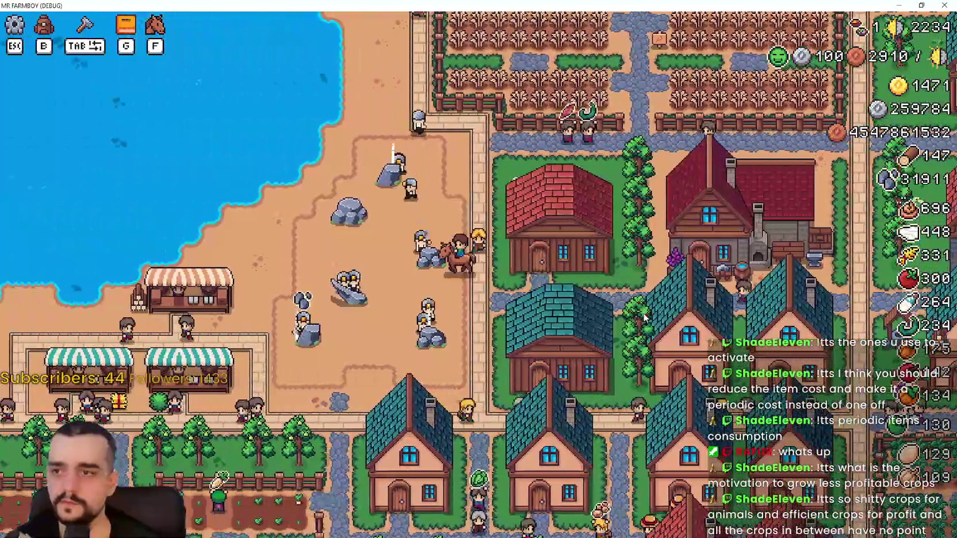
key("s")
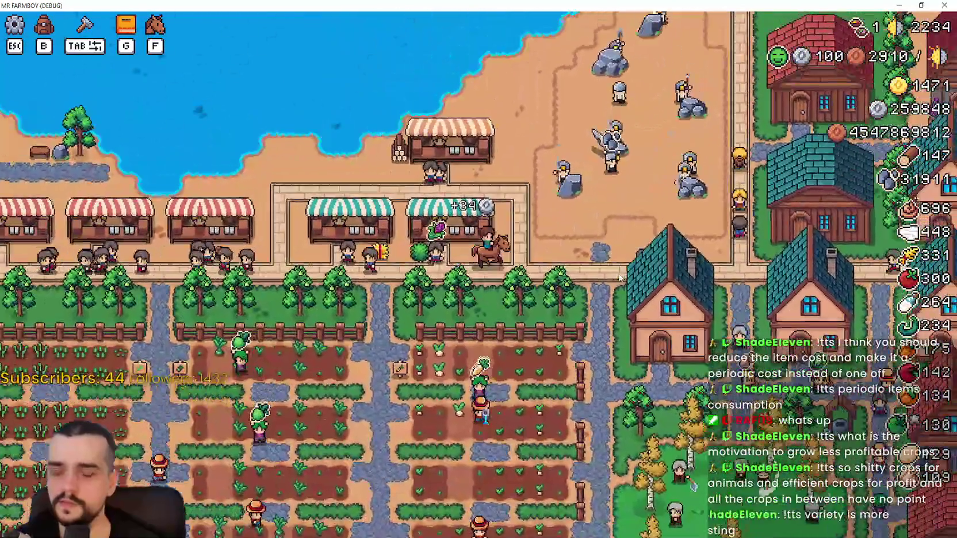
key("d")
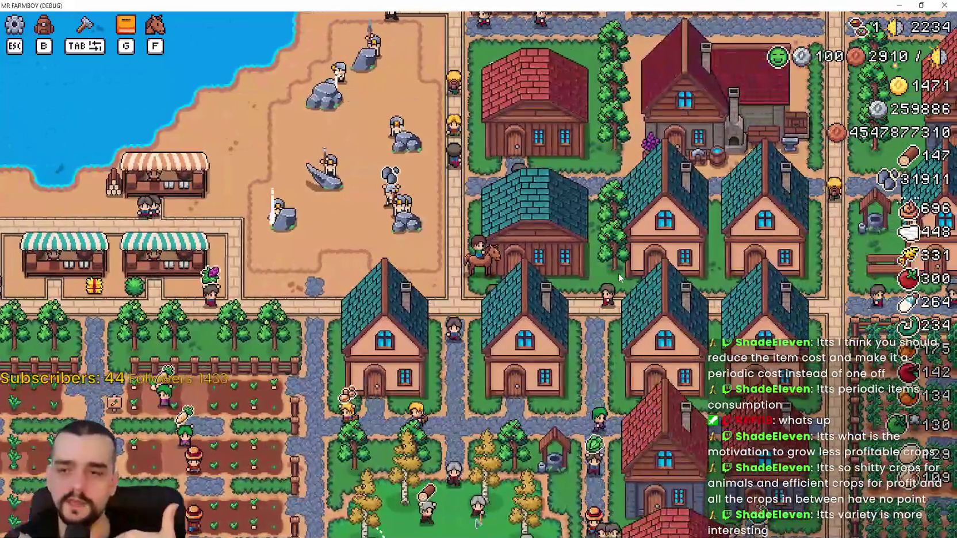
key("d")
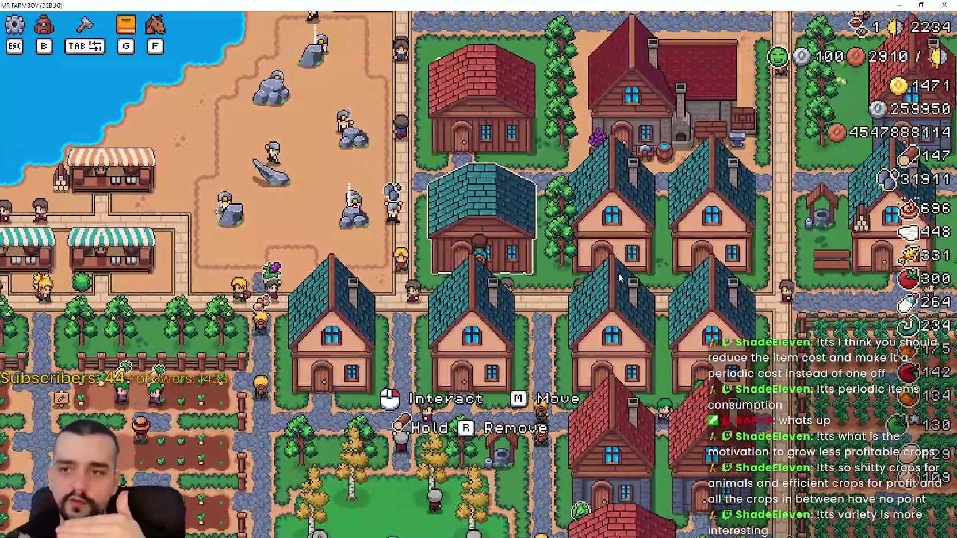
key("s")
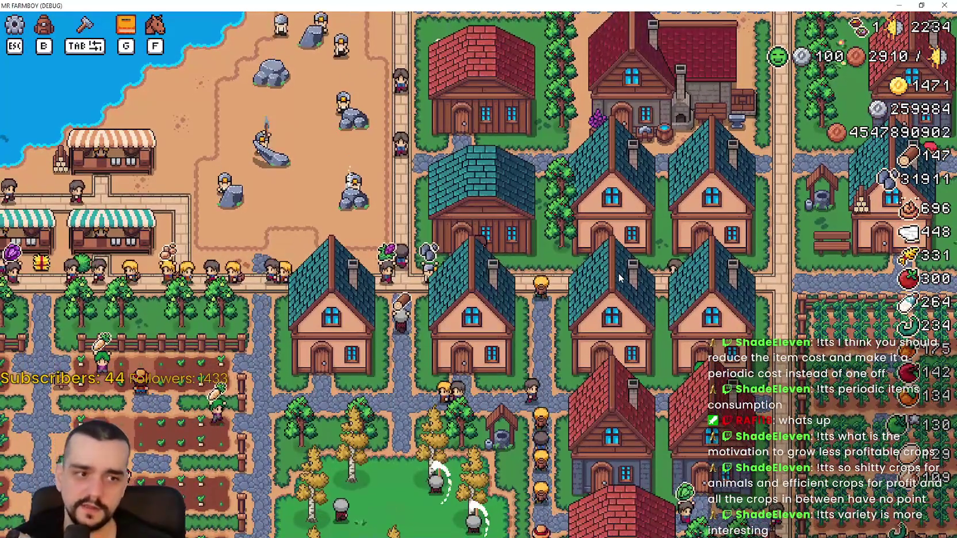
key("w")
key("d")
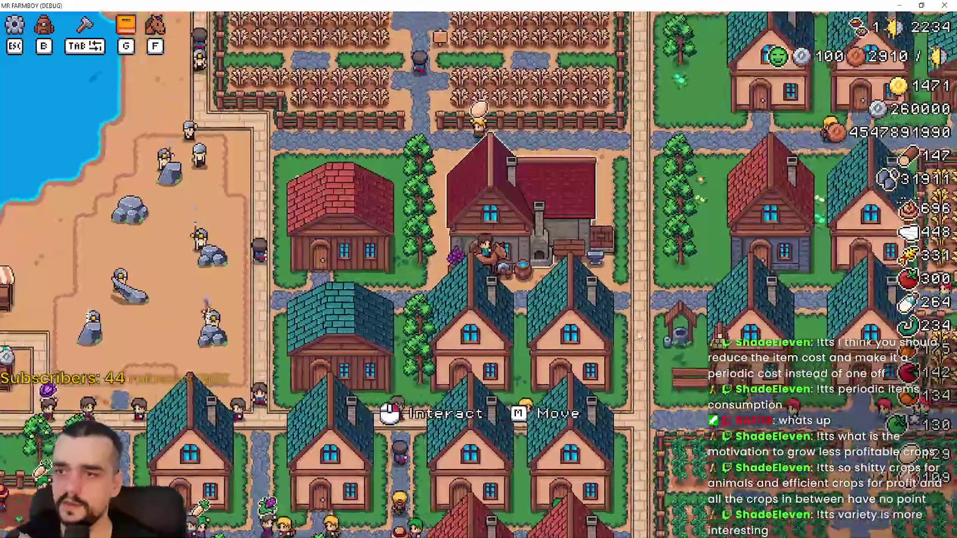
Glance at the blacksmith's buffs again, ride a little south and east, and reopen Advancements
left_click(579, 319)
key("Escape")
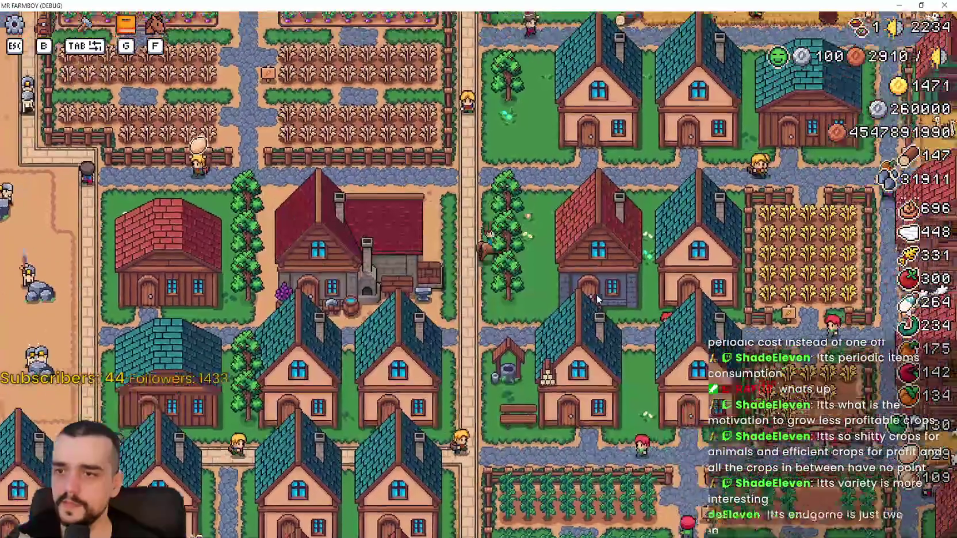
scroll(599, 300, "down", 4)
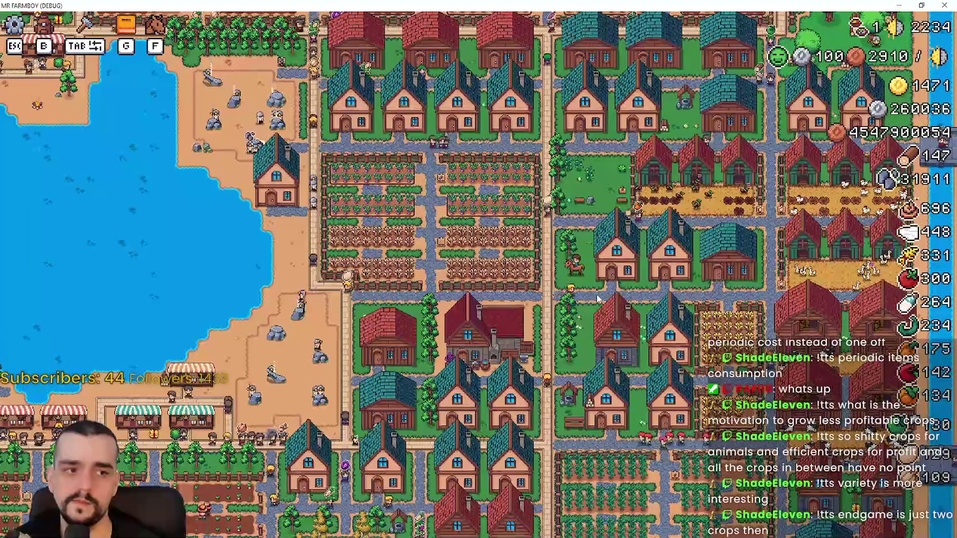
key("s")
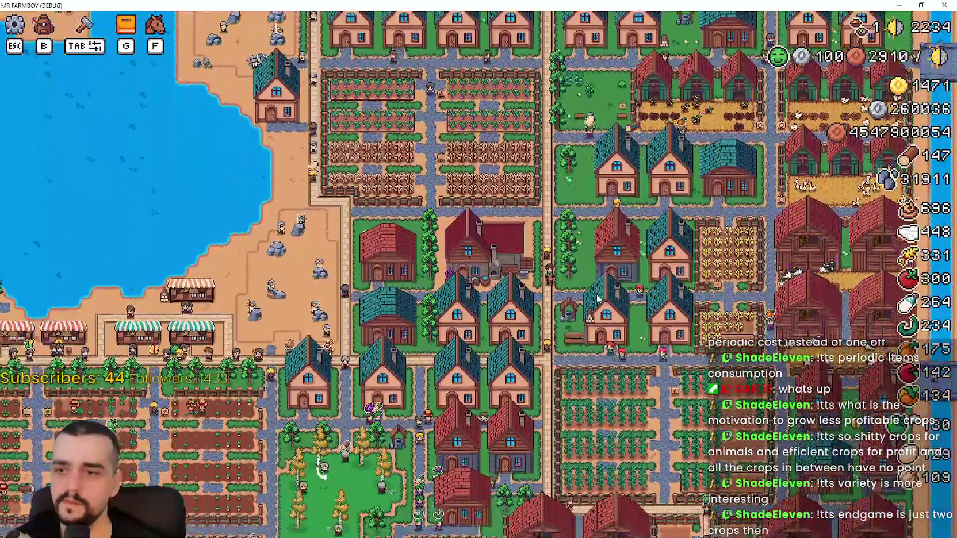
scroll(596, 299, "up", 4)
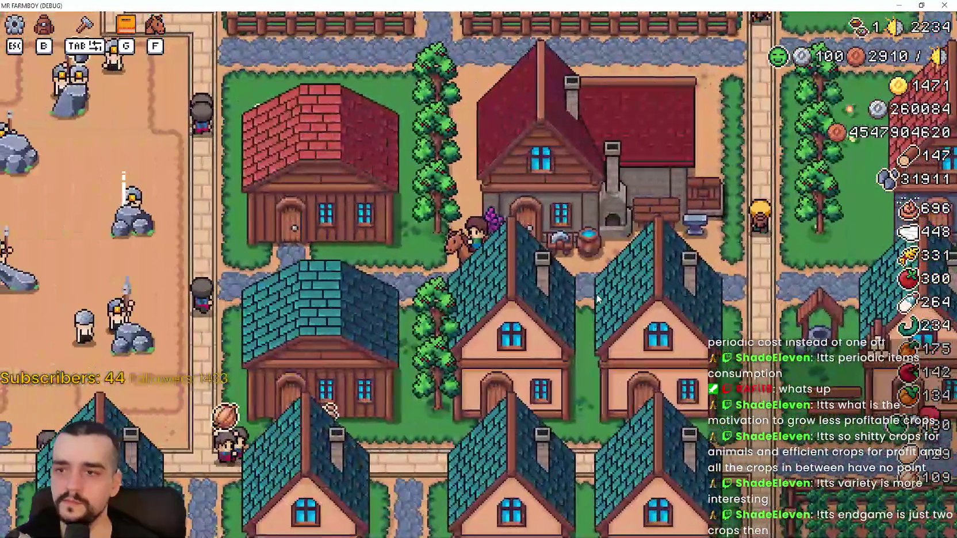
key("d")
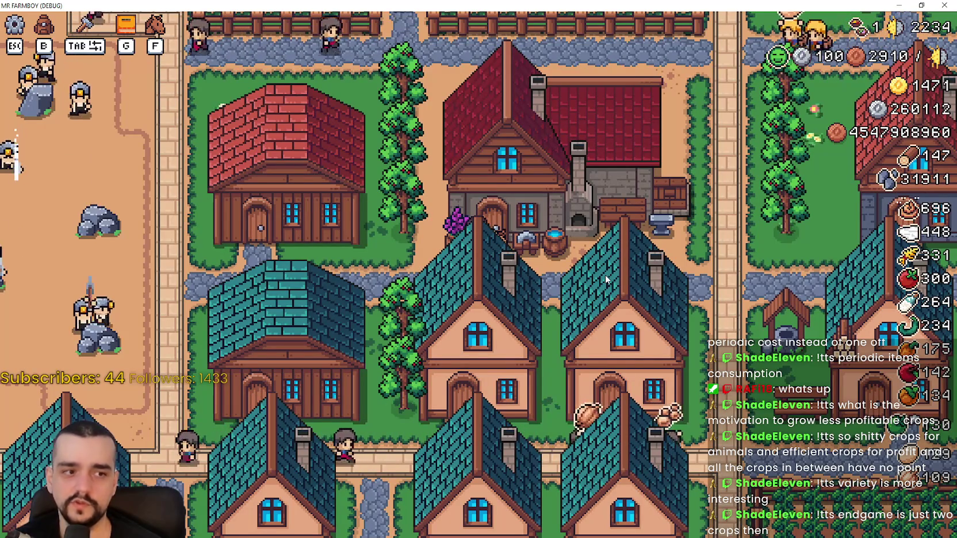
key("g")
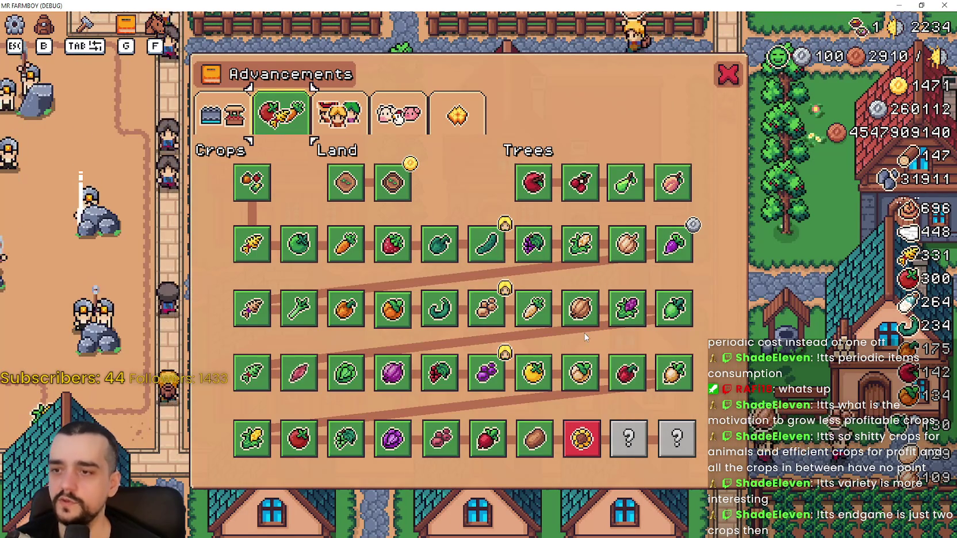
Read the info cards of crop tiles like Pumpkin and Sunflower, then close the Advancements book
mouse_move(491, 389)
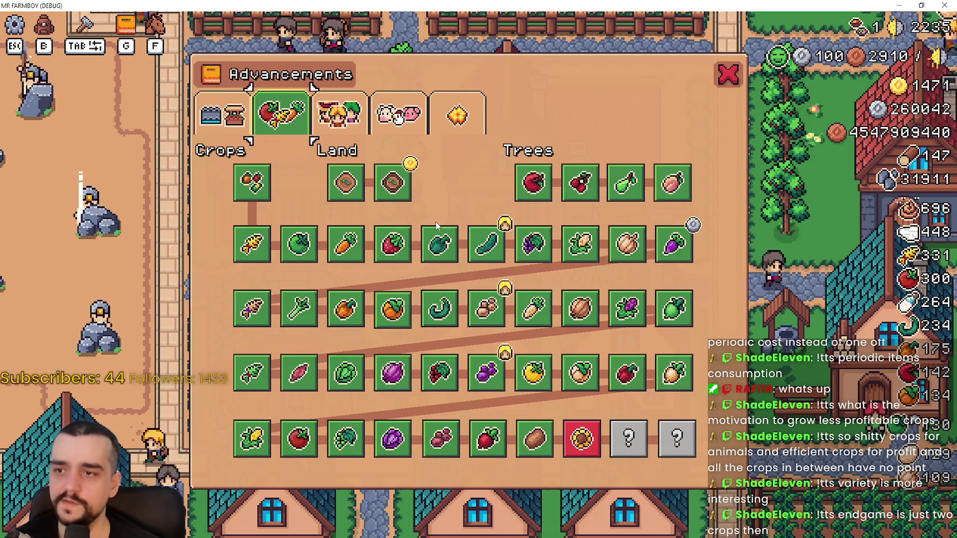
mouse_move(397, 309)
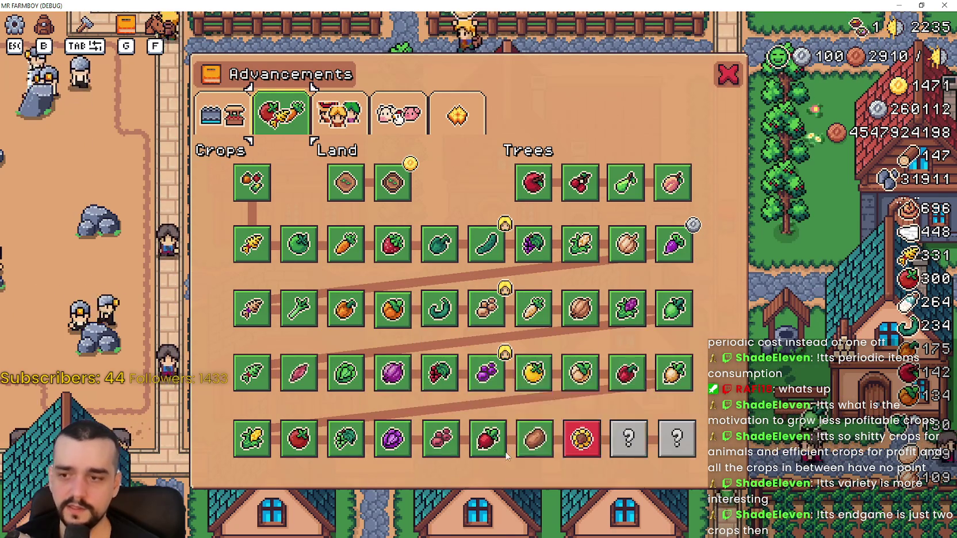
mouse_move(577, 439)
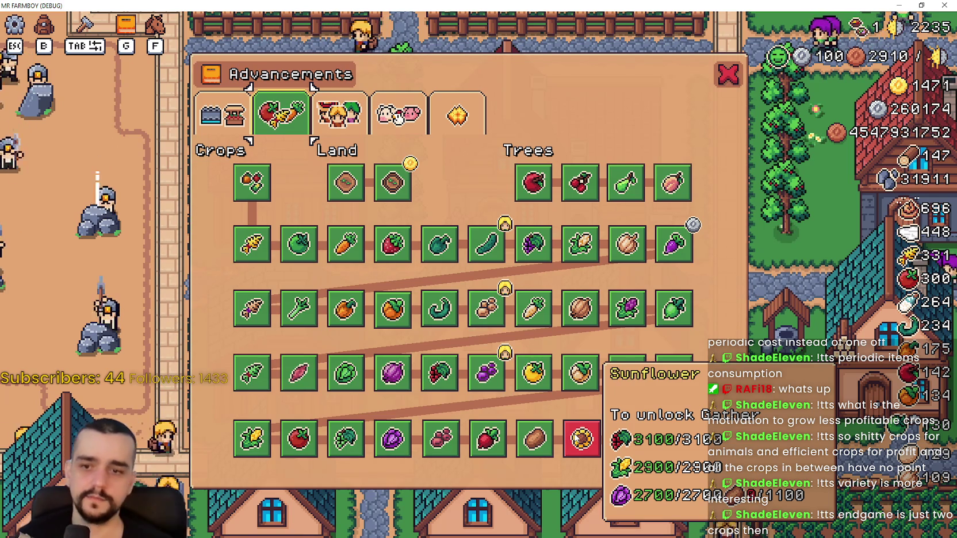
left_click(722, 75)
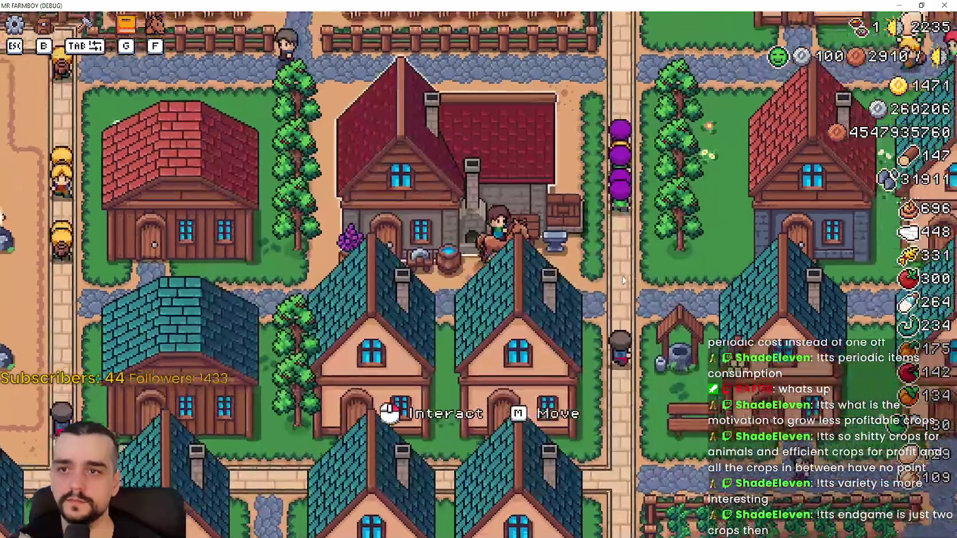
Ride around town to a house door and check the workers living there
key("s")
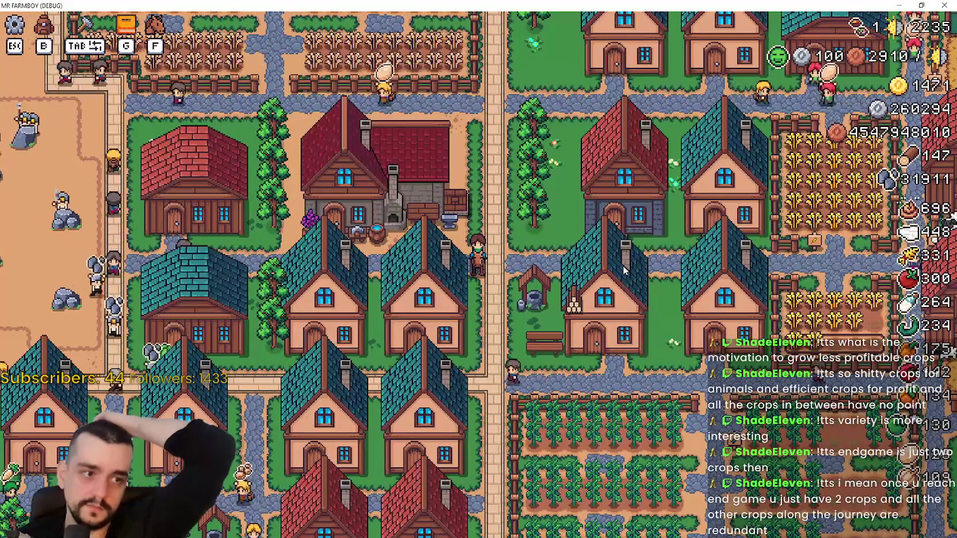
key("w")
key("s")
key("a")
key("s")
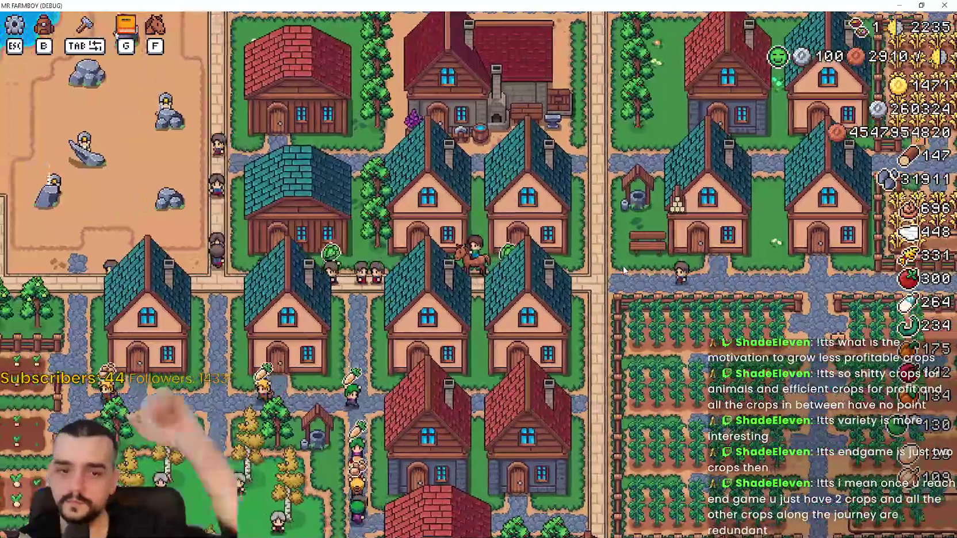
key("d")
key("w")
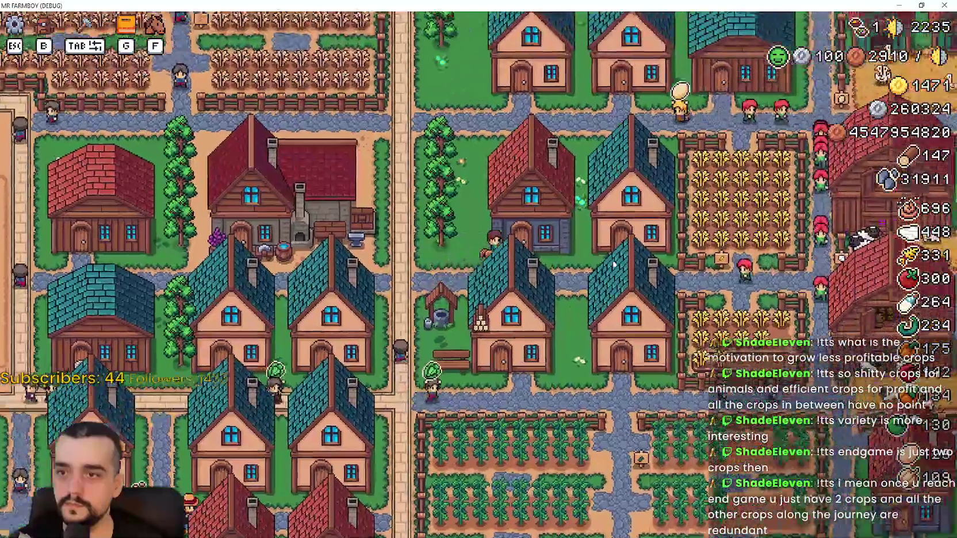
key("a")
key("s")
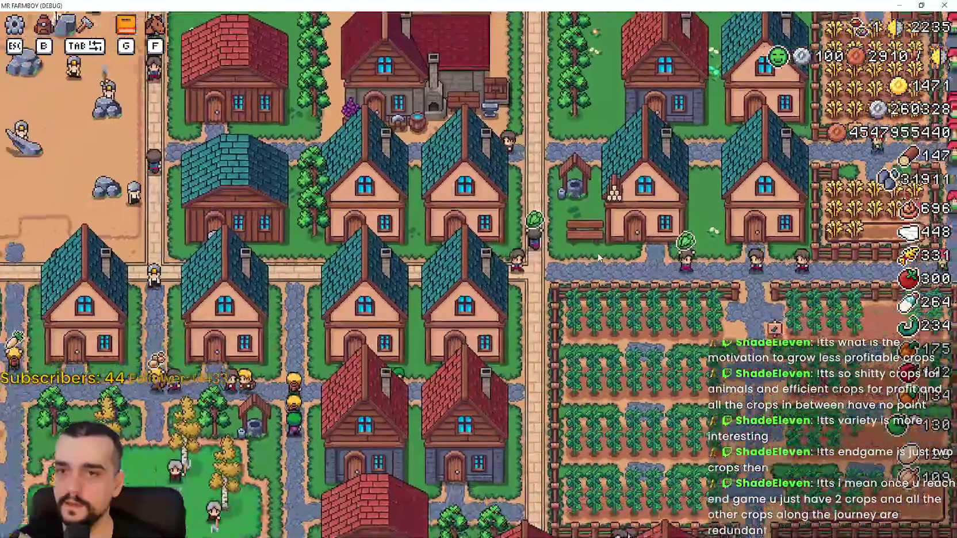
key("a")
left_click(656, 268)
key("Escape")
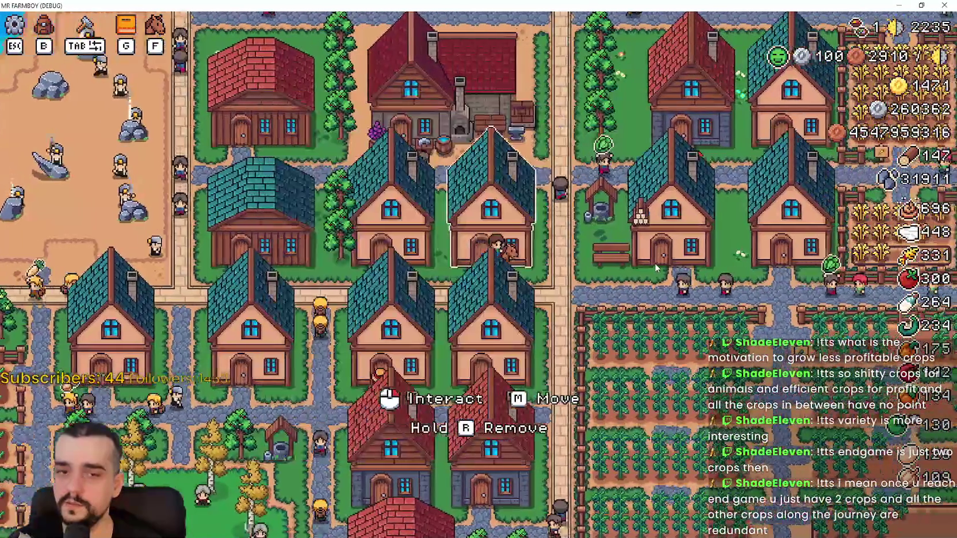
Ride west through town past the house and the market
key("a")
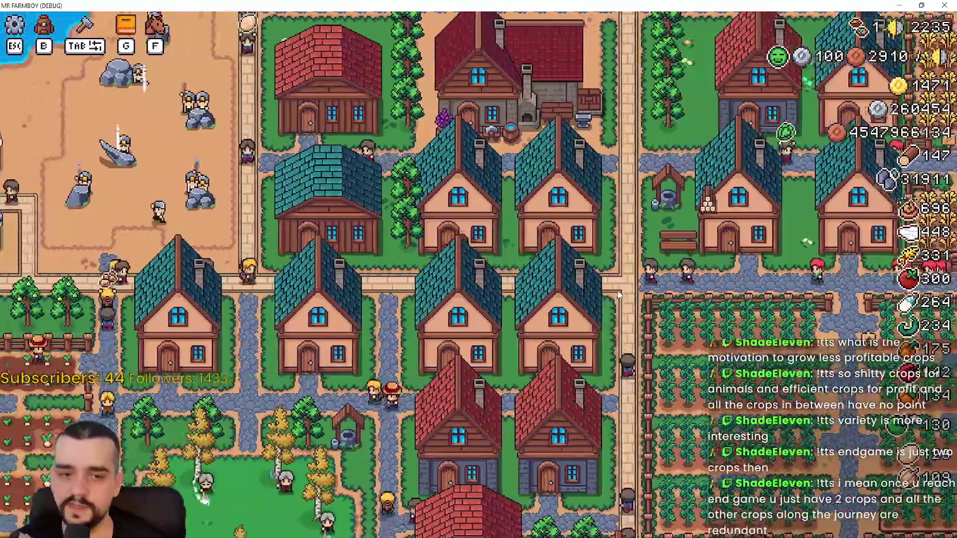
key("a")
key("s")
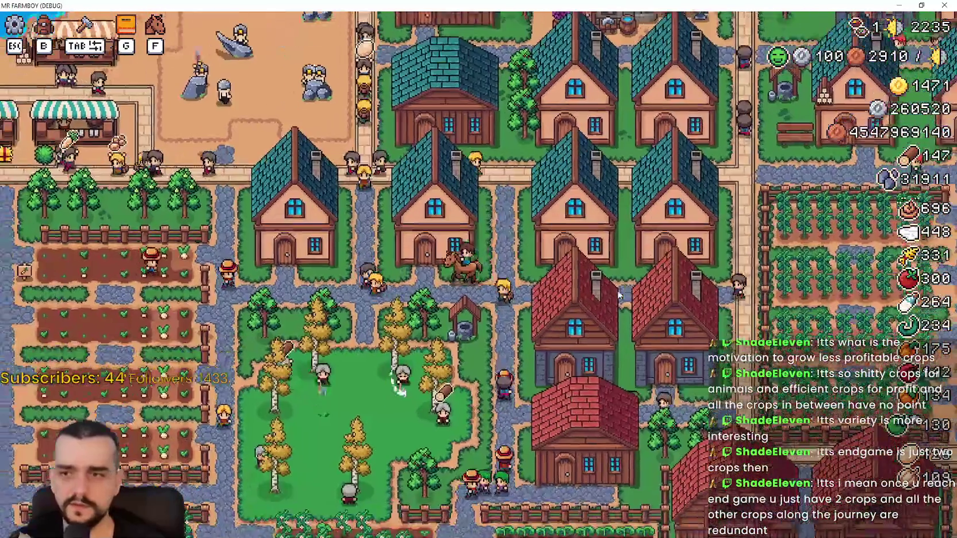
key("a")
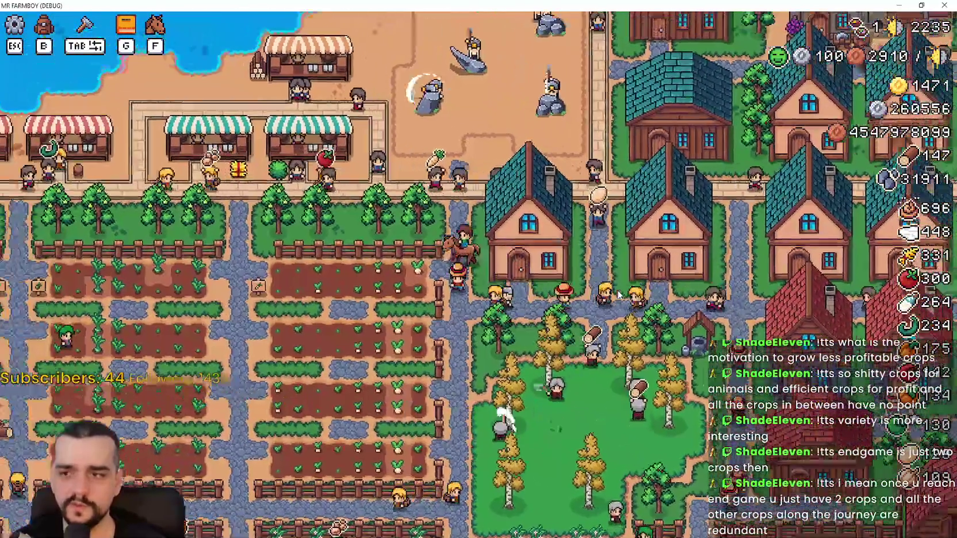
key("a")
key("w")
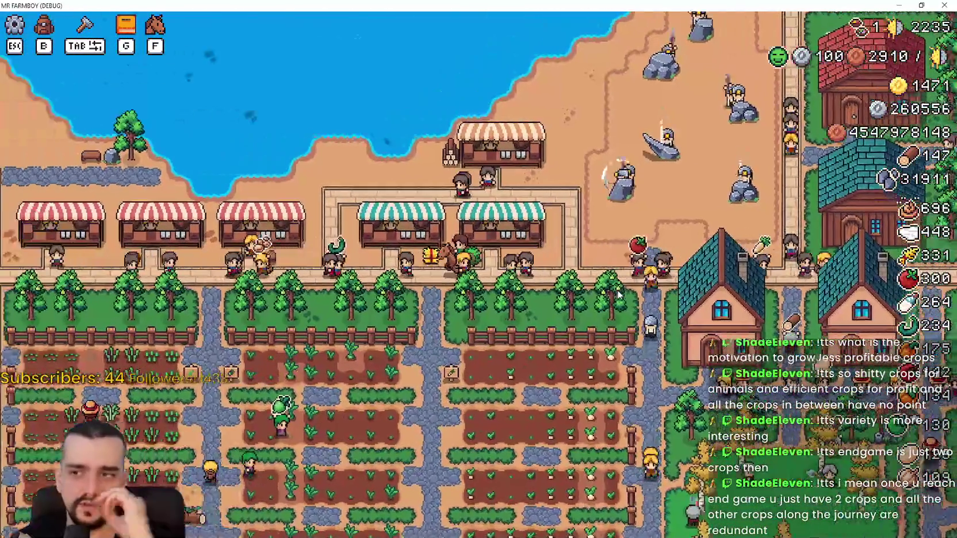
key("a")
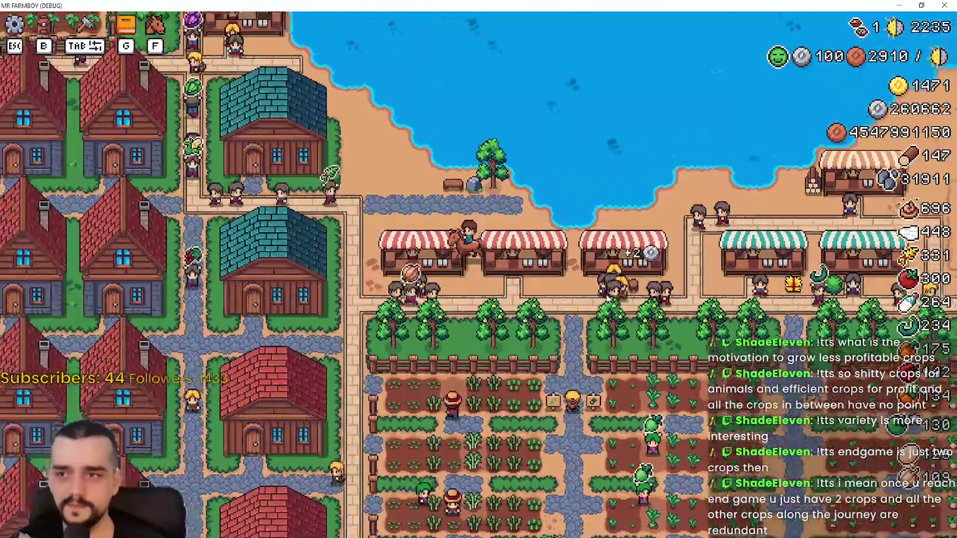
Ride up toward the church, then down past the crop fields and among the houses
key("a")
key("w")
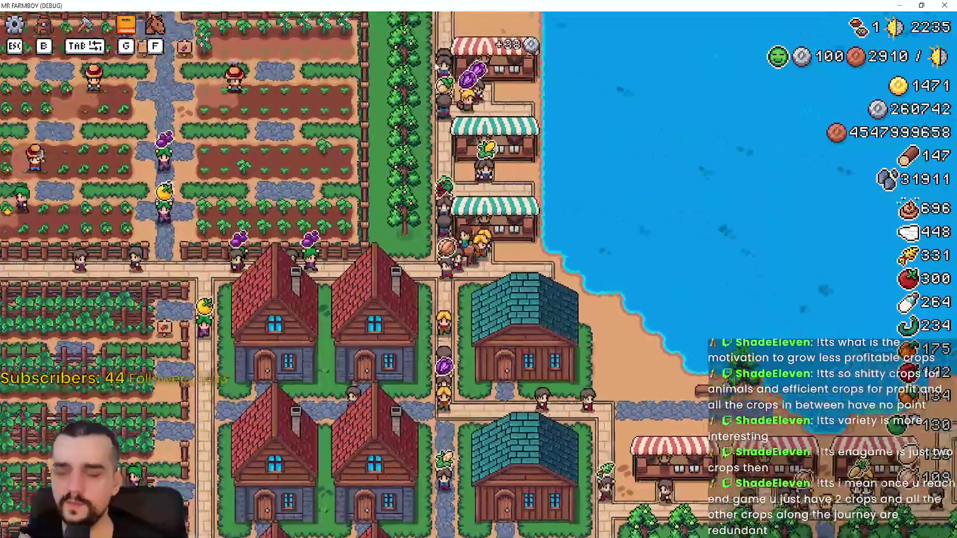
key("w")
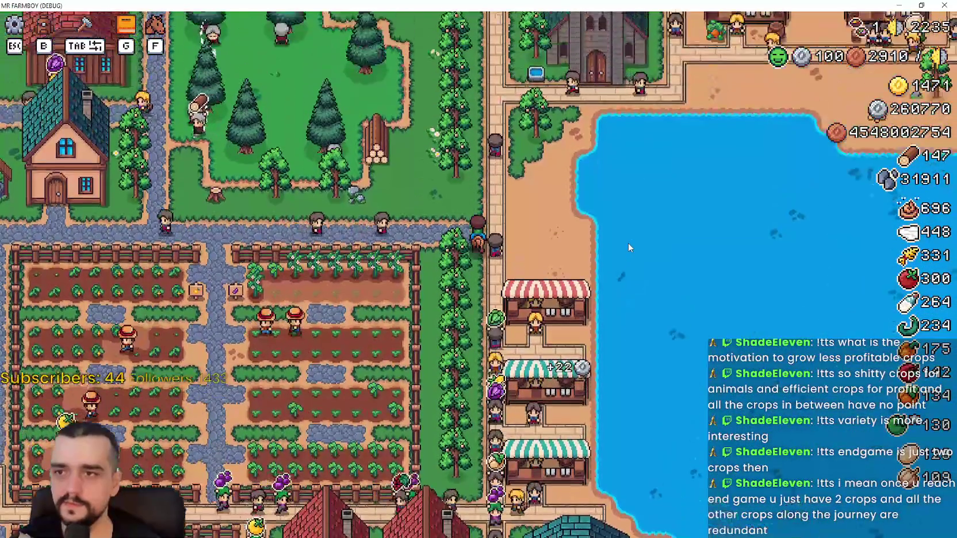
key("a")
key("s")
key("a")
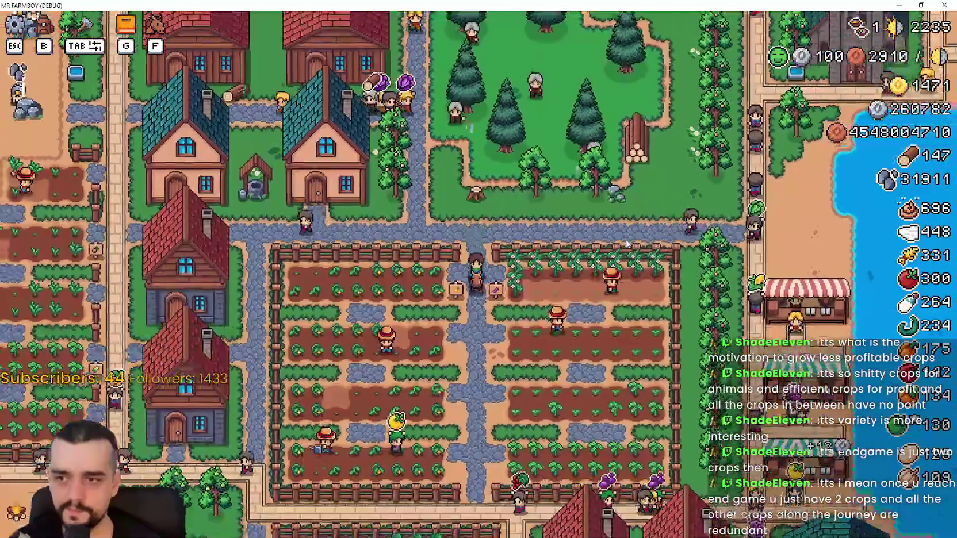
key("s")
key("d")
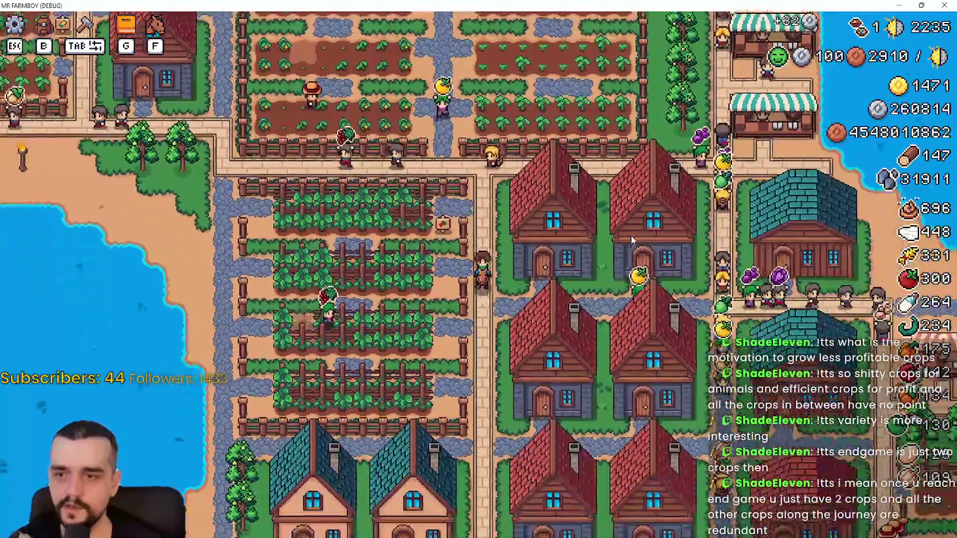
key("d")
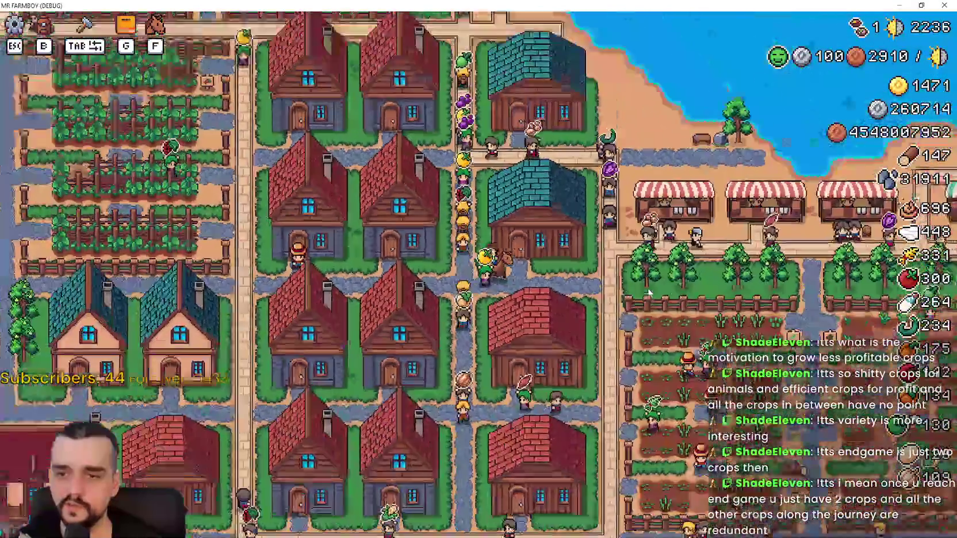
Ride east past the lake-side market and houses onto the road above the fields
scroll(650, 296, "down", 2)
key("d")
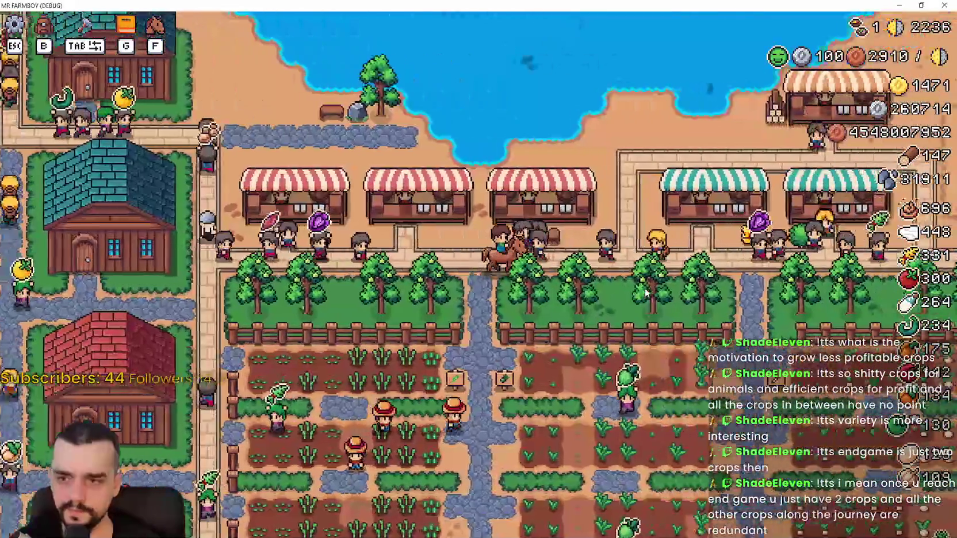
key("w")
key("d")
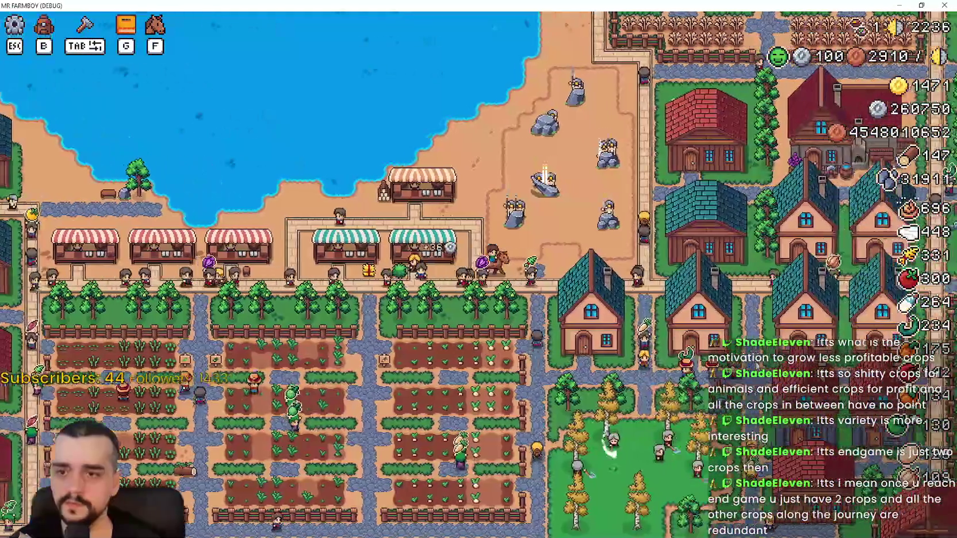
key("d")
scroll(754, 283, "up", 3)
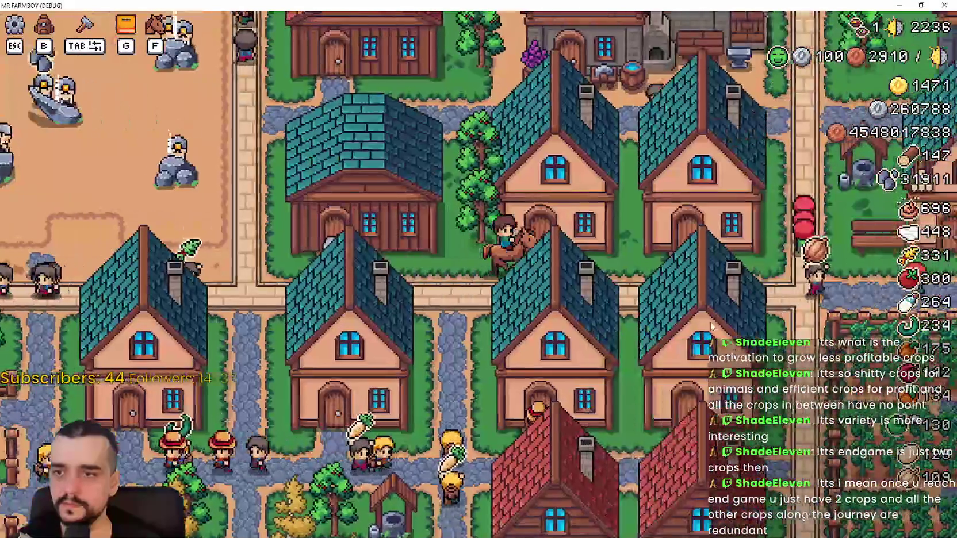
scroll(753, 284, "down", 3)
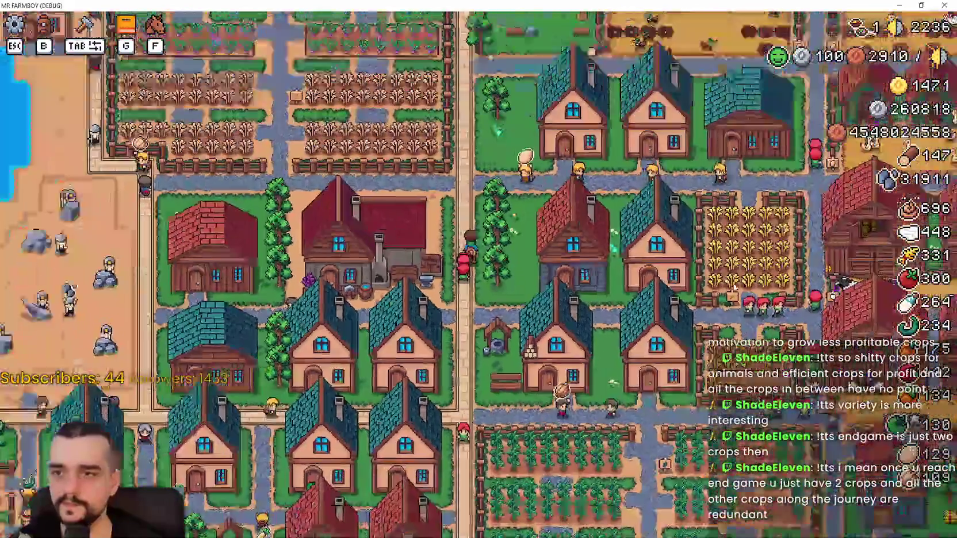
scroll(734, 287, "up", 4)
key("w")
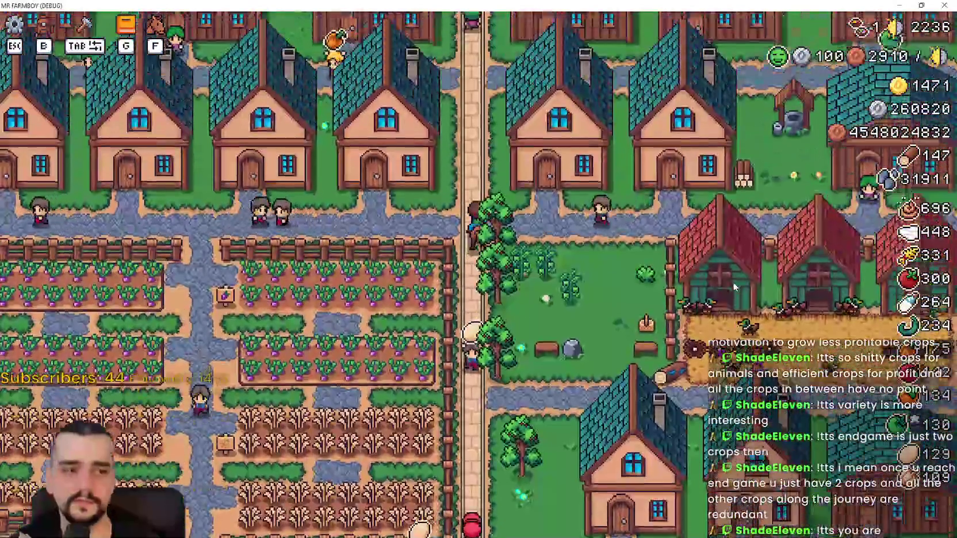
Ride west up past the orchard, then east along the road below the houses
key("a")
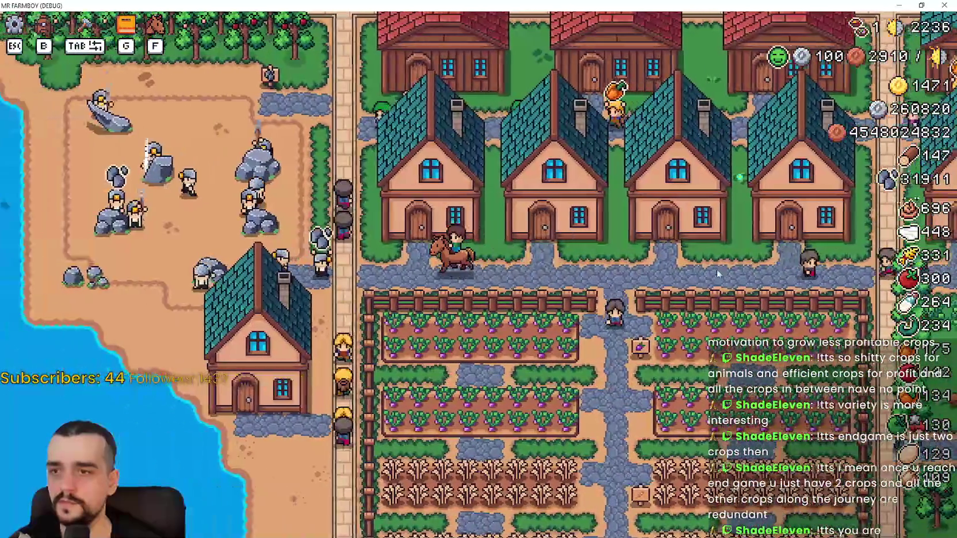
key("w")
key("w")
key("a")
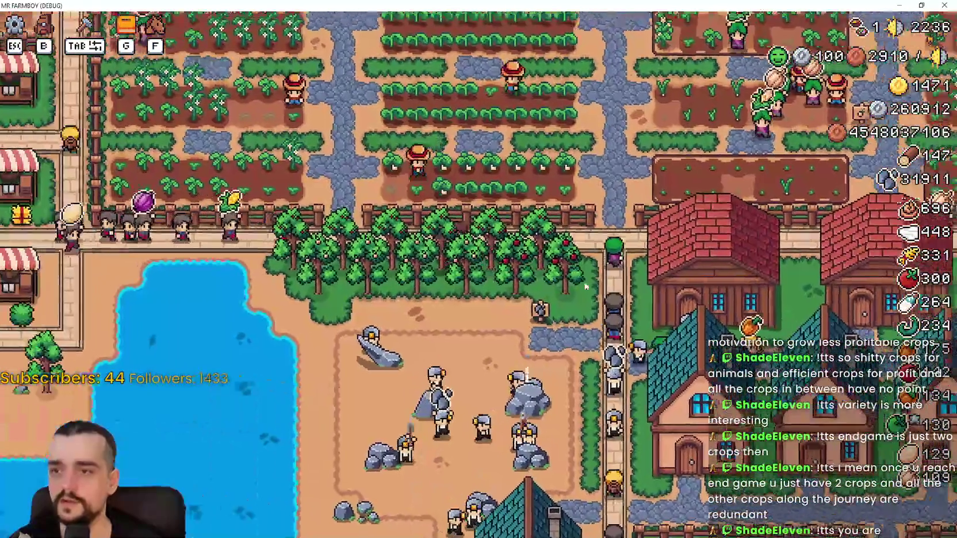
key("a")
key("w")
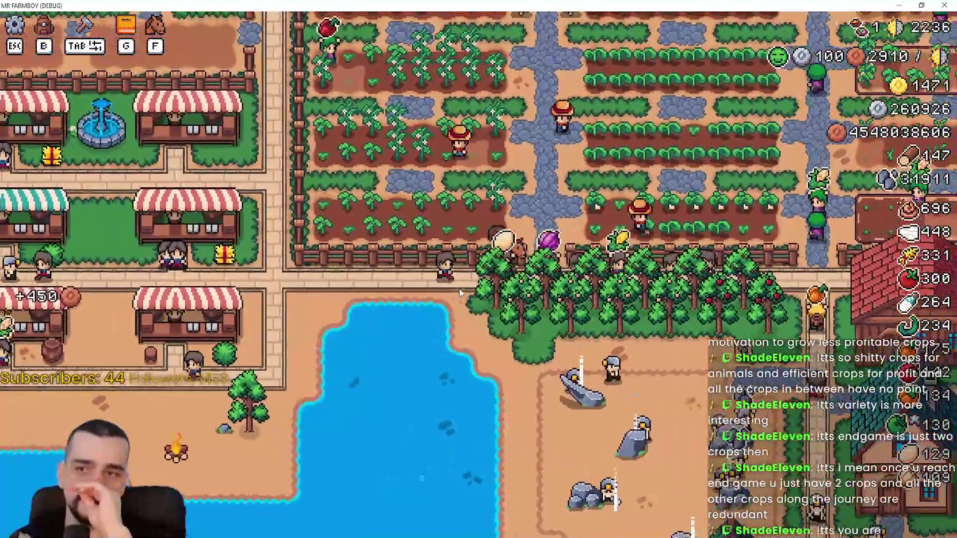
key("w")
key("d")
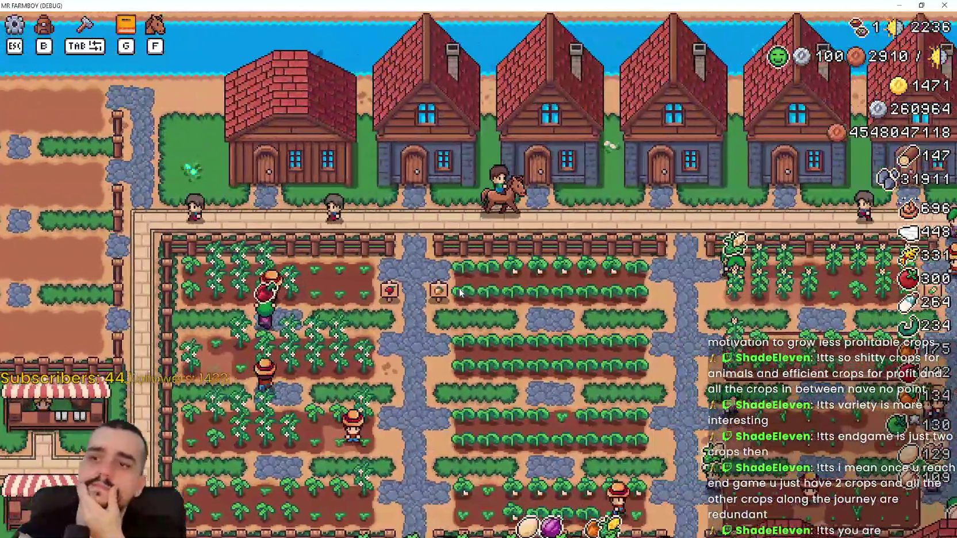
key("d")
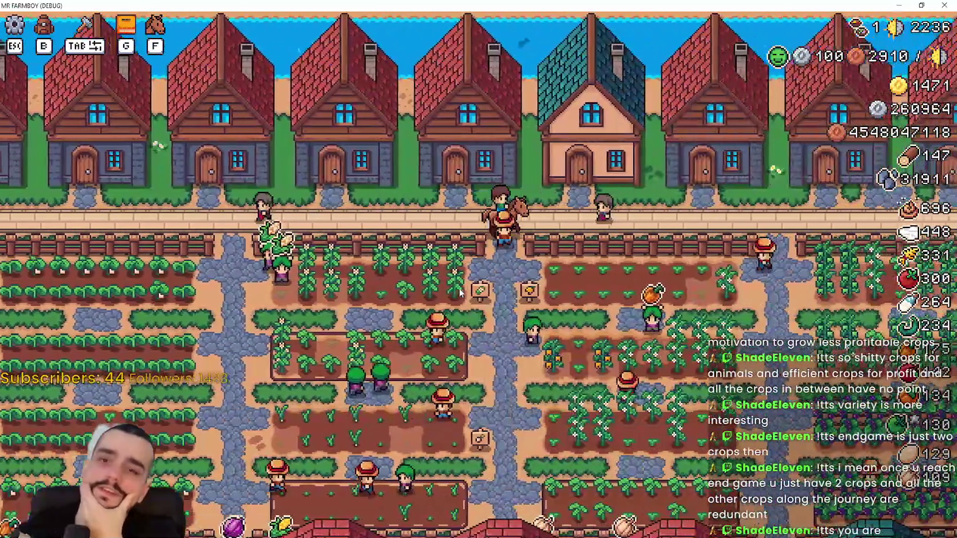
key("d")
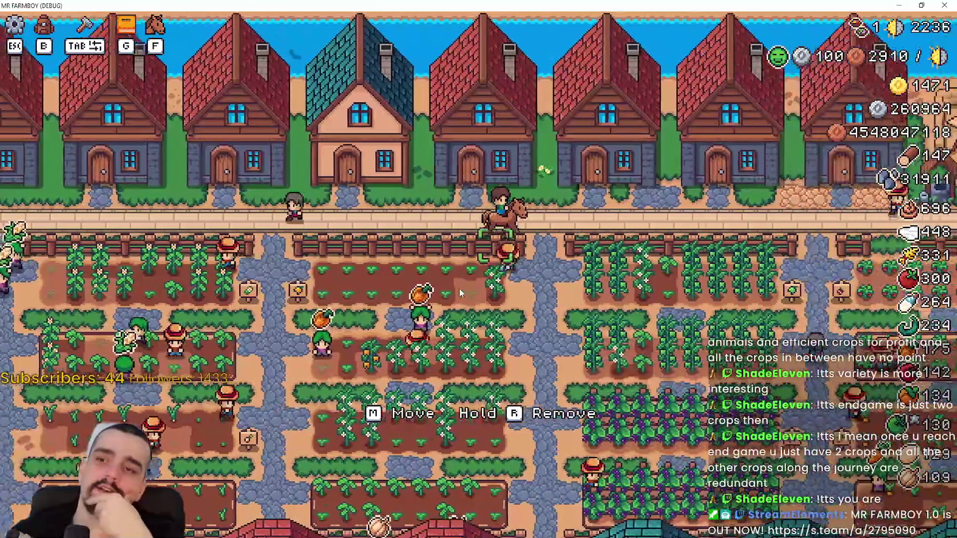
Ride south-east past the carrot field, then south-west toward the wheat field
key("s")
key("d")
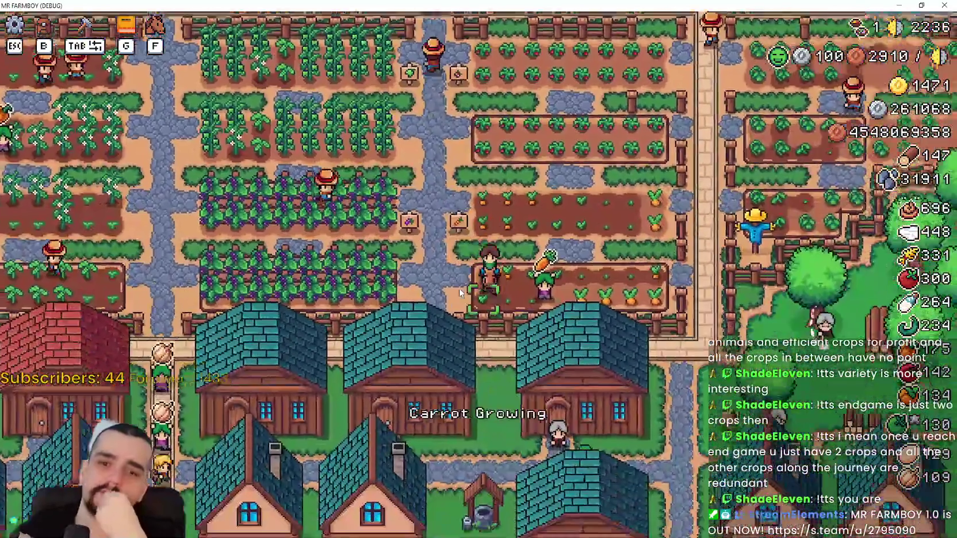
key("s")
key("d")
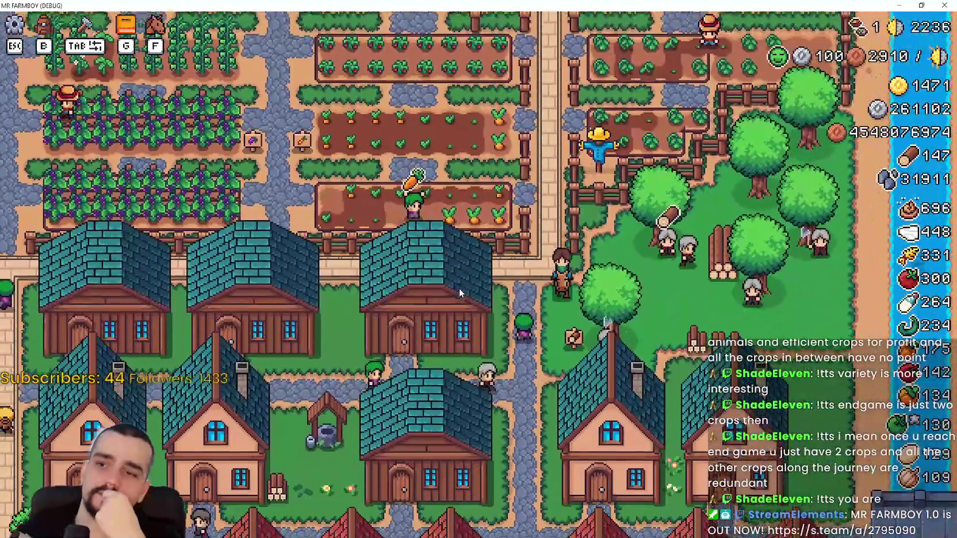
key("s")
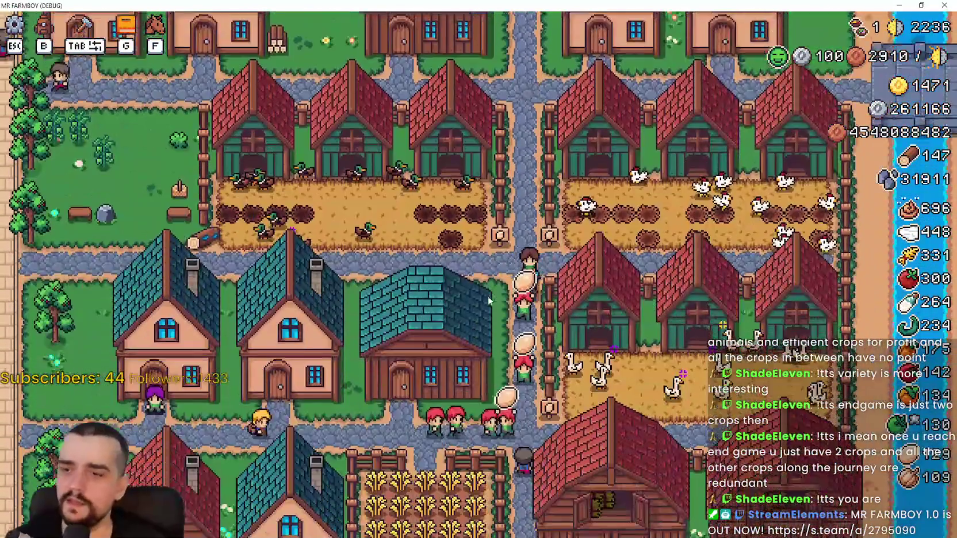
key("s")
key("a")
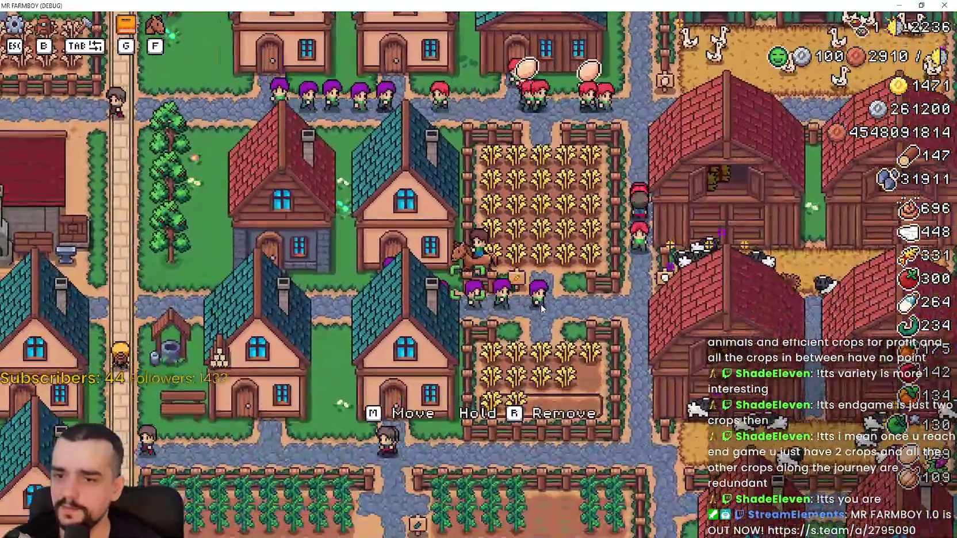
Ride west past the village houses to the blacksmith and open its buffs panel
scroll(542, 309, "down", 2)
scroll(542, 309, "up", 5)
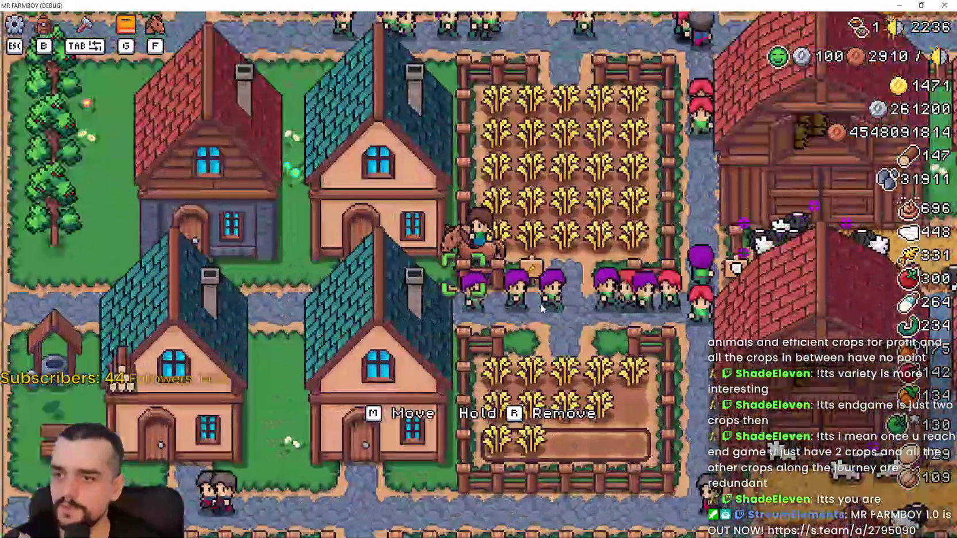
key("a")
key("s")
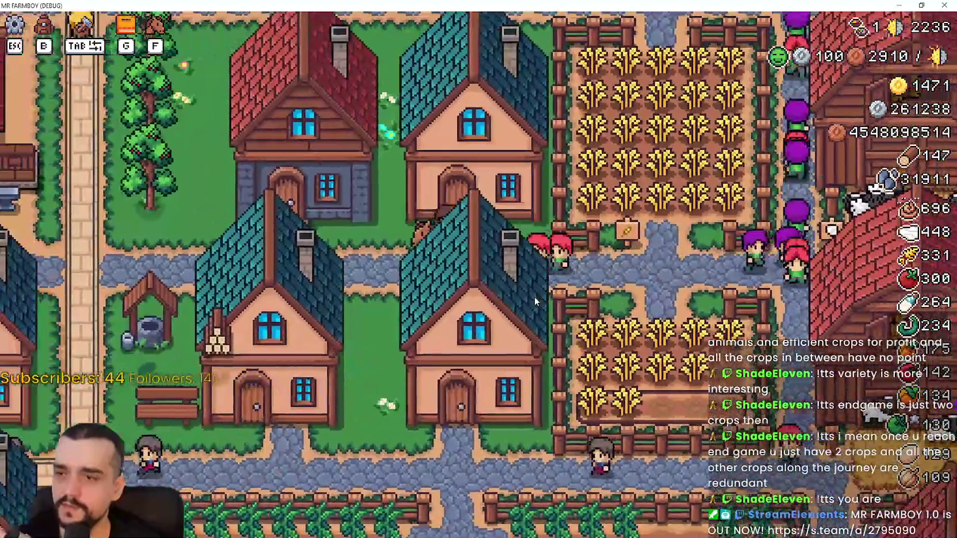
key("a")
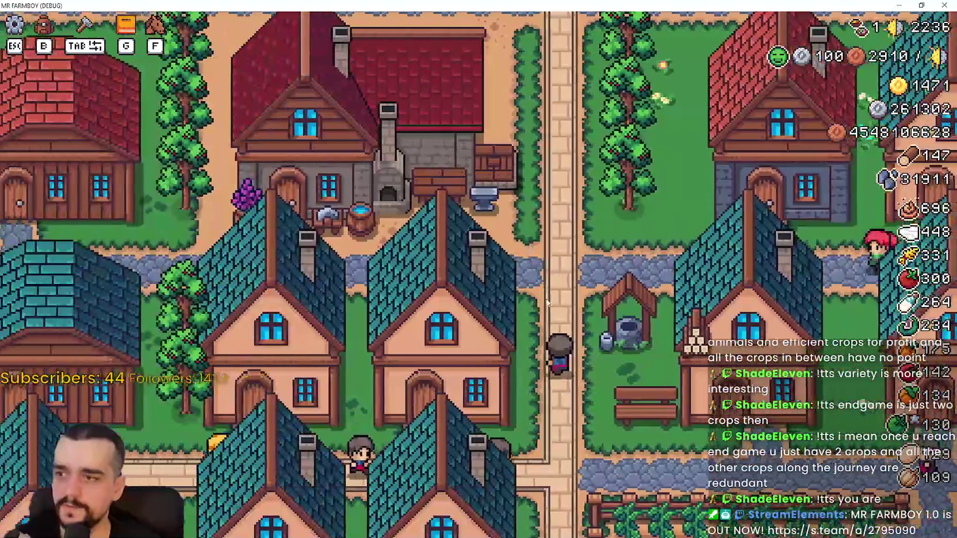
left_click(628, 329)
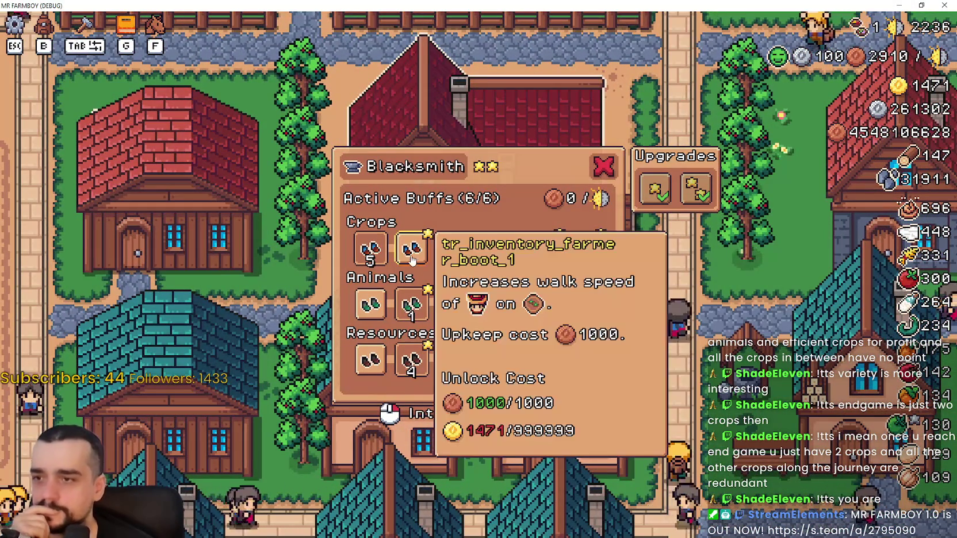
Read the tooltips of the Crops and Animals boot buffs in the Blacksmith panel
mouse_move(406, 305)
mouse_move(412, 255)
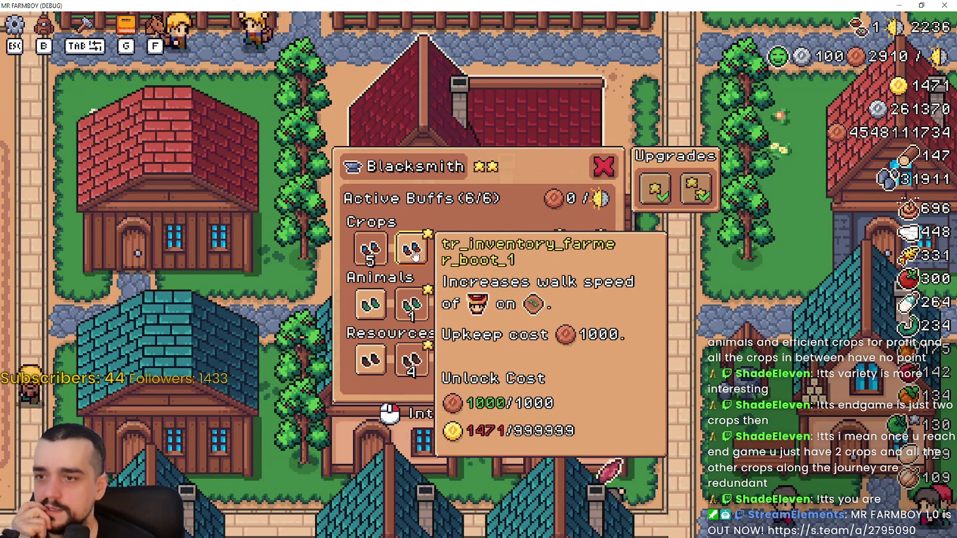
mouse_move(373, 260)
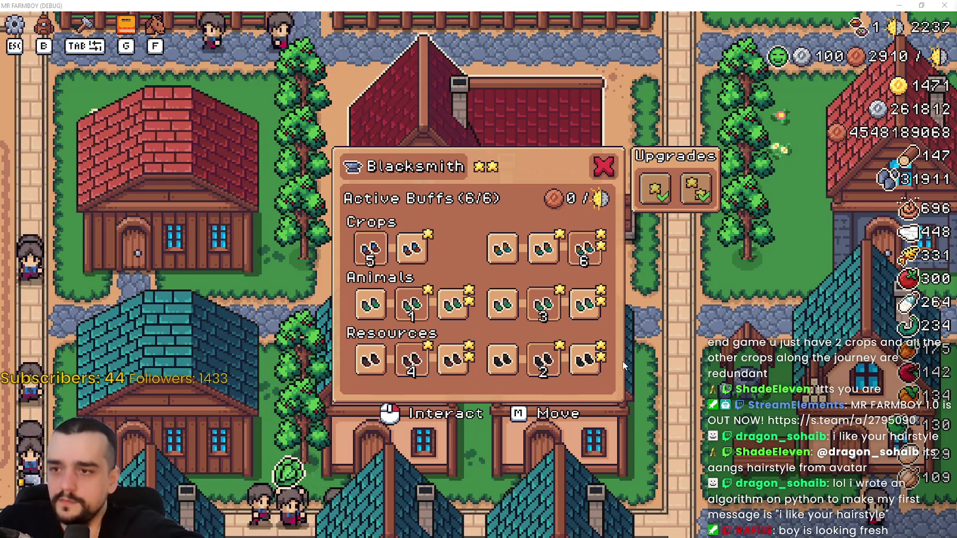
mouse_move(561, 296)
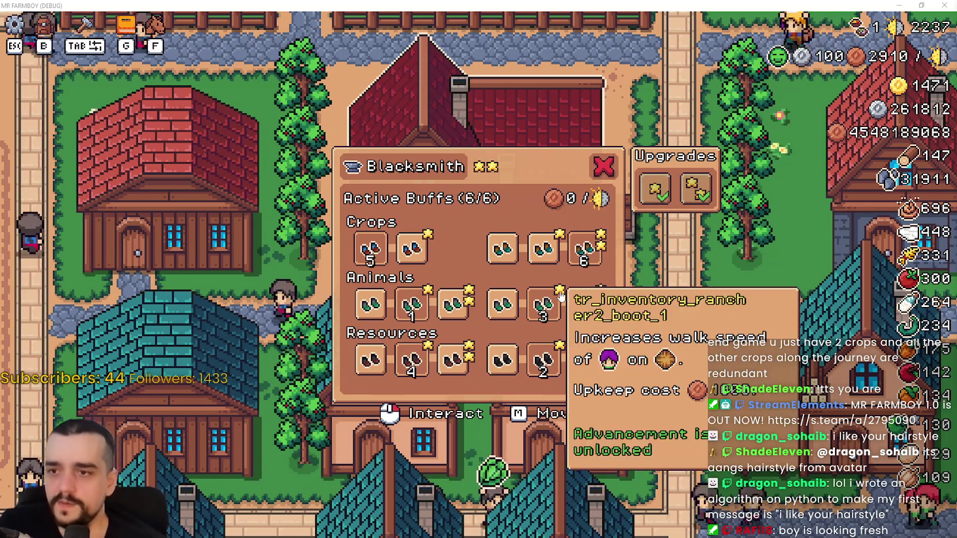
mouse_move(555, 256)
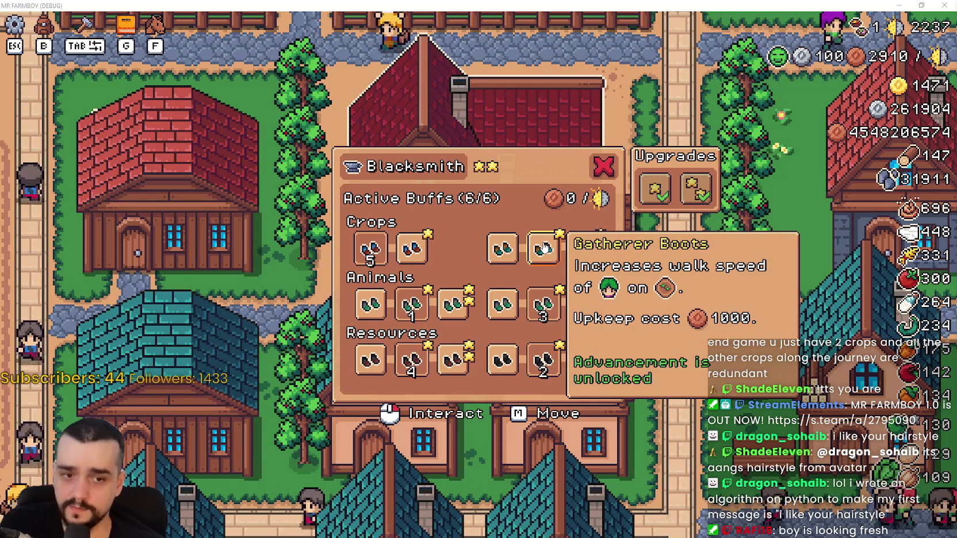
mouse_move(583, 249)
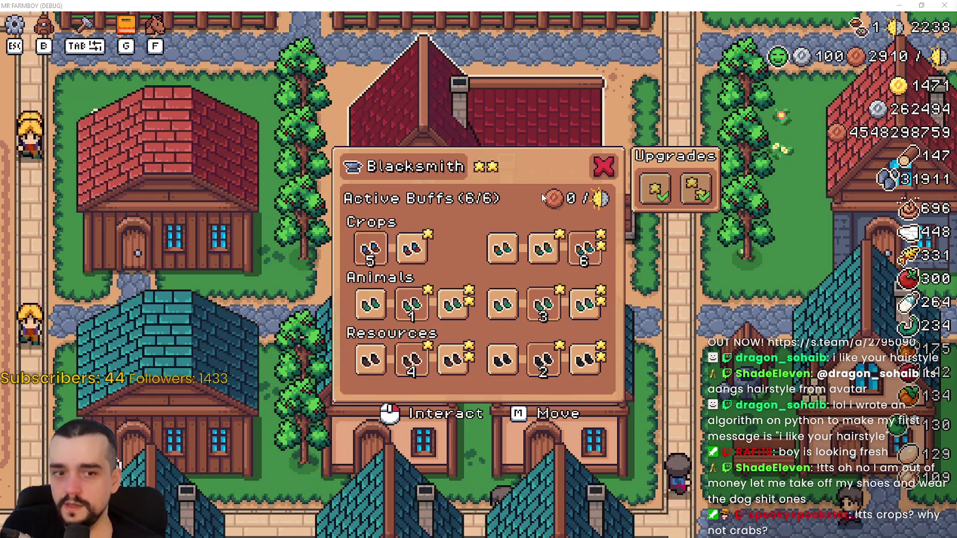
mouse_move(583, 258)
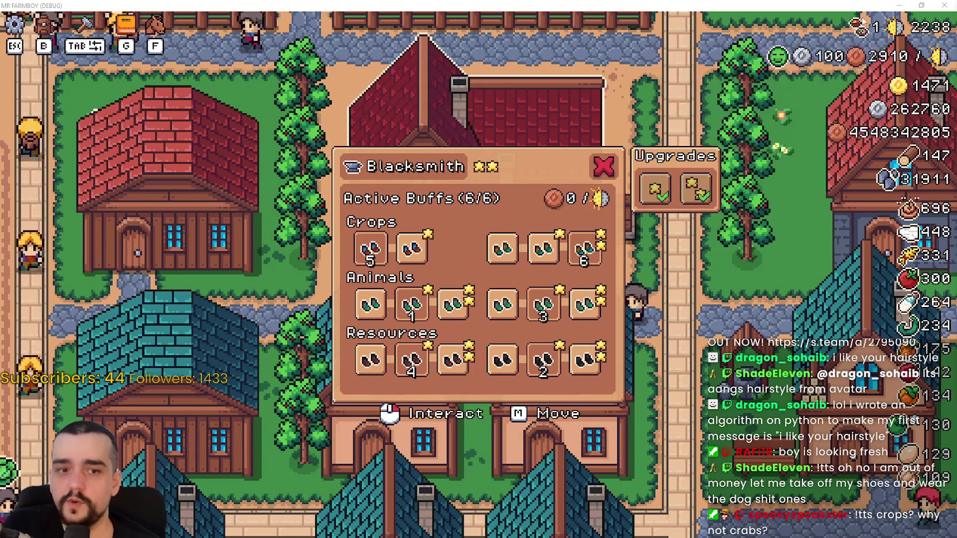
mouse_move(878, 26)
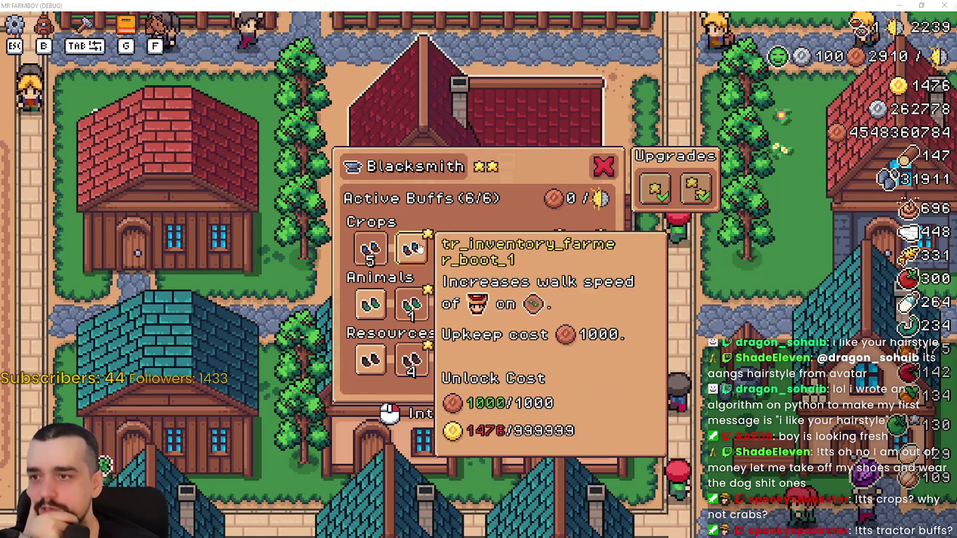
mouse_move(541, 266)
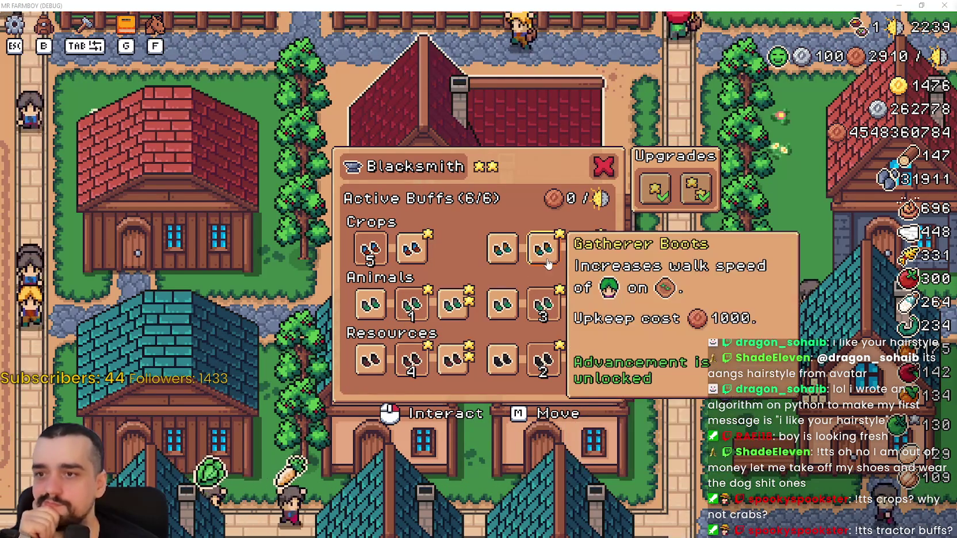
mouse_move(506, 253)
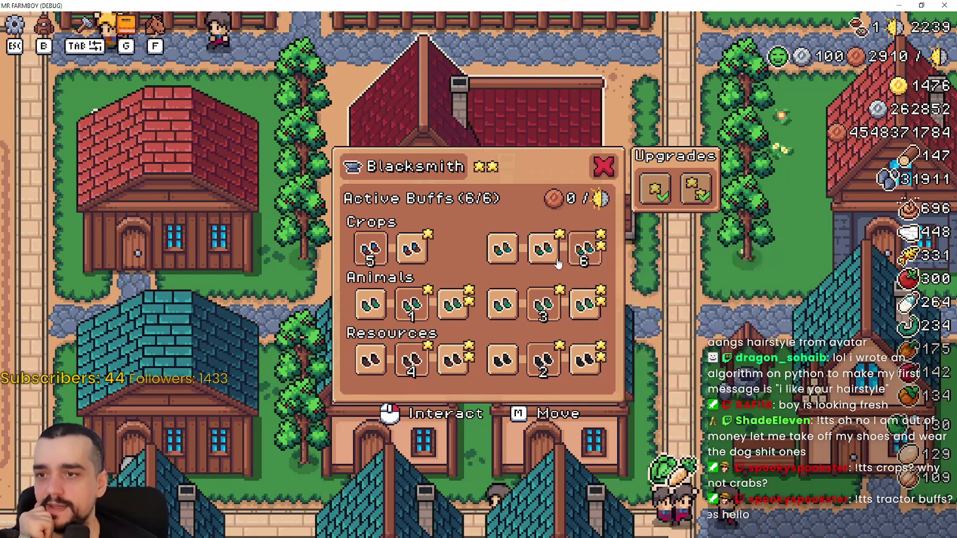
Toggle the Gatherer Boots buff, move the Animals boot last, and fill the sixth slot
left_click(504, 252)
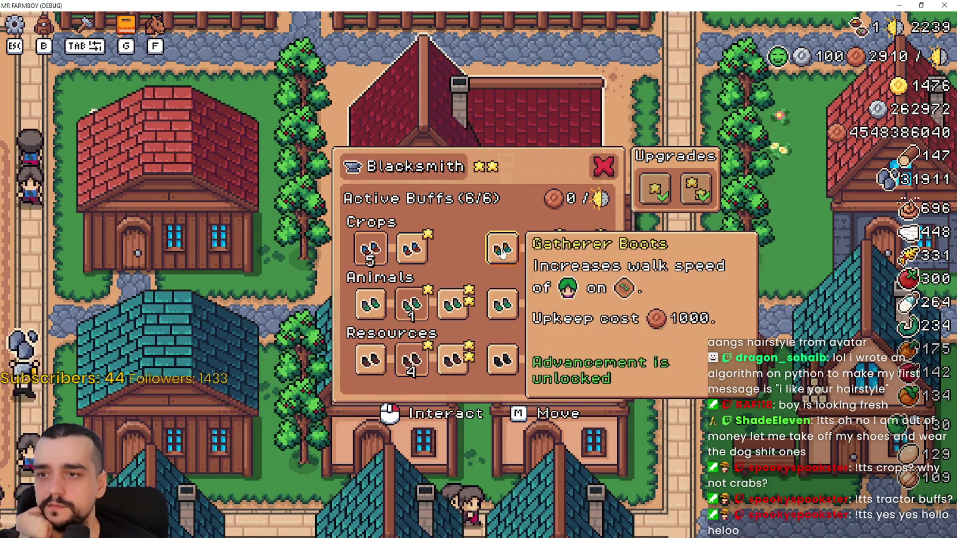
left_click(546, 310)
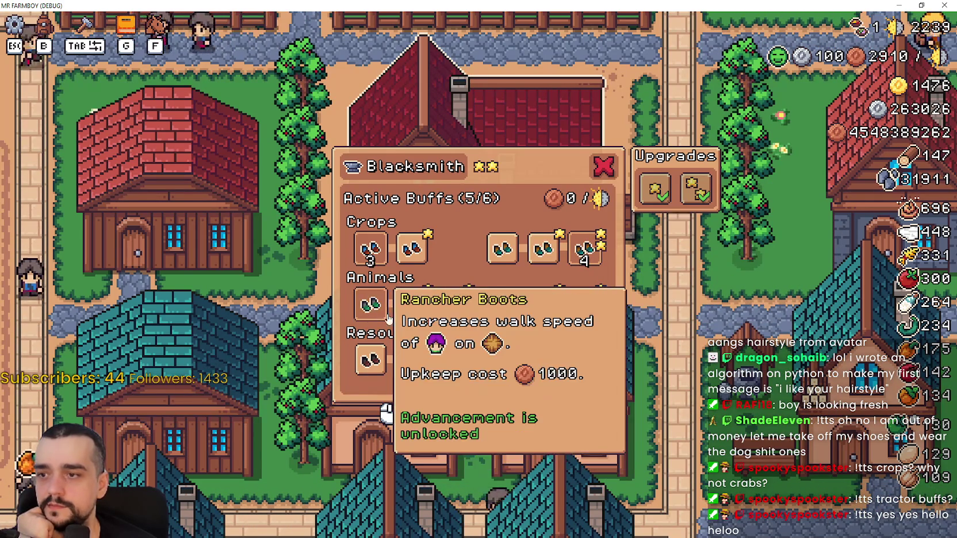
left_click(423, 320)
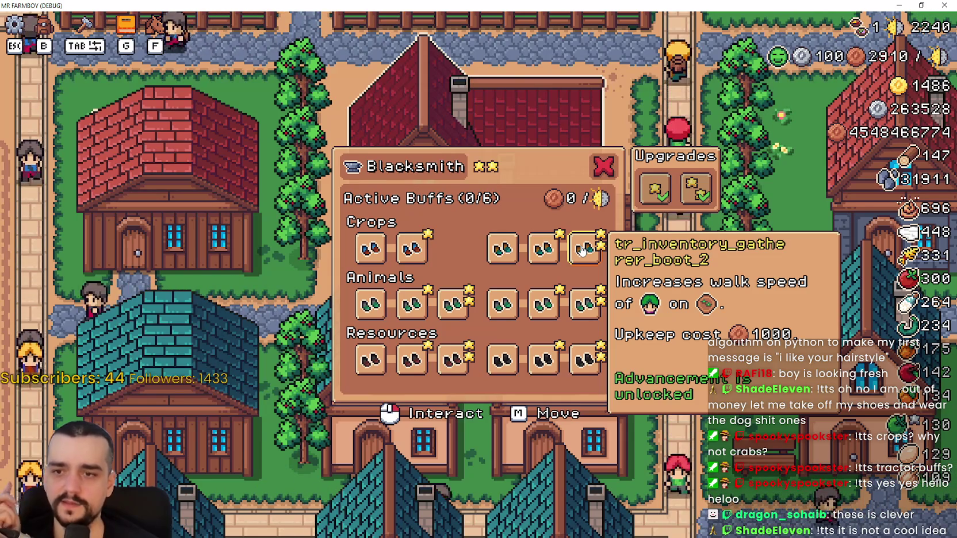
Activate the second-tier gatherer and rancher boots plus two Resources boot buffs
left_click(586, 244)
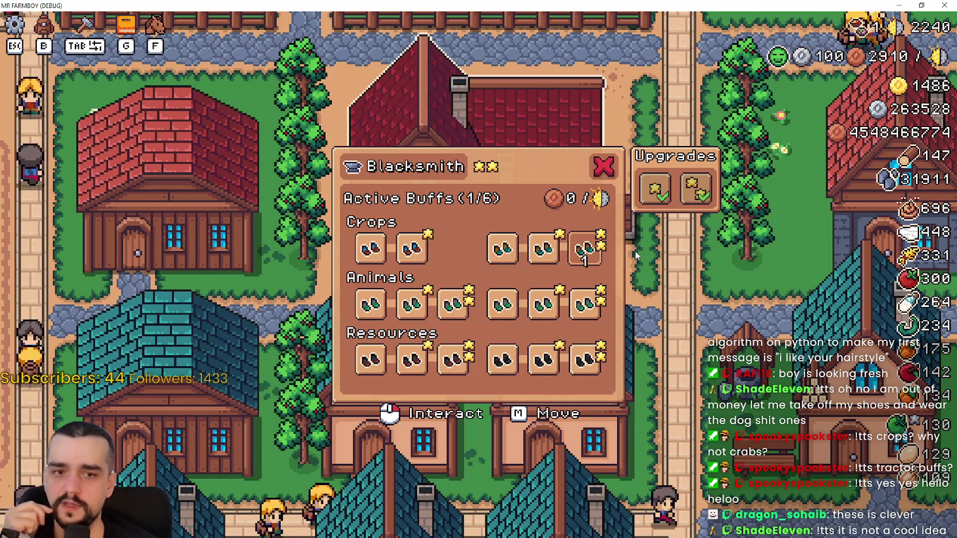
mouse_move(575, 257)
left_click(449, 308)
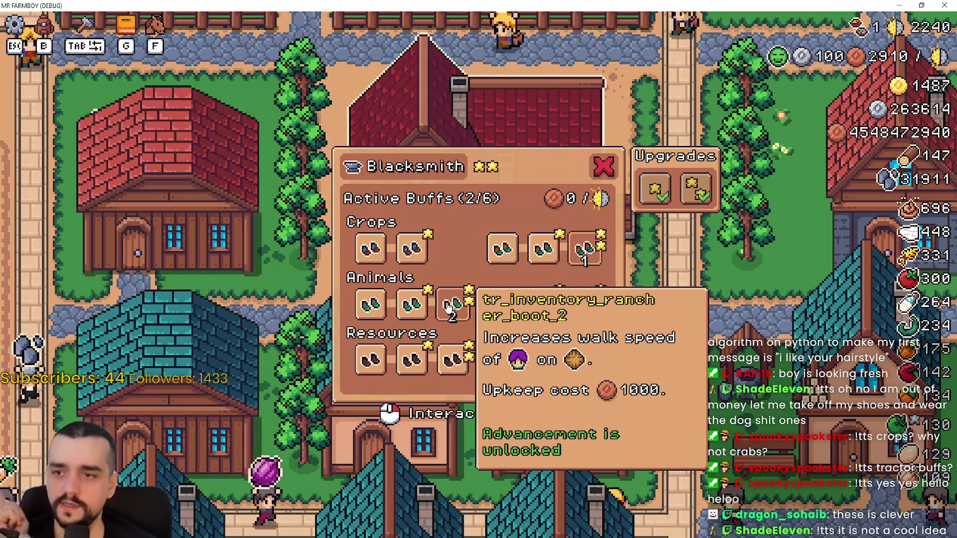
mouse_move(584, 375)
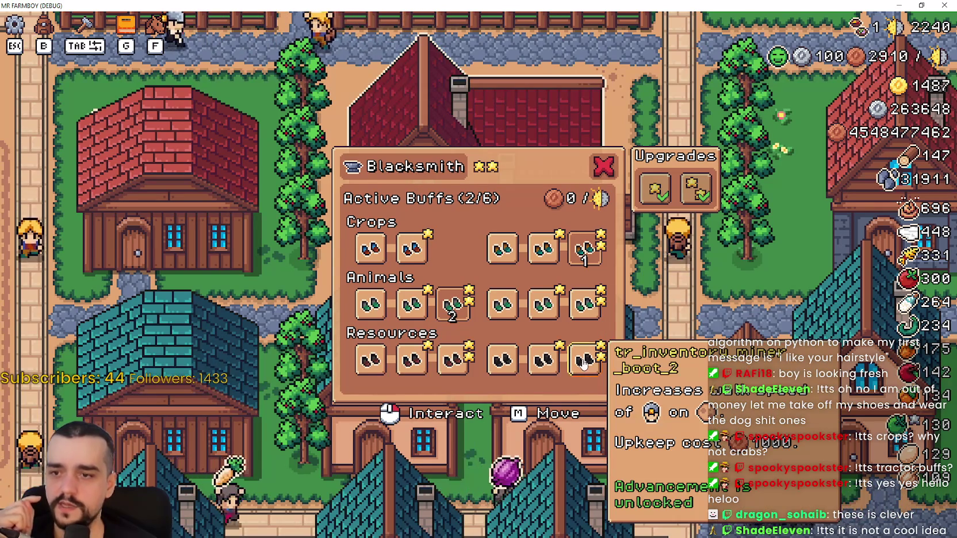
left_click(460, 361)
left_click(460, 361)
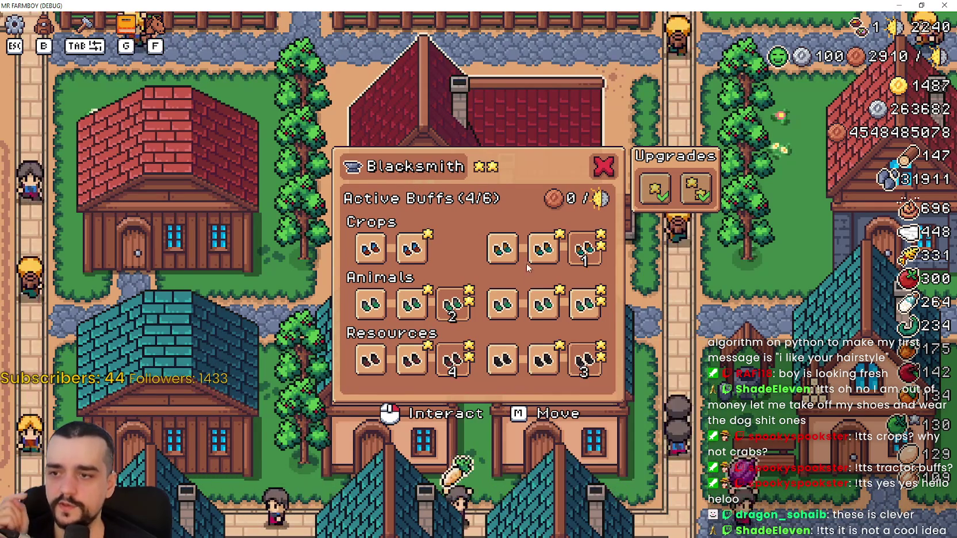
Activate the sixth Animals boot, then switch off Farmer Boots and another crop buff
left_click(587, 308)
left_click(373, 249)
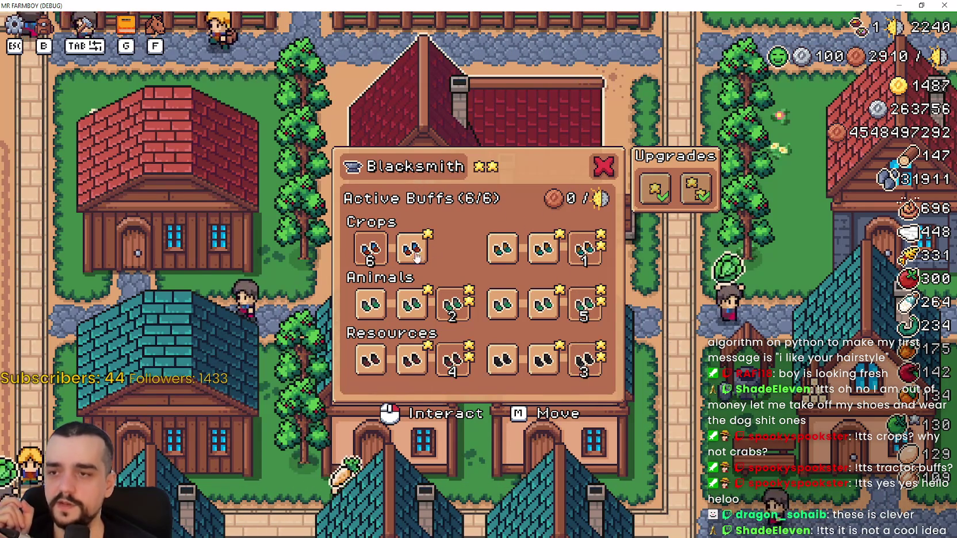
left_click(371, 248)
left_click(453, 249)
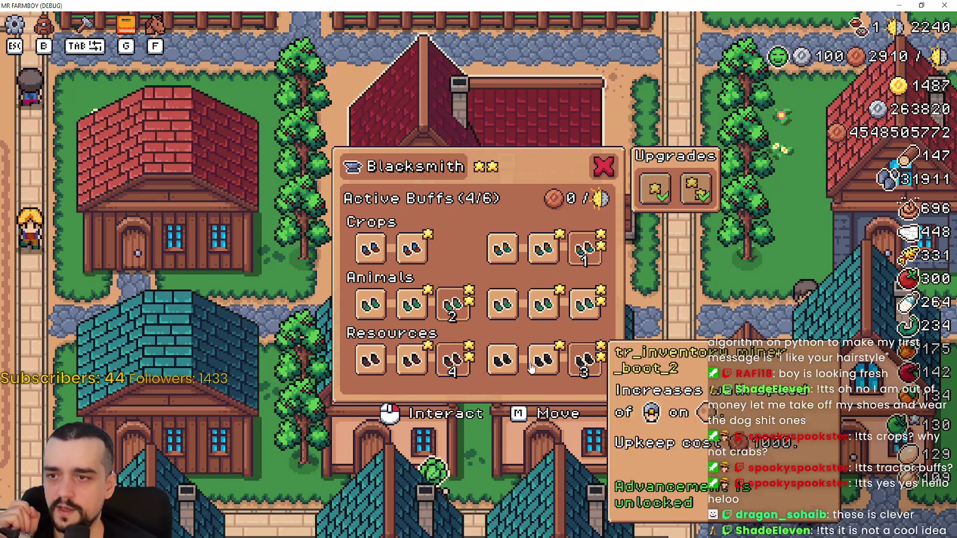
Deactivate the remaining Resources, Animals and crop boot buffs, then activate the fifth Crops boot
left_click(453, 359)
left_click(587, 362)
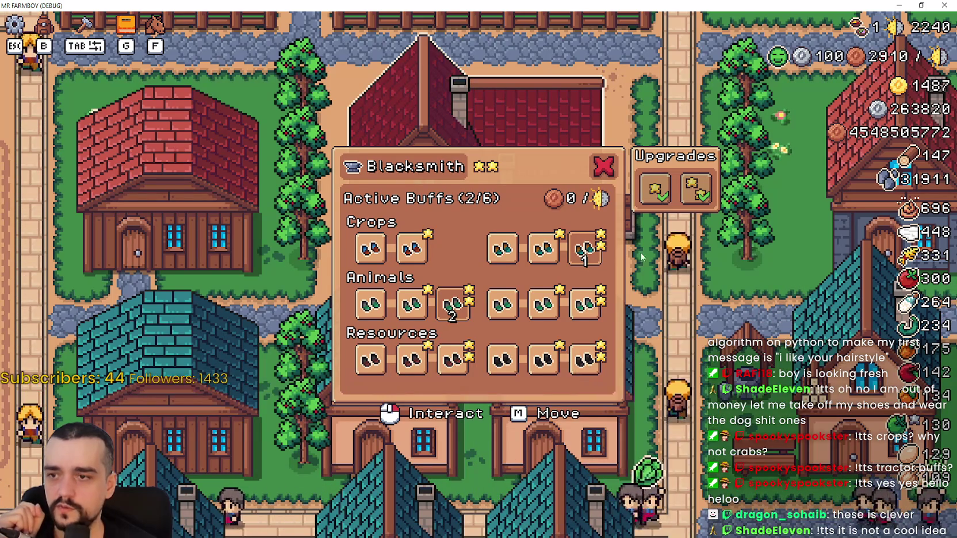
left_click(452, 303)
left_click(585, 246)
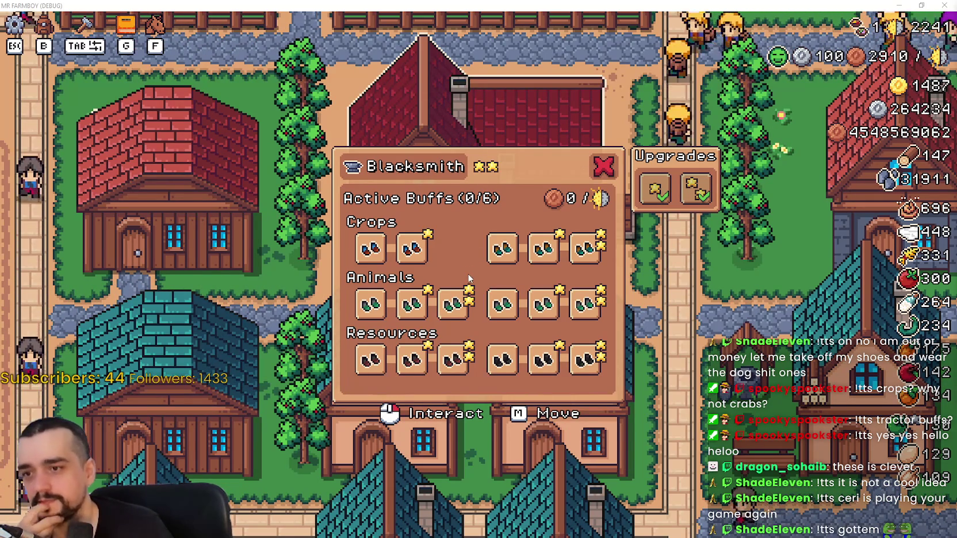
left_click(543, 249)
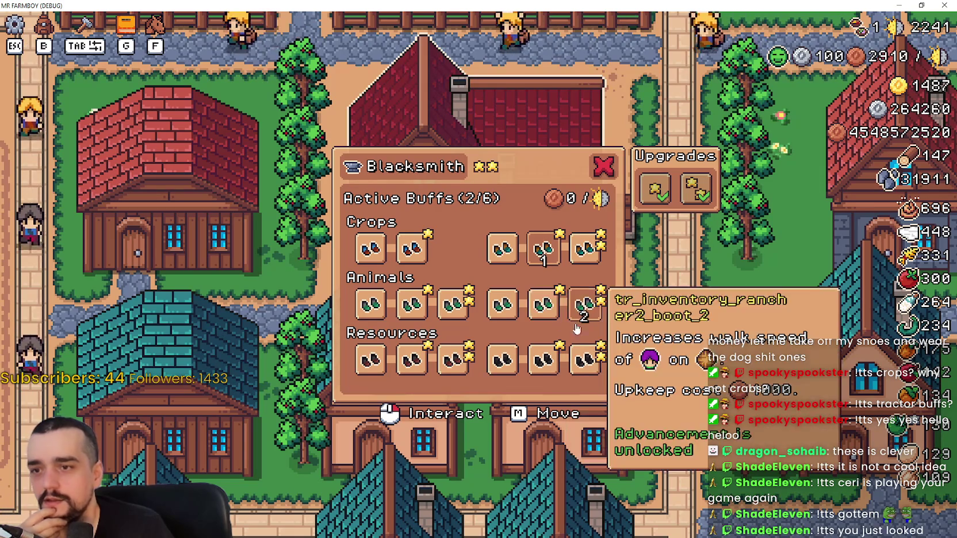
Switch on the Animals, Resources and crop boot buffs until every free slot is filled
left_click(585, 304)
left_click(543, 305)
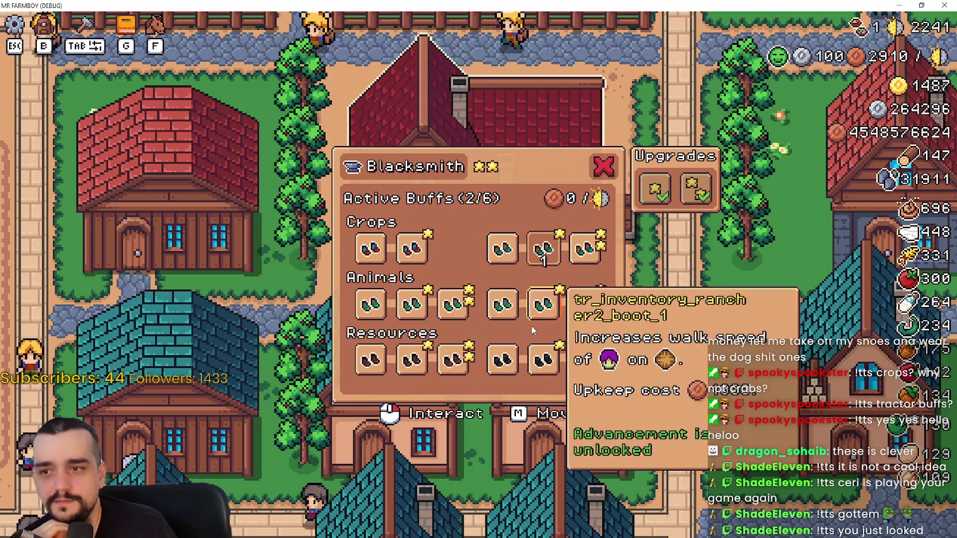
left_click(581, 305)
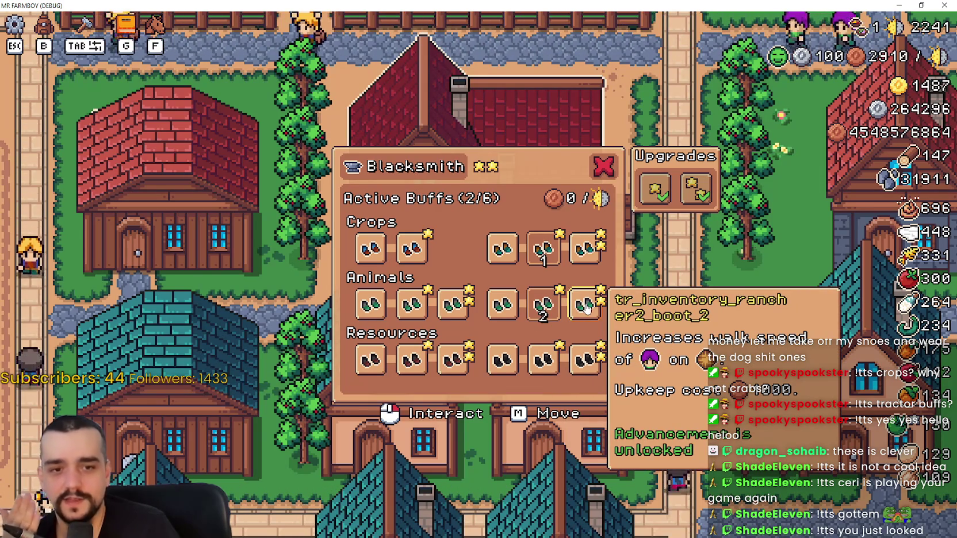
left_click(538, 368)
left_click(453, 360)
left_click(406, 306)
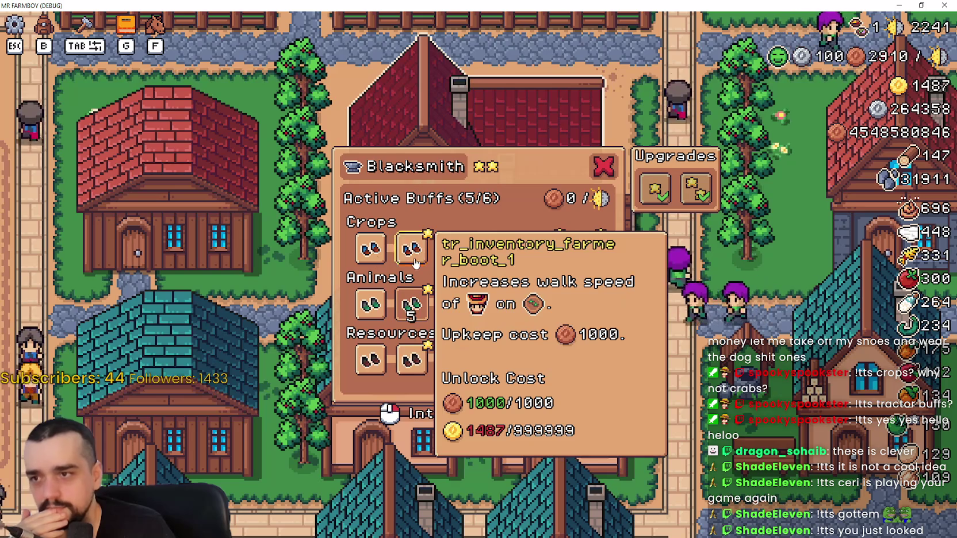
left_click(364, 246)
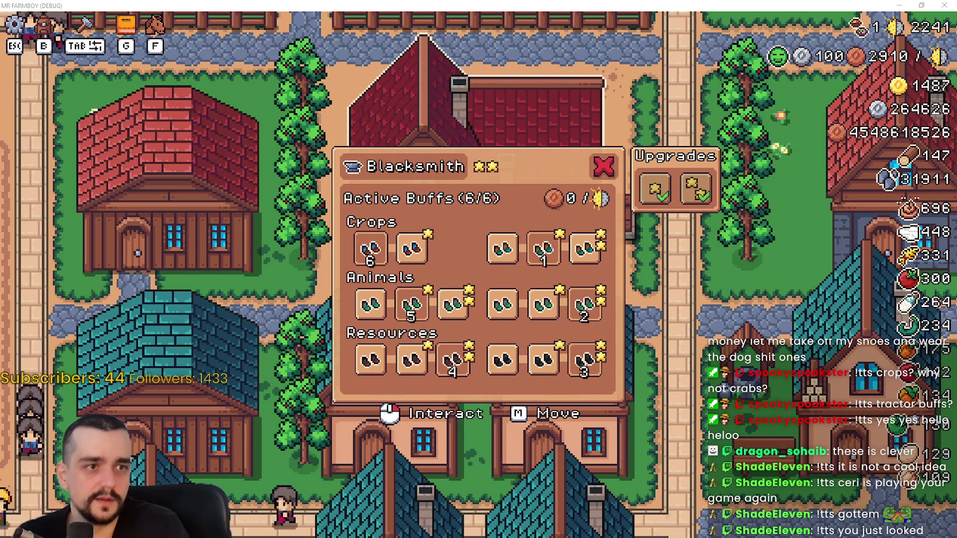
Turn off the Crops, Animals and Resources boot buffs down to 1/6 and close the Blacksmith panel
mouse_move(493, 372)
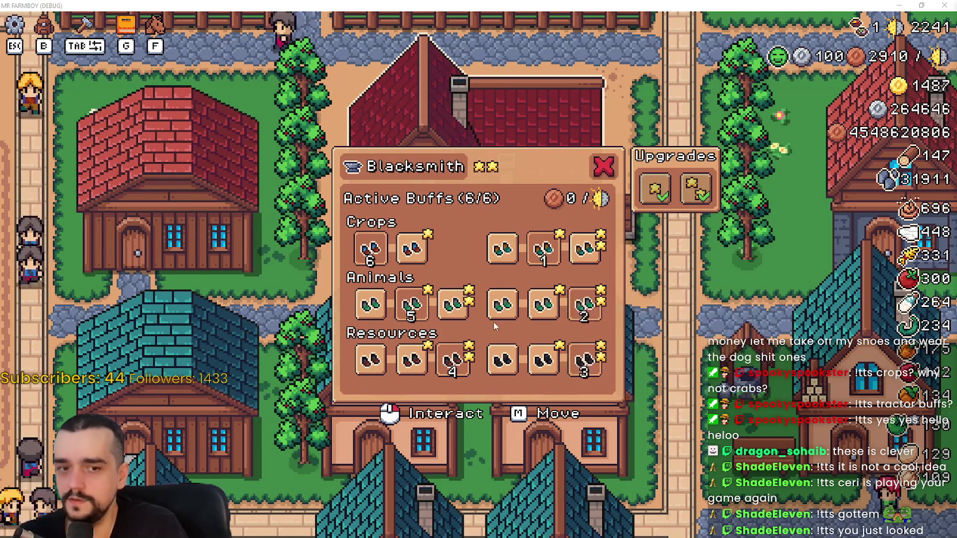
left_click(539, 259)
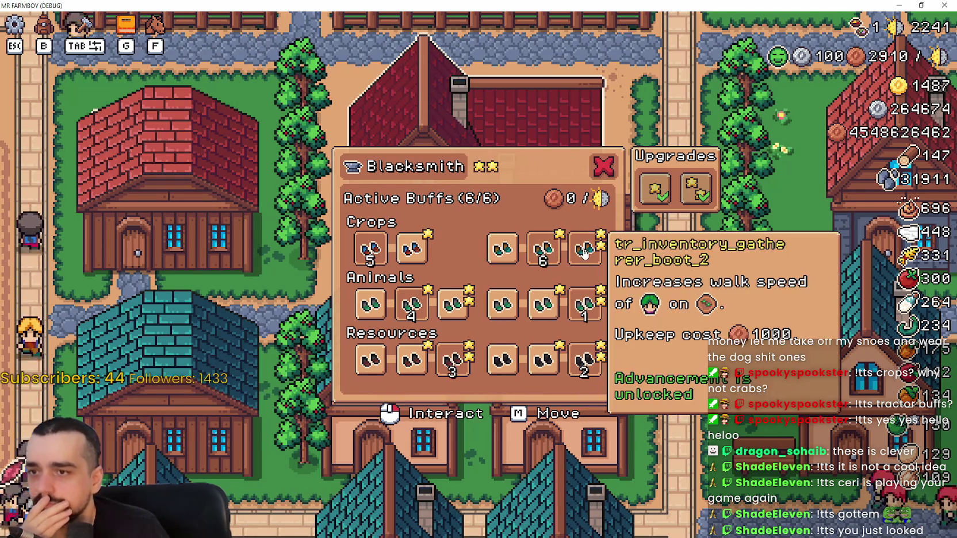
left_click(572, 294)
left_click(585, 359)
left_click(412, 304)
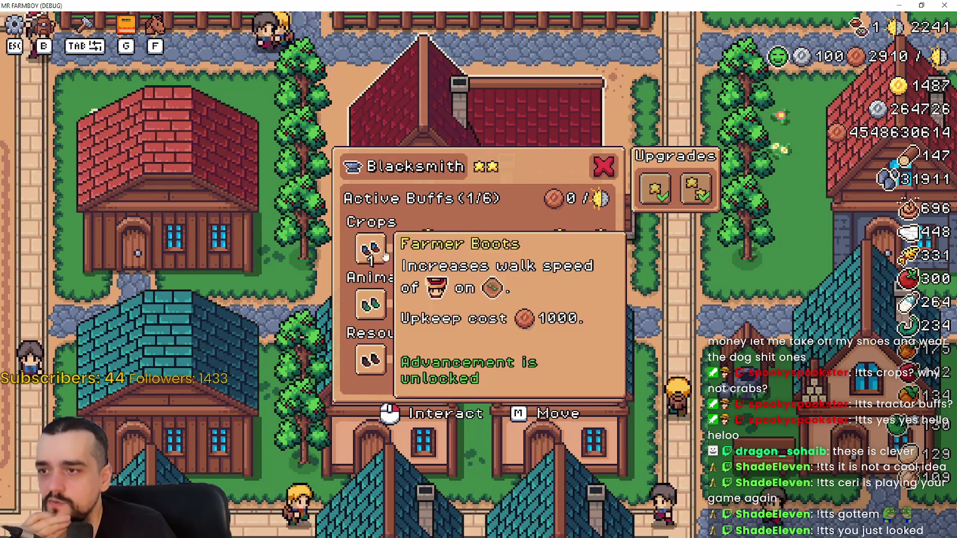
key("Escape")
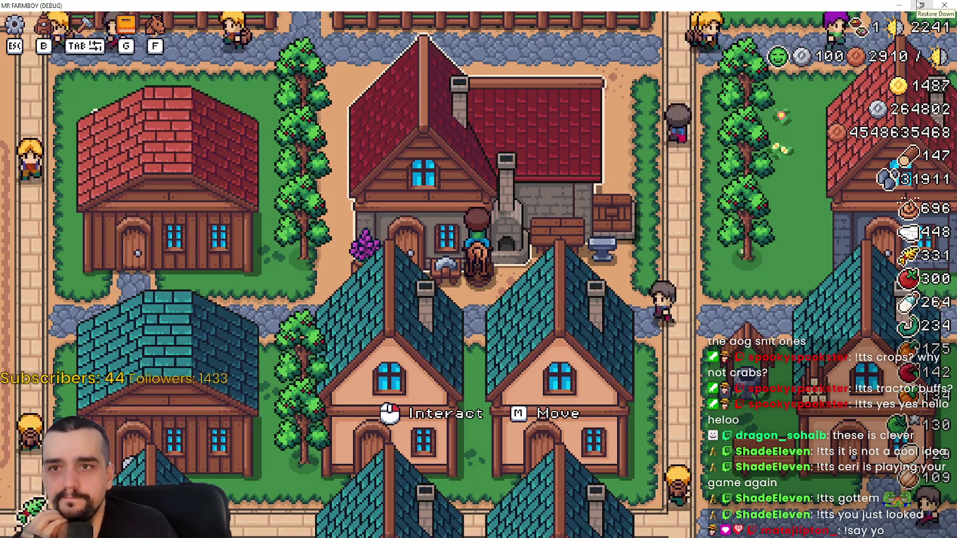
Restore and close the running game, then relaunch the project from Godot
left_click(921, 4)
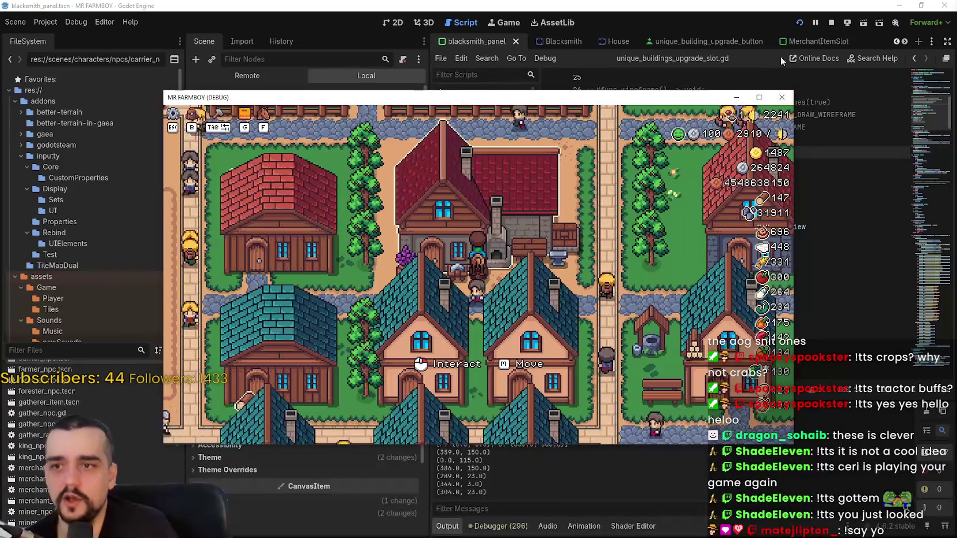
left_click(831, 23)
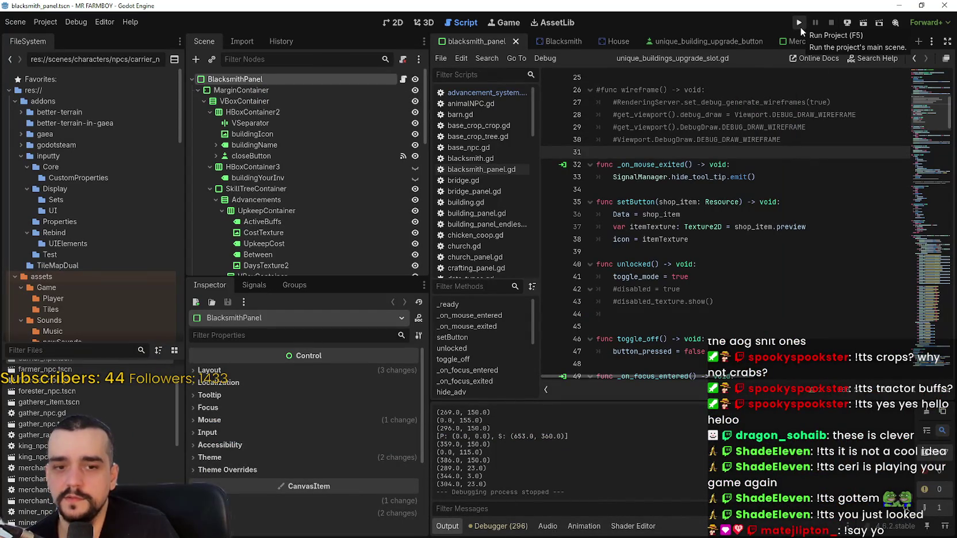
left_click(801, 23)
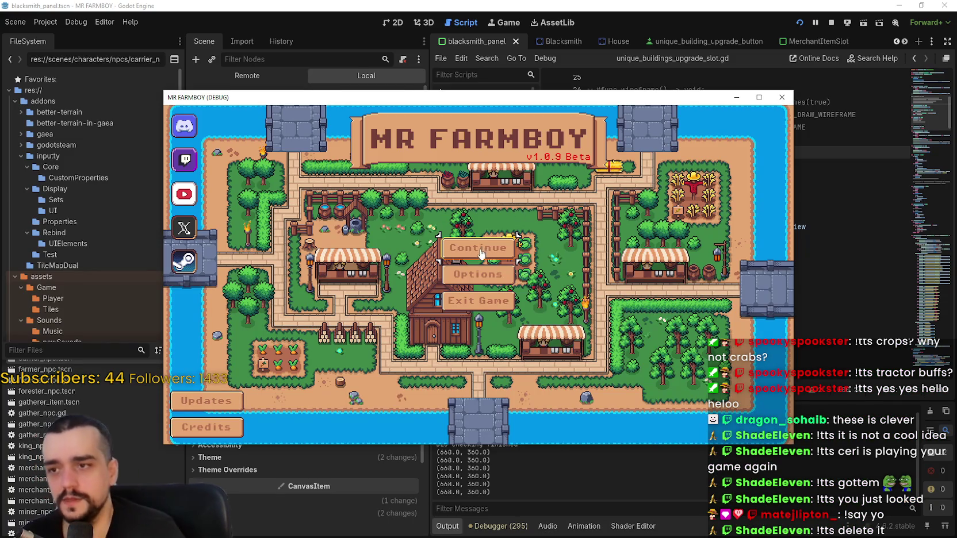
Continue from the first save slot and maximize the game window
left_click(481, 254)
left_click(553, 280)
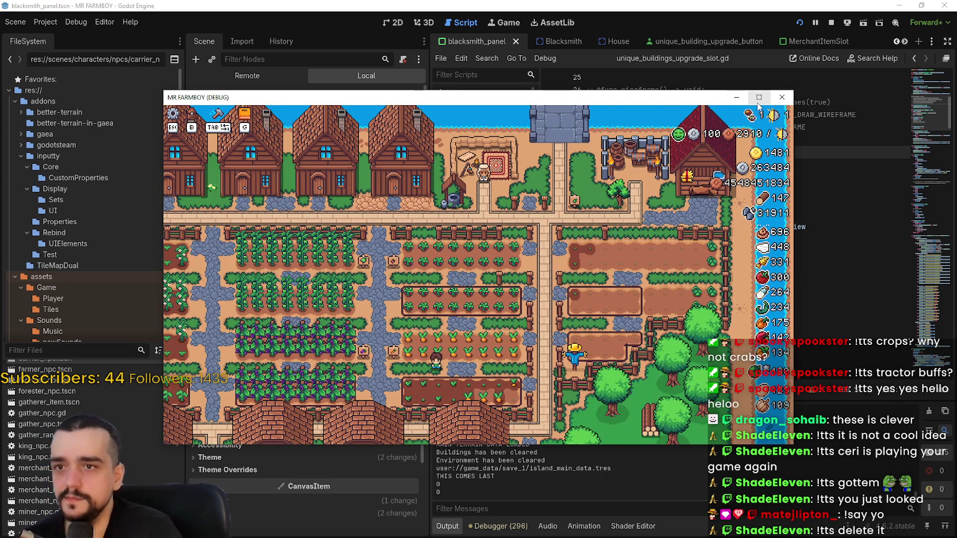
left_click(759, 98)
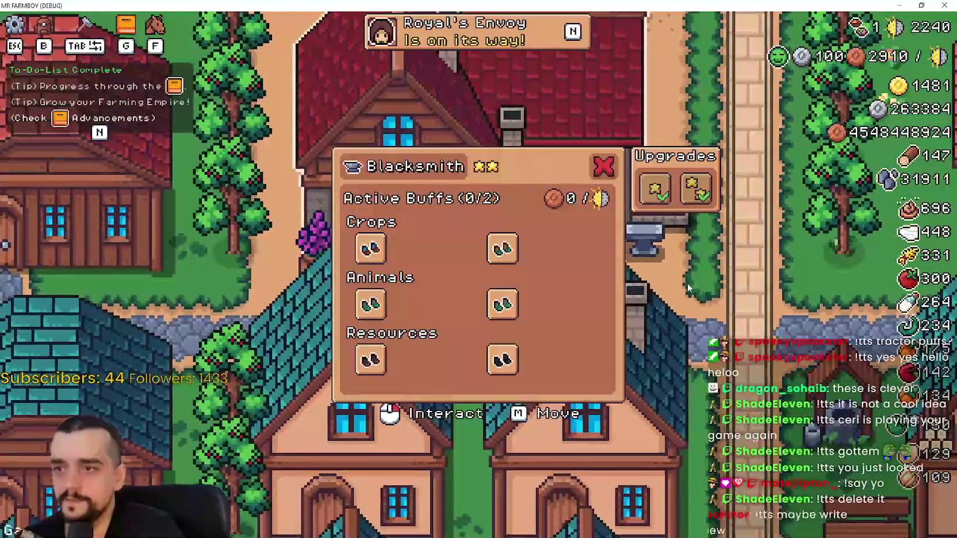
Buy the next Gatherer Boots tiers in the Crops row, revealing the 1-star and 2-star variants
mouse_move(371, 252)
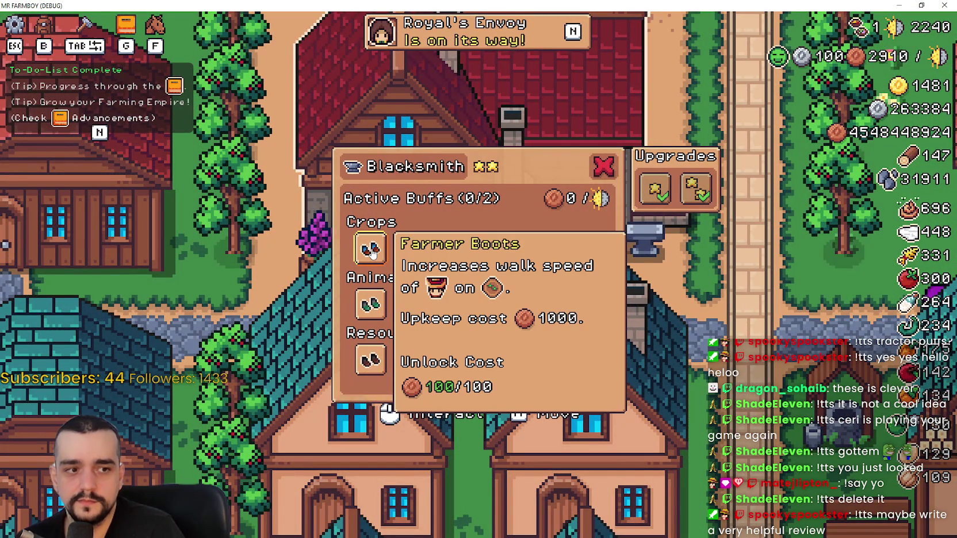
mouse_move(505, 315)
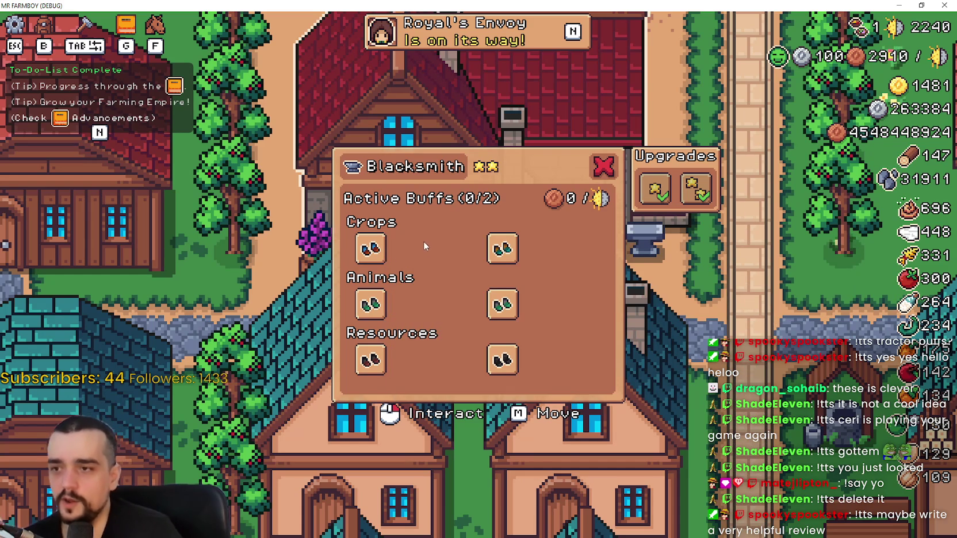
mouse_move(514, 255)
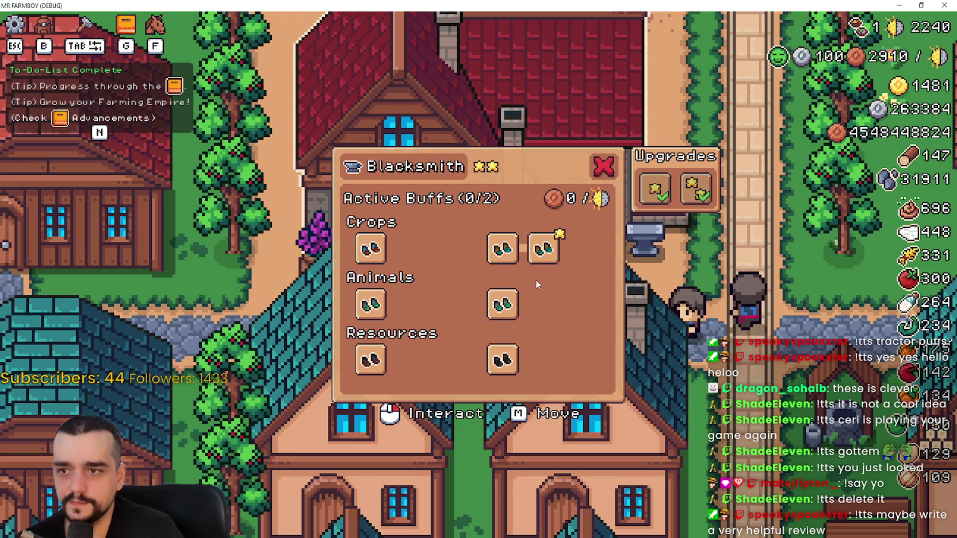
left_click(544, 249)
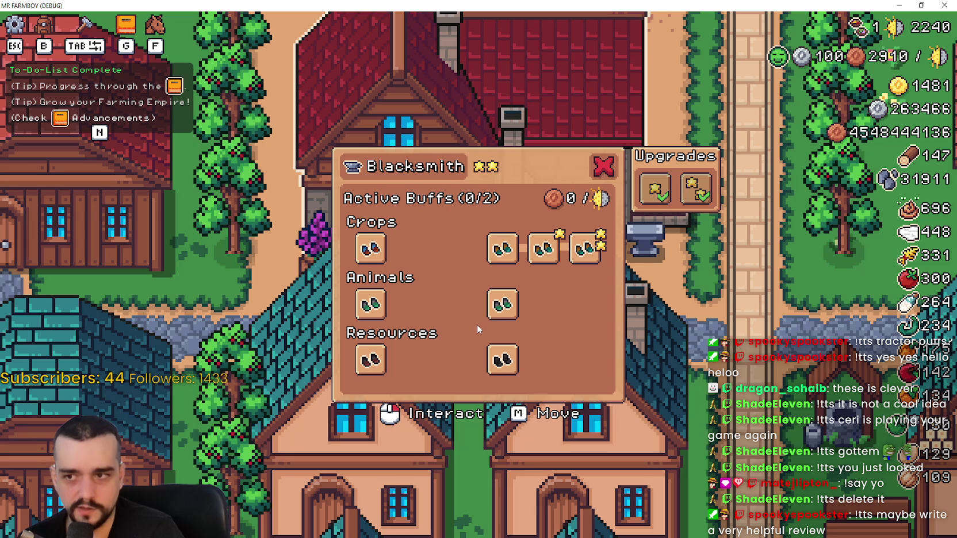
left_click(499, 249)
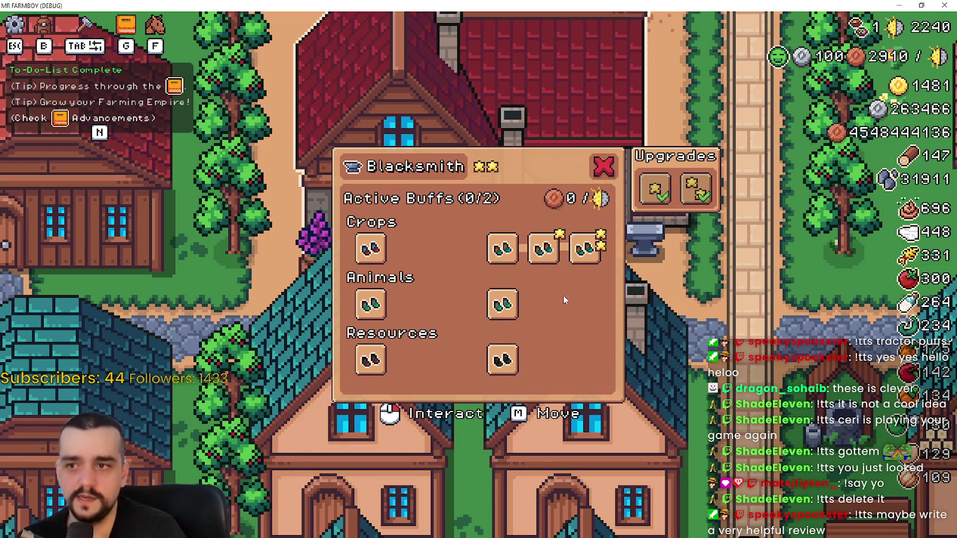
mouse_move(520, 265)
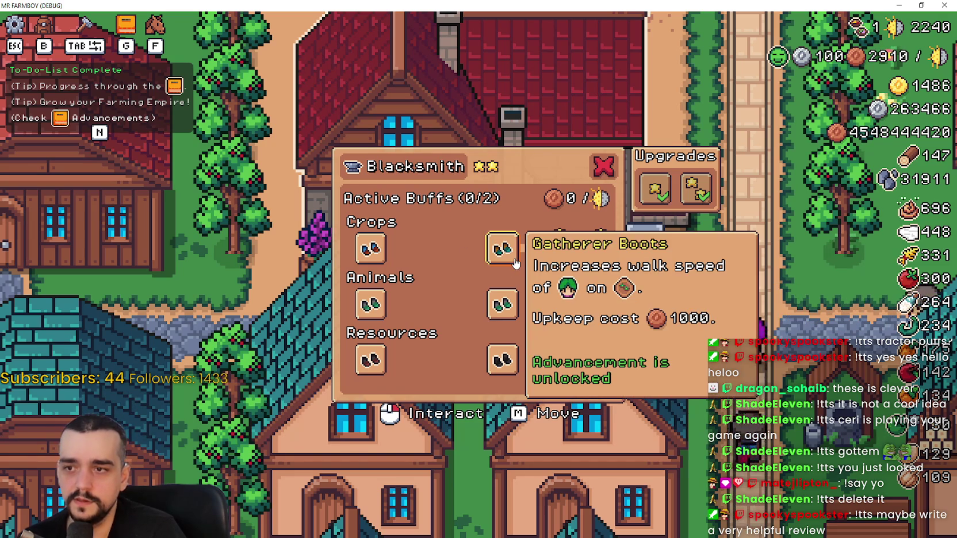
Activate the starred two-star Gatherer Boots buff
left_click(515, 261)
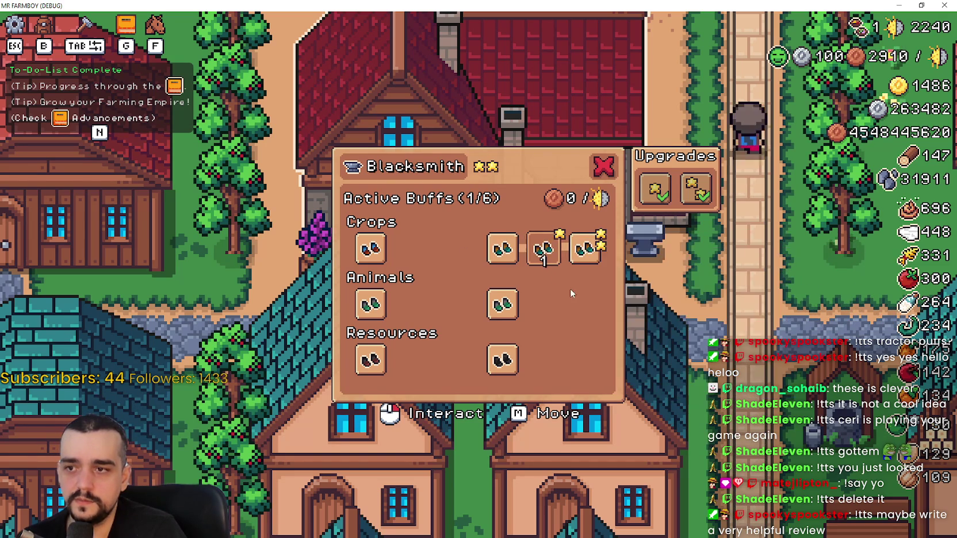
mouse_move(511, 251)
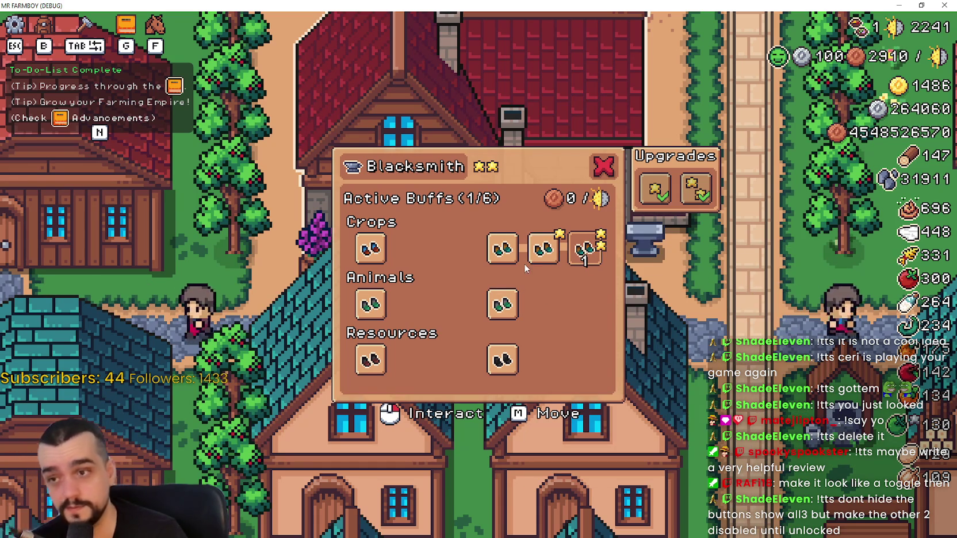
mouse_move(618, 262)
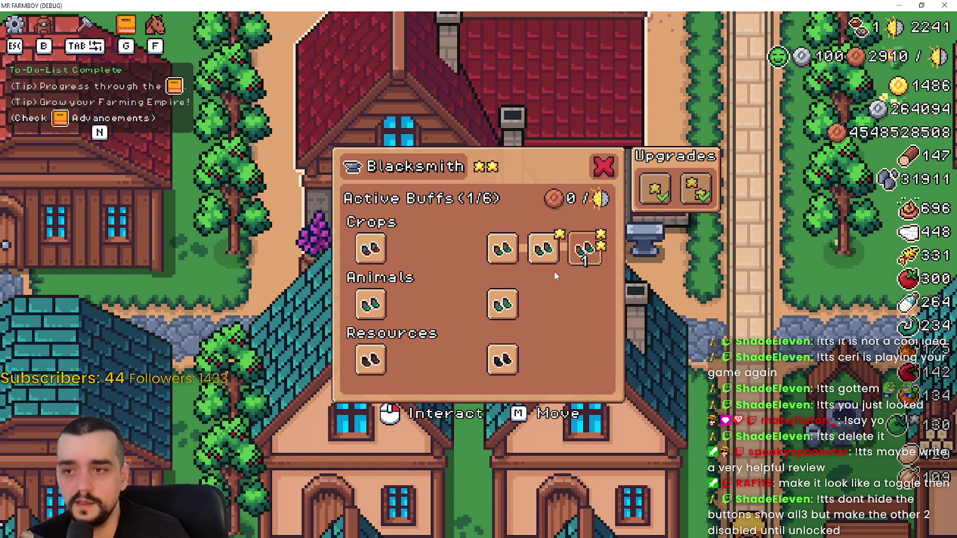
mouse_move(544, 249)
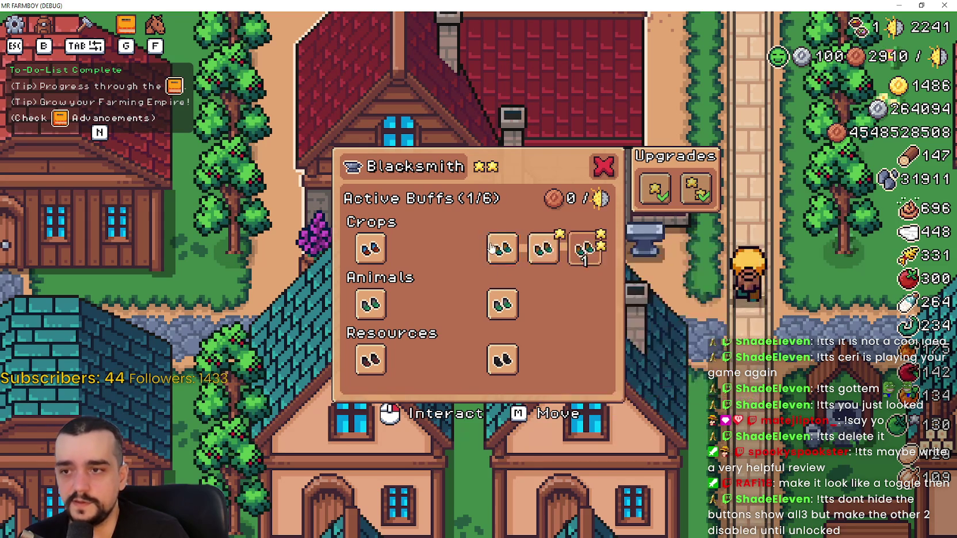
Unlock the second rancher boots' first starred tier and toggle it repeatedly, ending switched off
left_click(508, 318)
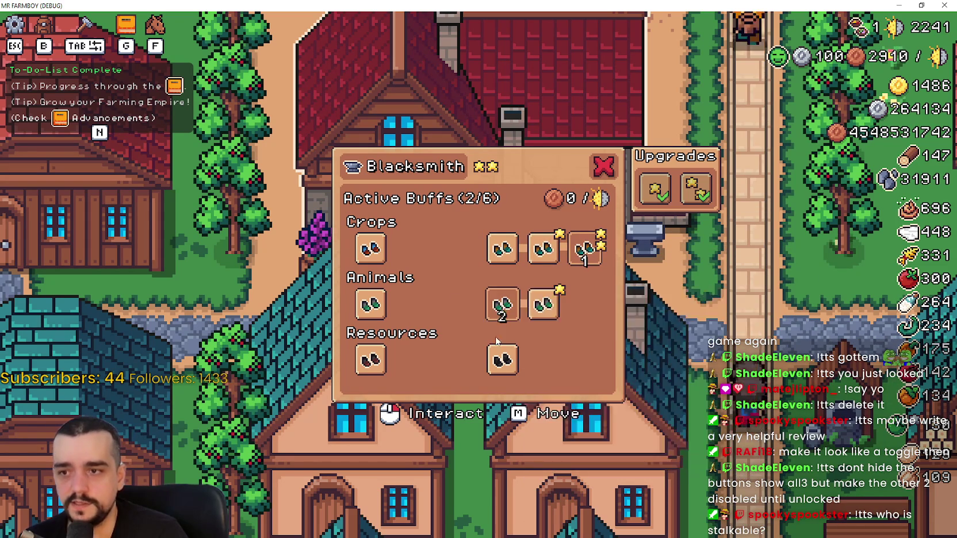
left_click(500, 311)
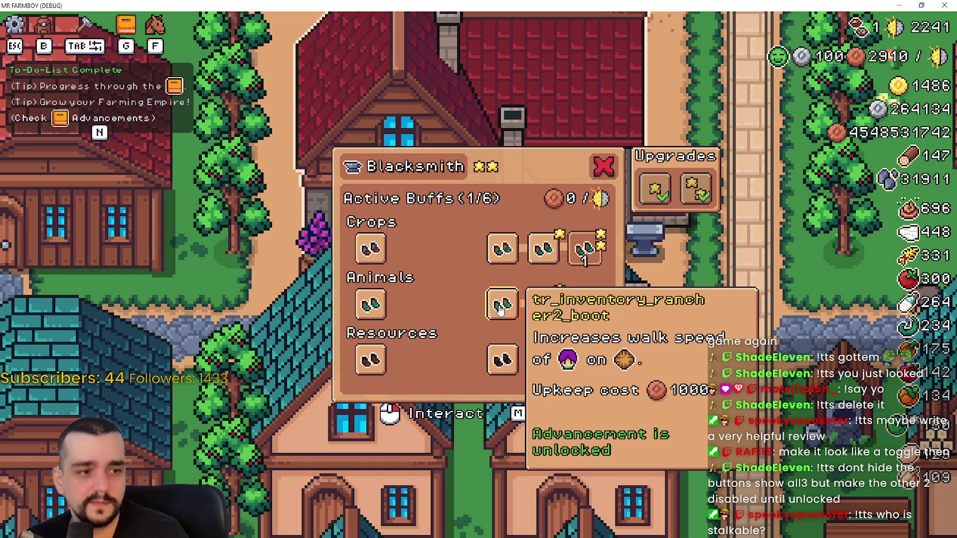
left_click(499, 309)
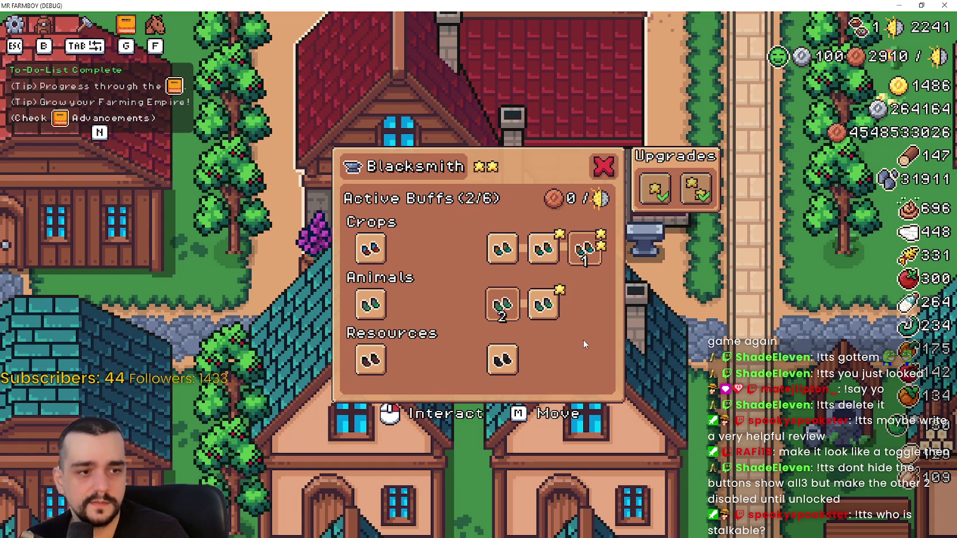
left_click(507, 305)
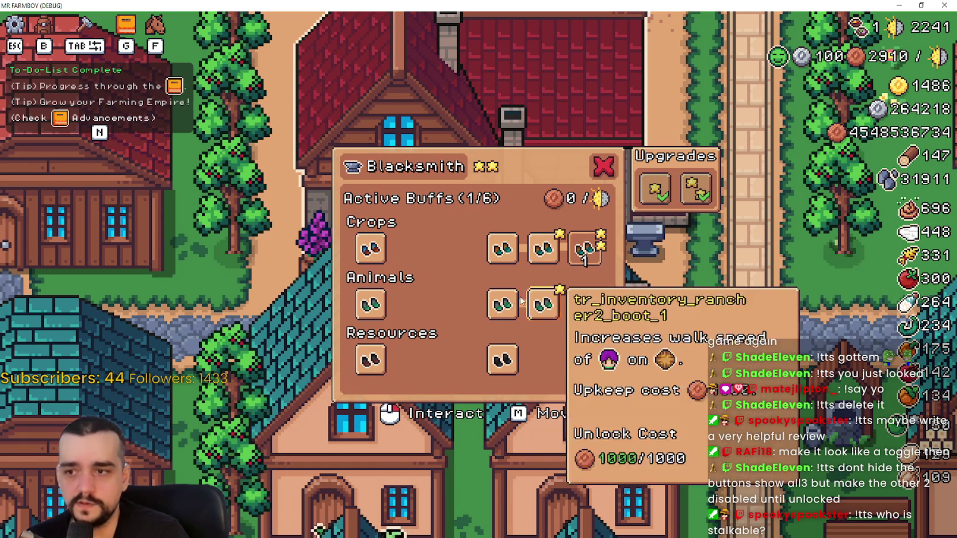
left_click(499, 310)
left_click(498, 308)
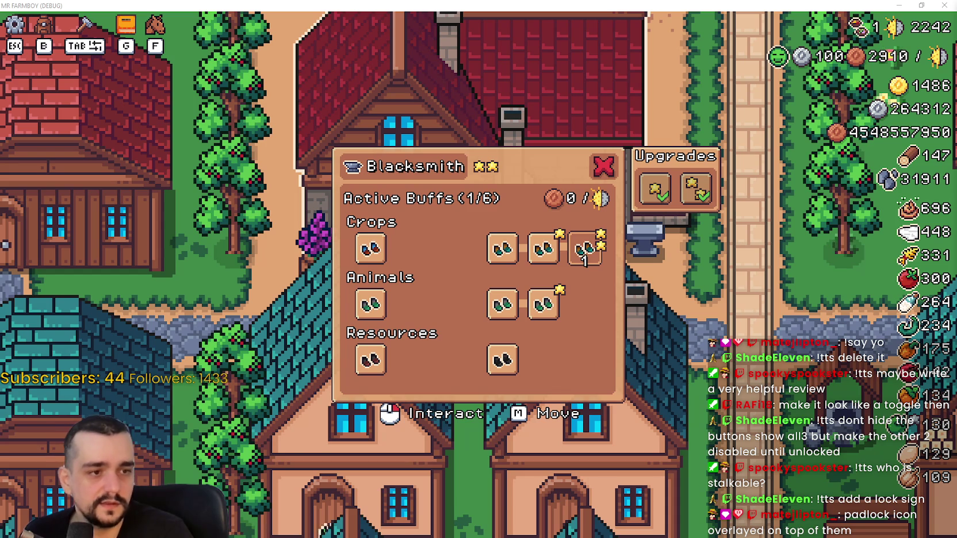
key("alt+Tab")
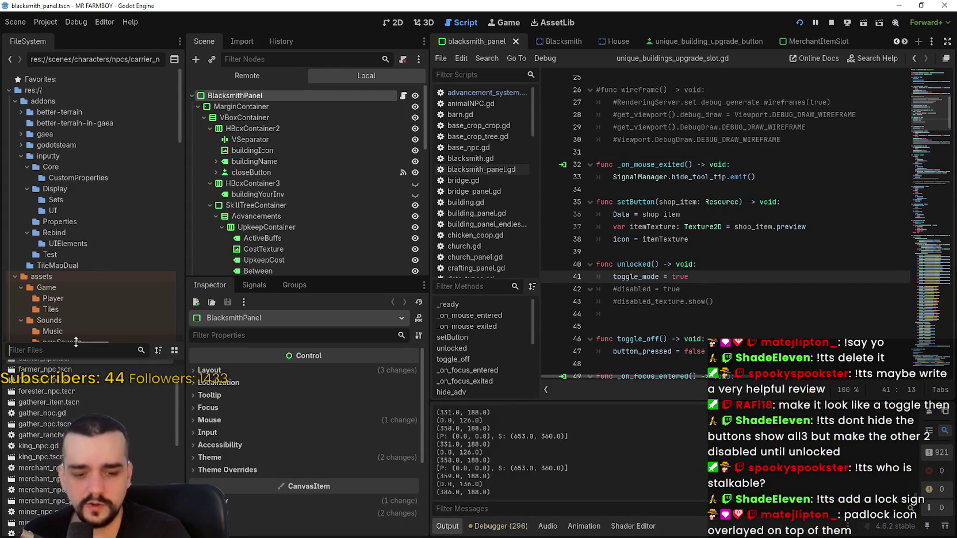
Filter the FileSystem for 'player', open Player.png in Aseprite, and maximize its window
type("player")
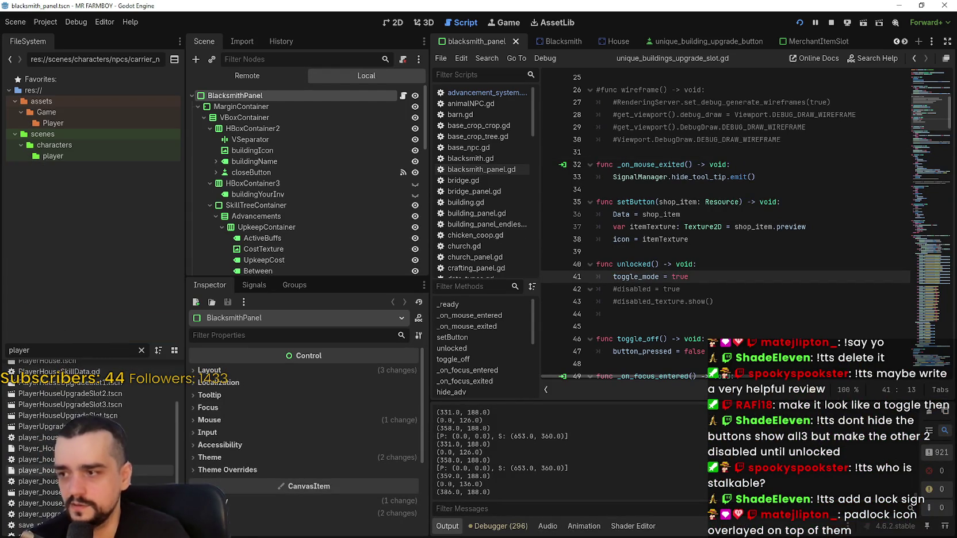
right_click(48, 392)
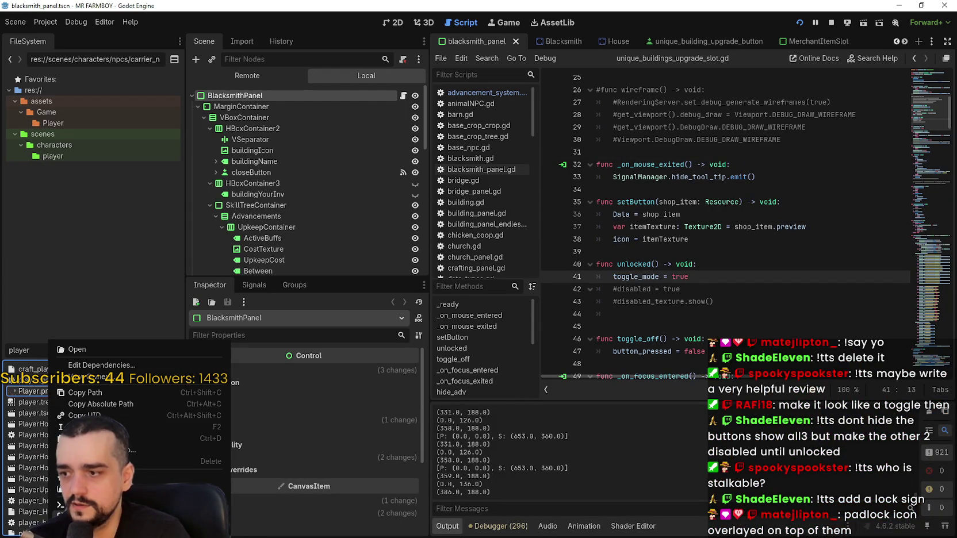
key("Escape")
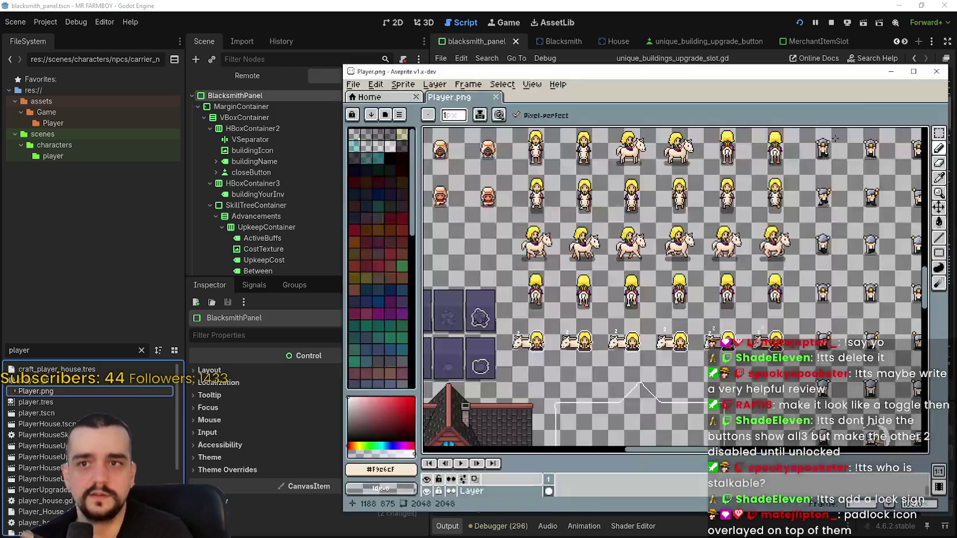
left_click(918, 67)
Zoom and pan around the Player.png sheet to survey its sprites, houses and tiles
scroll(608, 84, "up", 9)
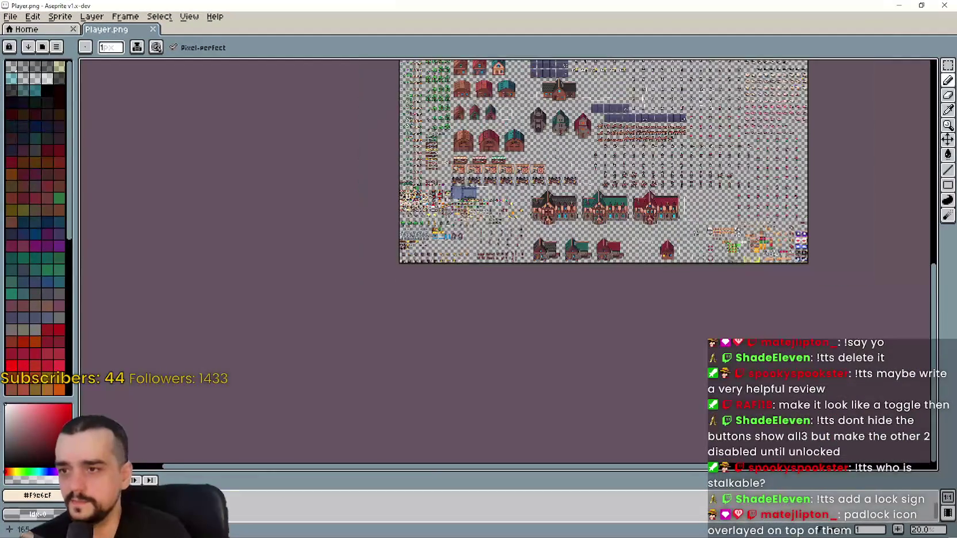
scroll(608, 84, "down", 6)
scroll(526, 82, "up", 2)
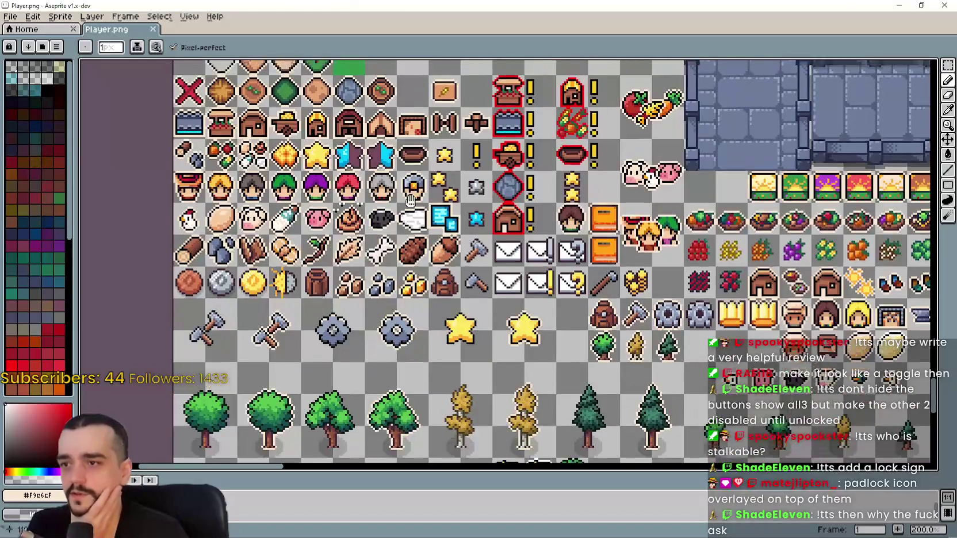
mouse_move(420, 187)
left_mouse_down()
mouse_move(512, 259)
mouse_move(537, 254)
mouse_move(319, 183)
mouse_move(220, 176)
left_mouse_up()
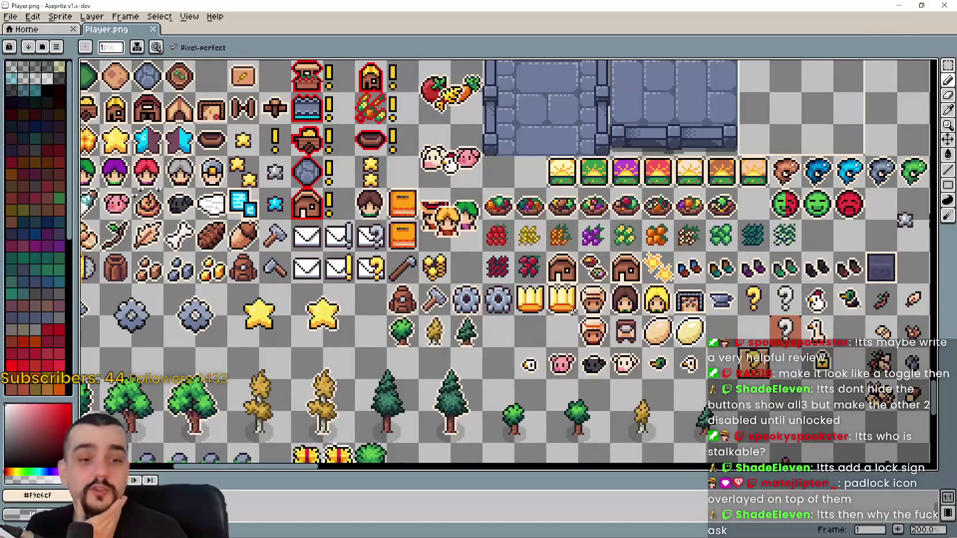
mouse_move(468, 248)
left_mouse_down()
mouse_move(481, 235)
mouse_move(319, 214)
left_mouse_up()
mouse_move(598, 301)
left_mouse_down()
mouse_move(863, 322)
mouse_move(920, 345)
mouse_move(742, 345)
left_mouse_up()
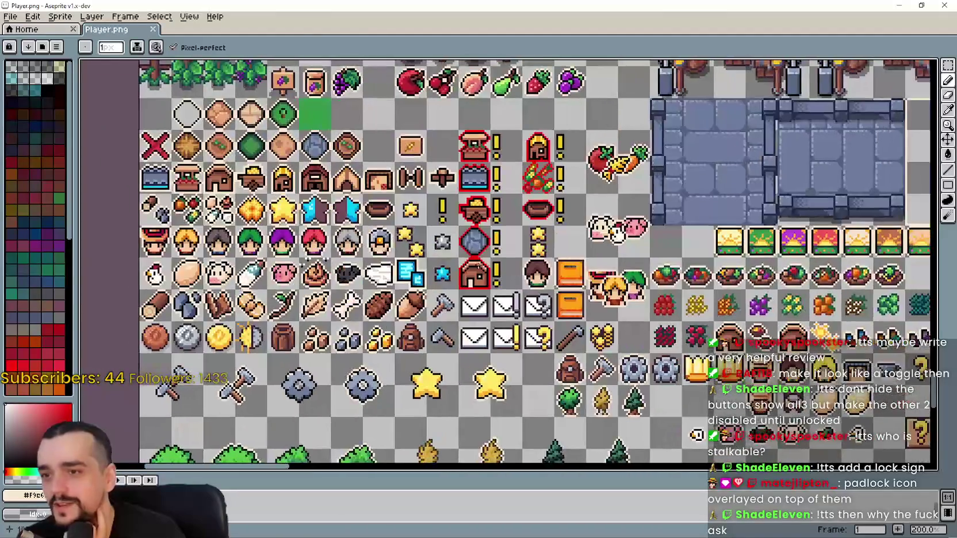
scroll(259, 282, "down", 1)
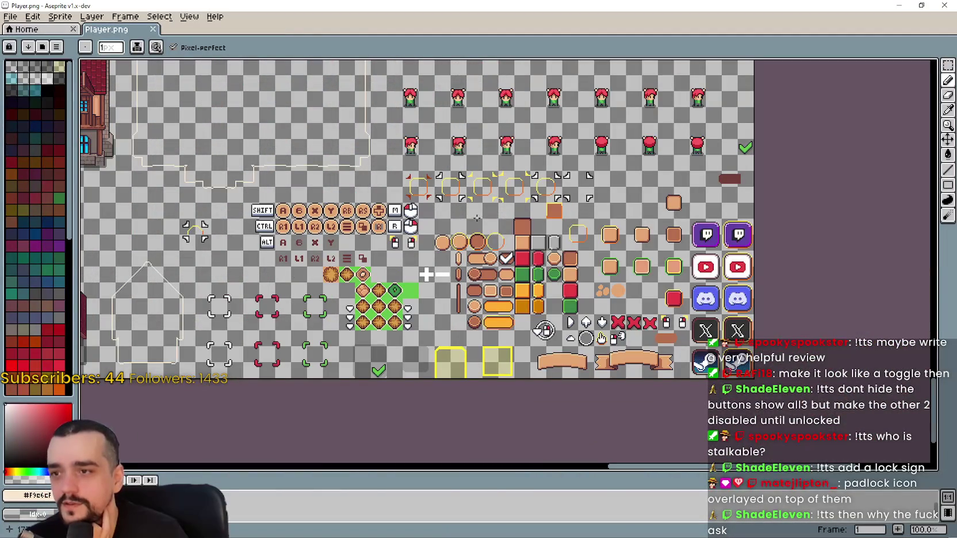
left_click_drag(477, 218, 436, 245)
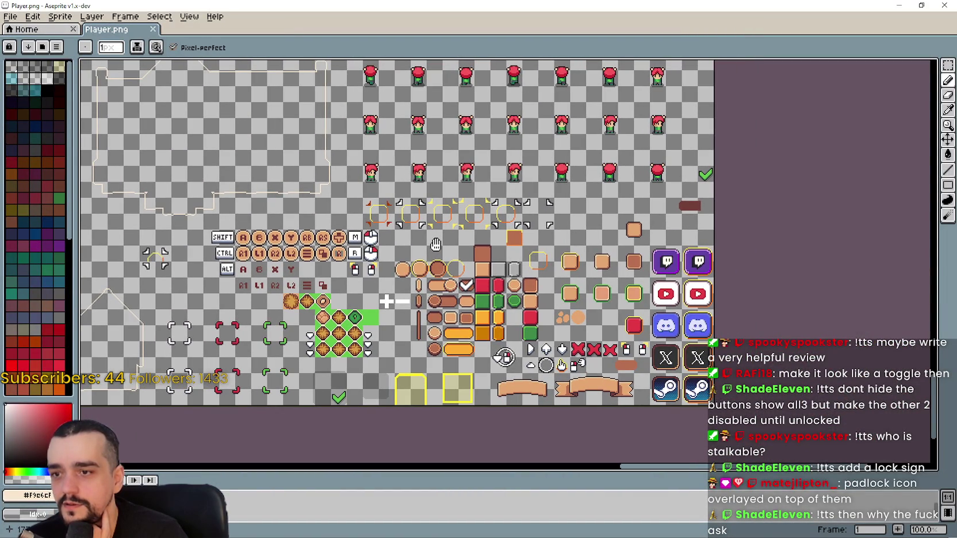
scroll(436, 245, "down", 1)
left_click_drag(435, 245, 867, 346)
Pan across the icon rows to bring the padlock and question-mark icons into close view
scroll(397, 286, "up", 2)
mouse_move(302, 287)
left_mouse_down()
mouse_move(548, 208)
mouse_move(760, 356)
left_mouse_up()
left_click_drag(489, 357, 551, 252)
mouse_move(428, 238)
left_mouse_down()
mouse_move(535, 364)
mouse_move(565, 337)
mouse_move(568, 294)
left_mouse_up()
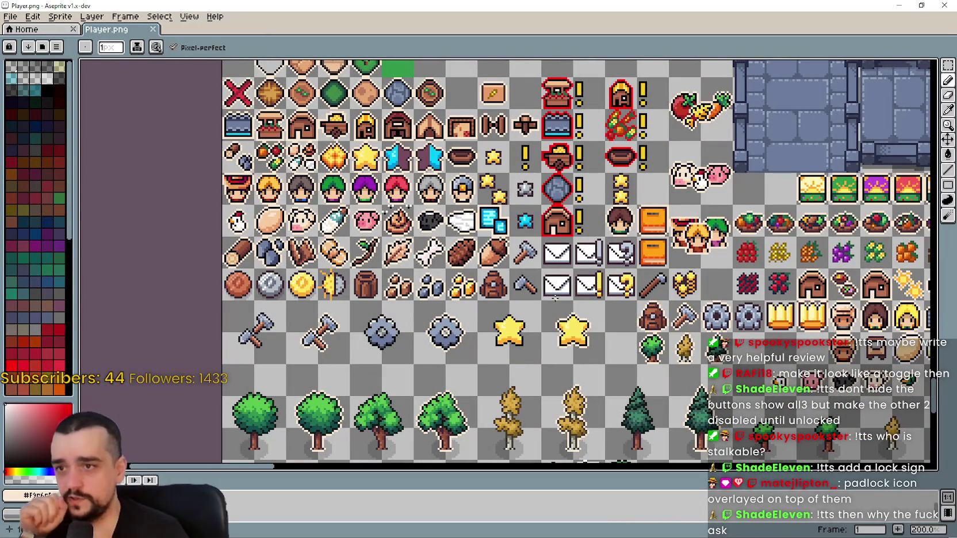
mouse_move(716, 279)
left_mouse_down()
mouse_move(585, 351)
mouse_move(591, 377)
mouse_move(549, 309)
mouse_move(330, 176)
left_mouse_up()
left_click_drag(723, 221, 488, 248)
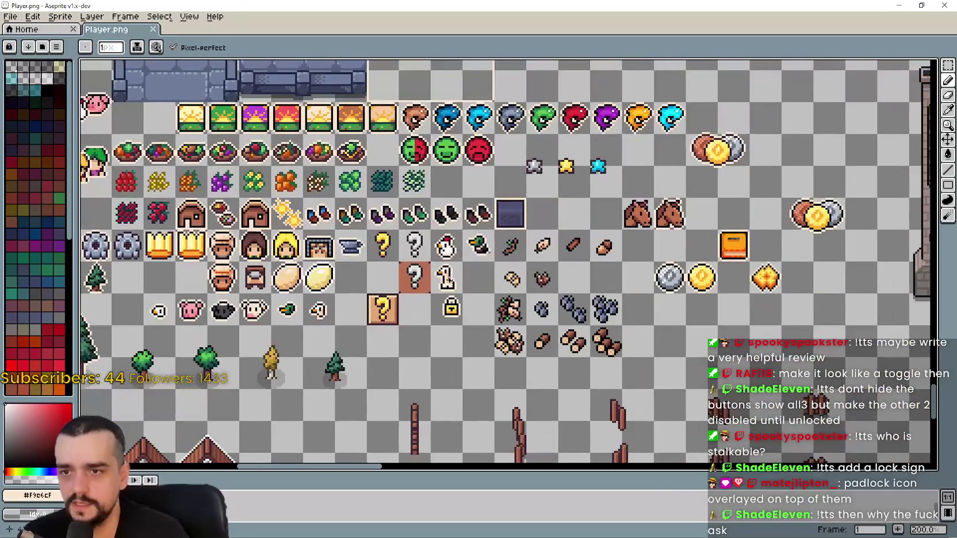
scroll(427, 232, "up", 3)
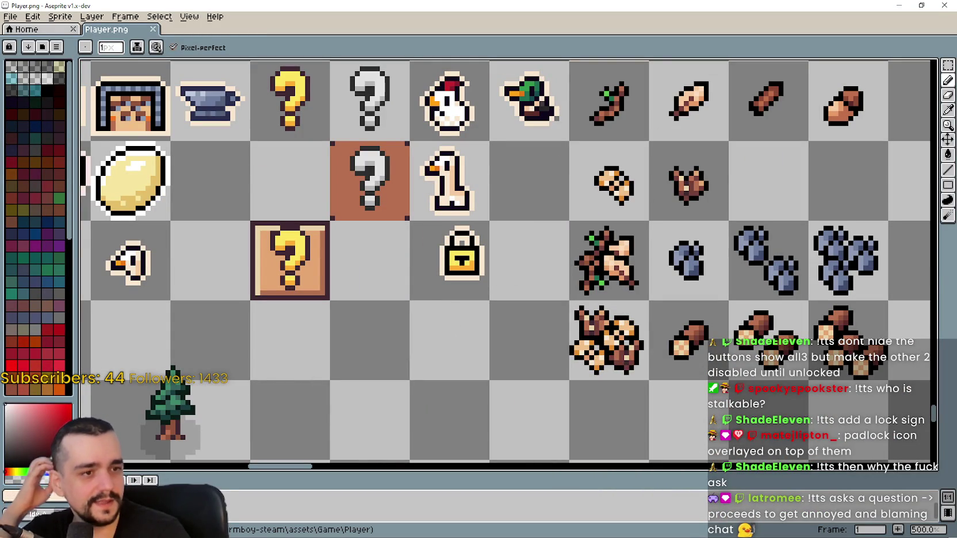
scroll(448, 253, "left", 2)
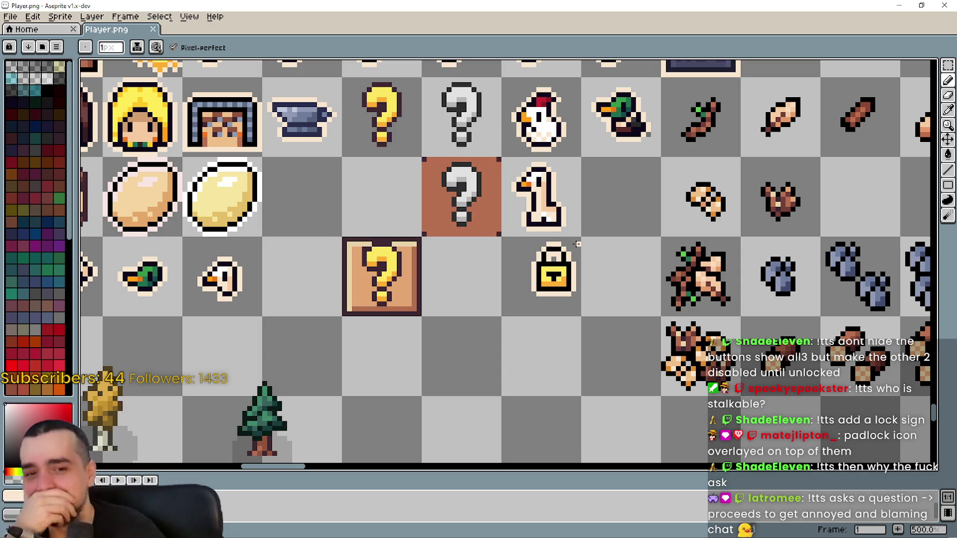
left_click(948, 65)
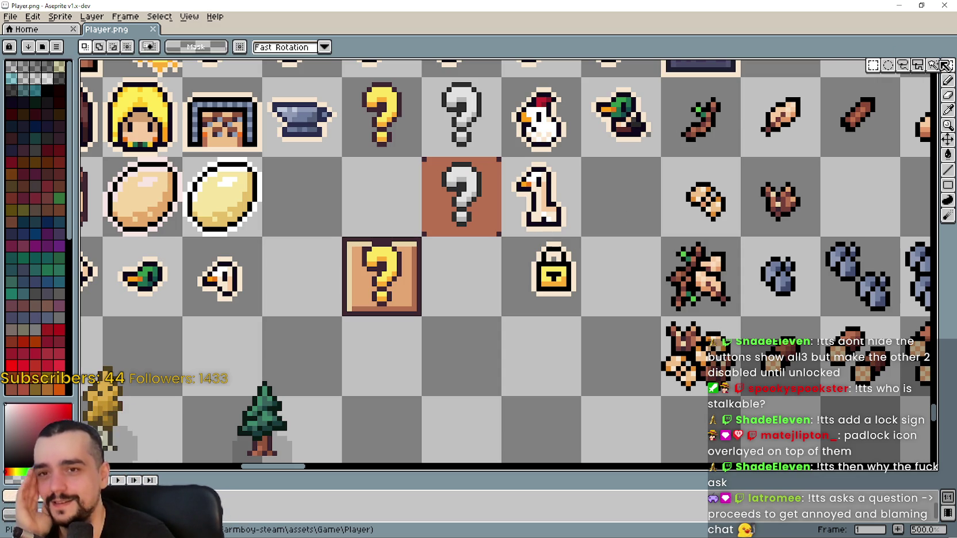
Marquee-select the padlock and nudge it left and down so it sits centred in its tile
scroll(525, 240, "up", 1)
left_click_drag(531, 216, 599, 299)
left_click_drag(600, 220, 521, 299)
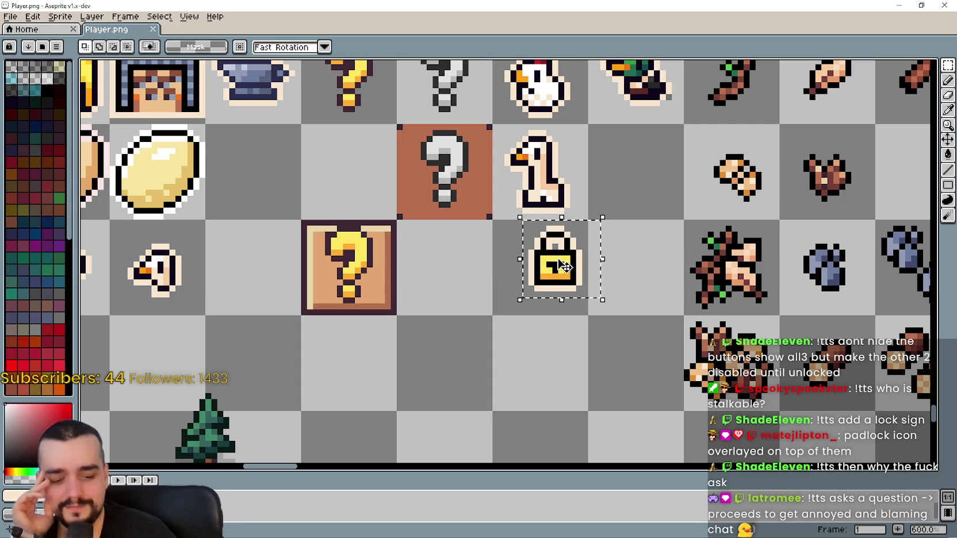
key("Left")
key("Left")
key("Down")
key("Down")
key("Left")
key("Left")
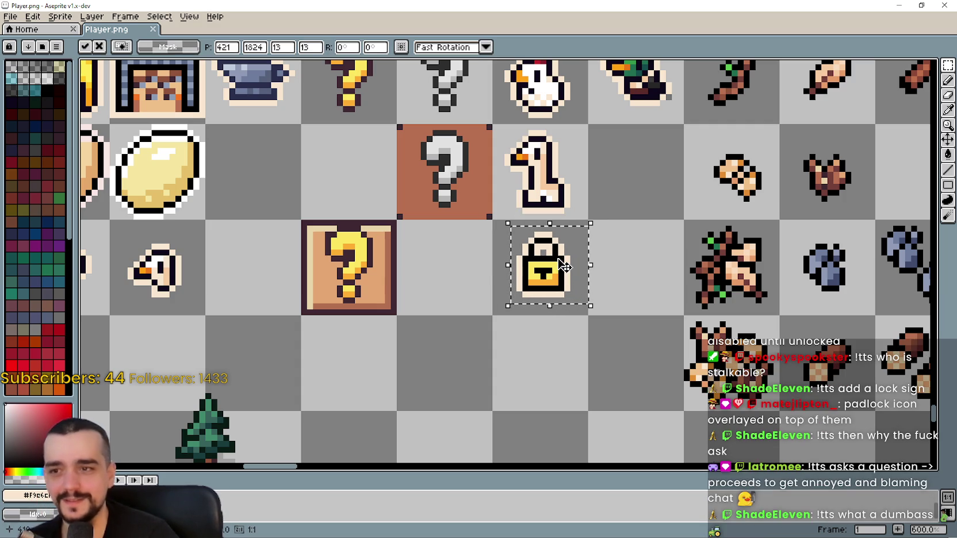
key("Return")
Accept the warning, clear the selection, and minimize Aseprite to return to Godot
left_click(471, 277)
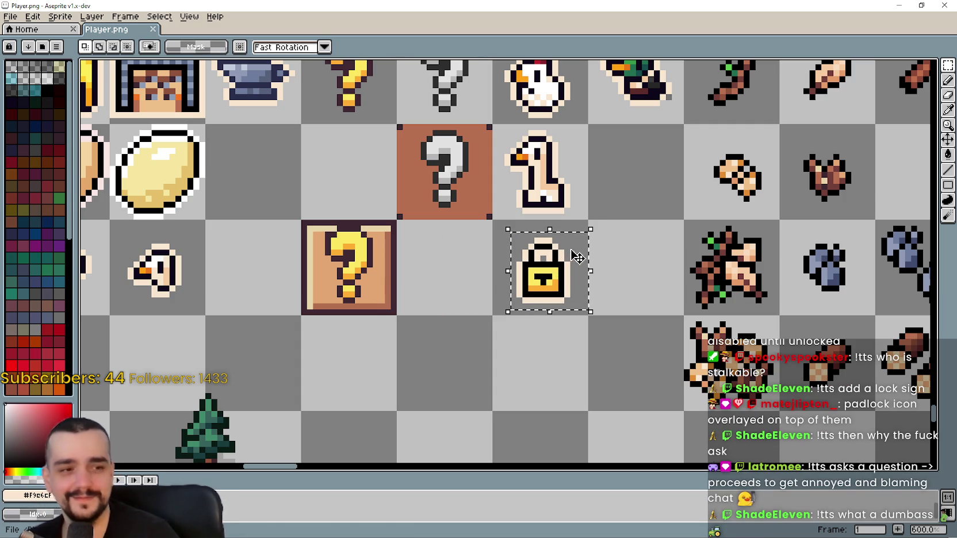
key("ctrl+d")
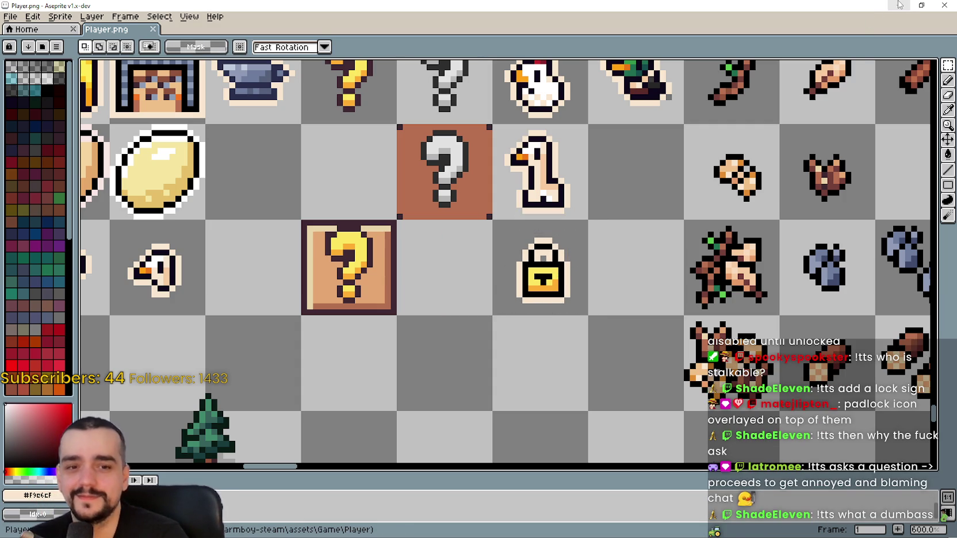
left_click(899, 5)
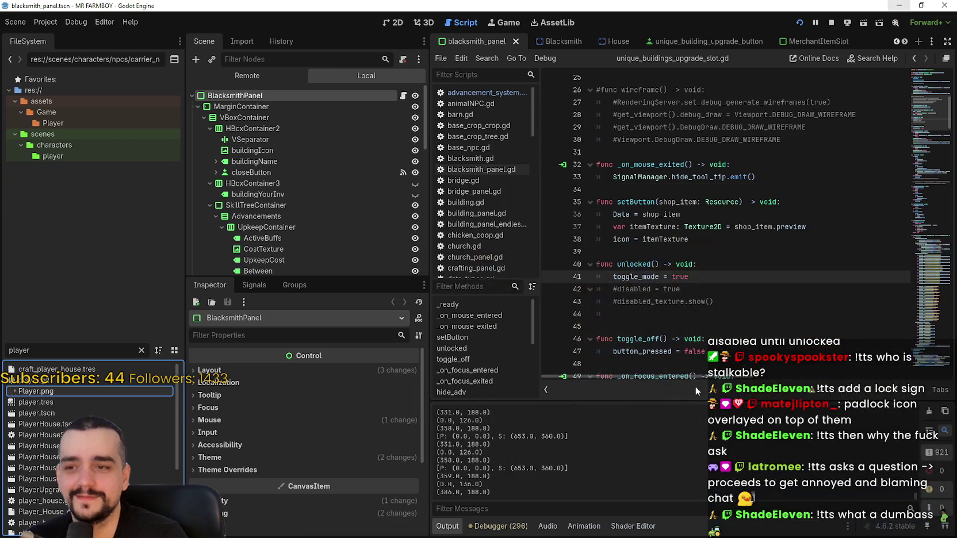
Once Player.png finishes reimporting, return focus to the unique_buildings_upgrade_slot.gd script
left_click(708, 252)
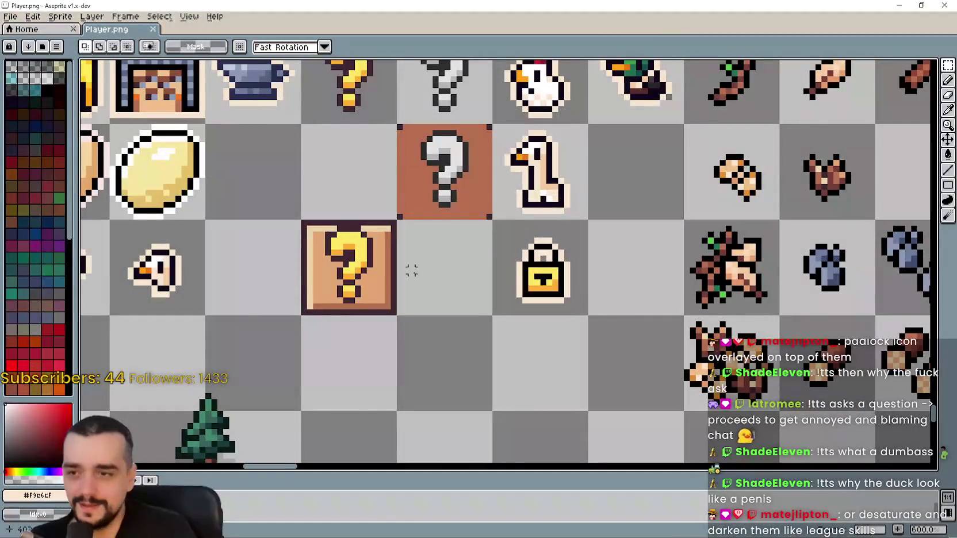
Recheck the centred padlock in Aseprite, then minimize Aseprite to reveal Godot
scroll(598, 213, "up", 2)
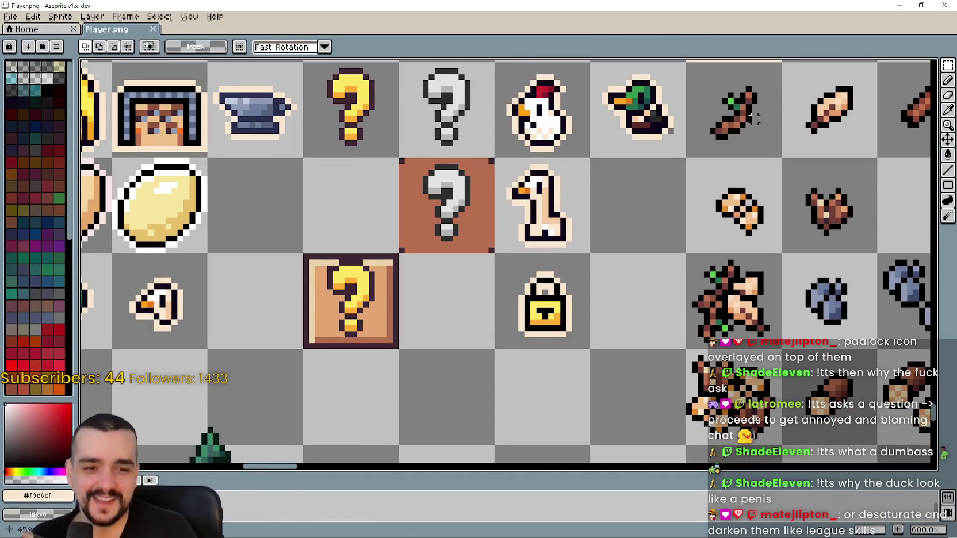
left_click(902, 6)
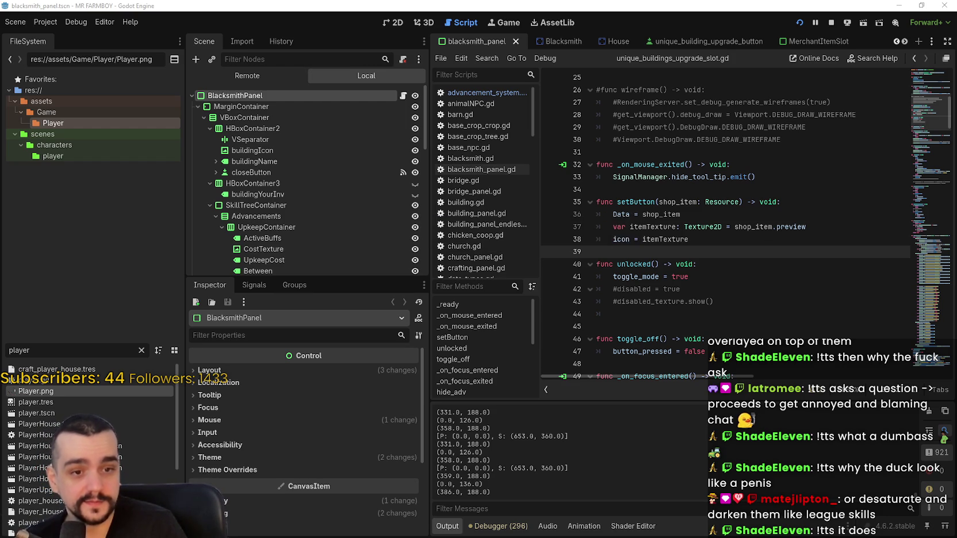
Search 'league of legends' in a new Brave tab and scroll through the image results
key("alt+Tab")
key("ctrl+t")
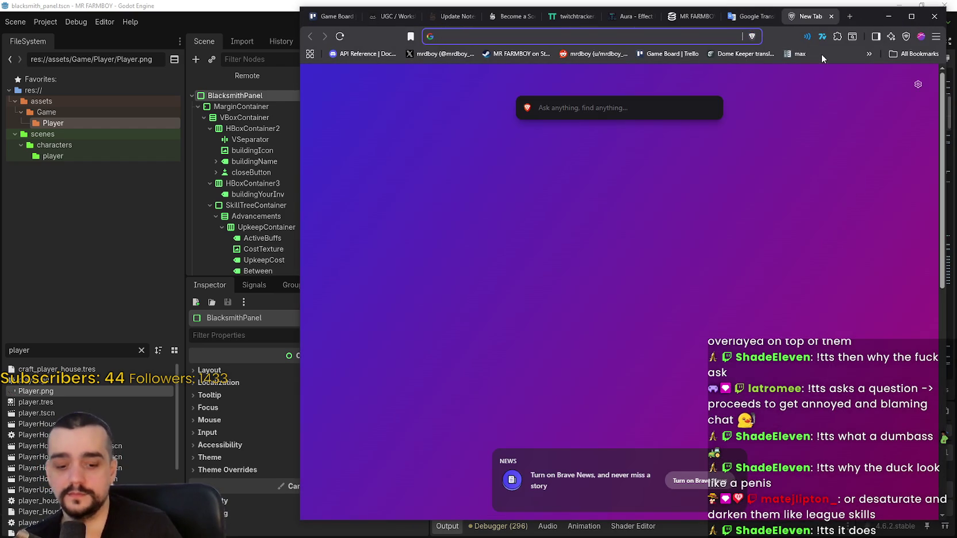
type("league of le")
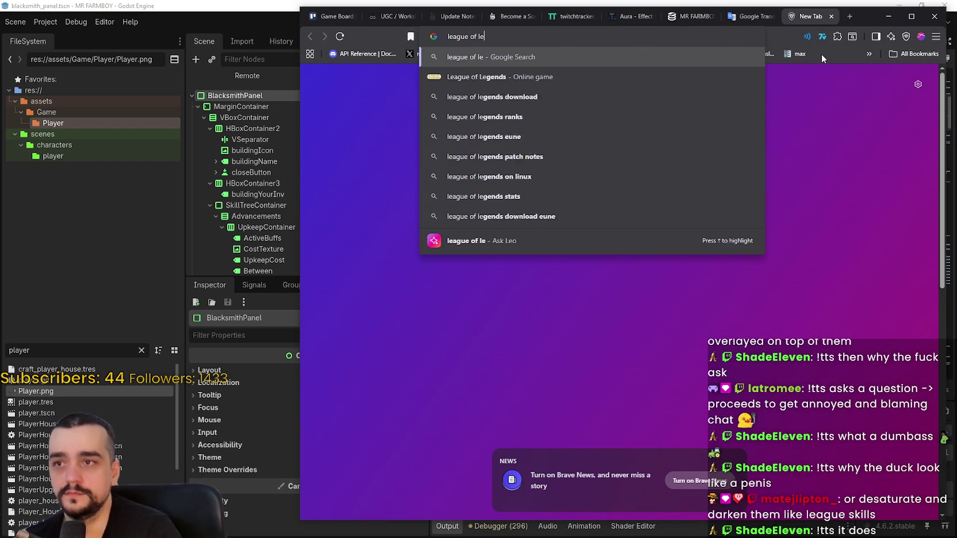
type("gends")
key("Return")
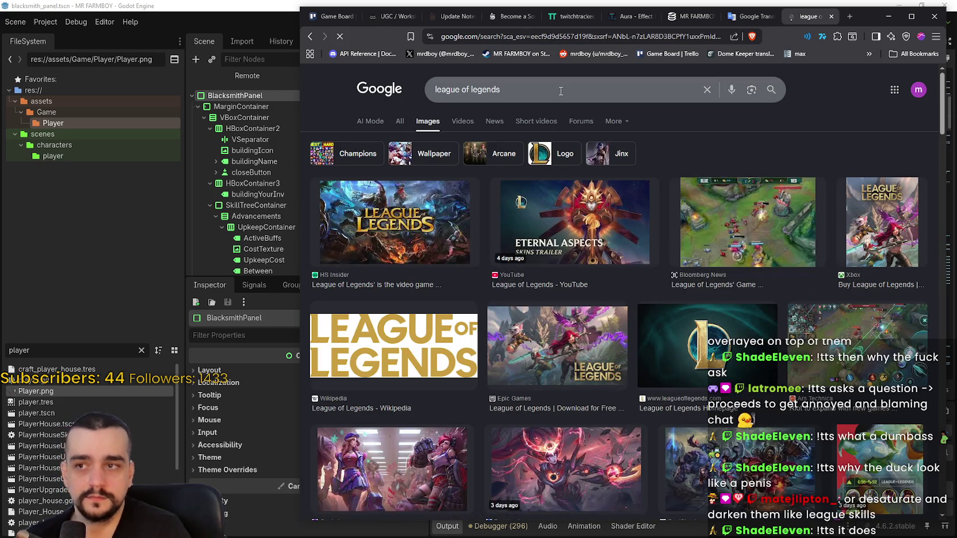
scroll(867, 293, "down", 2)
scroll(867, 293, "down", 2)
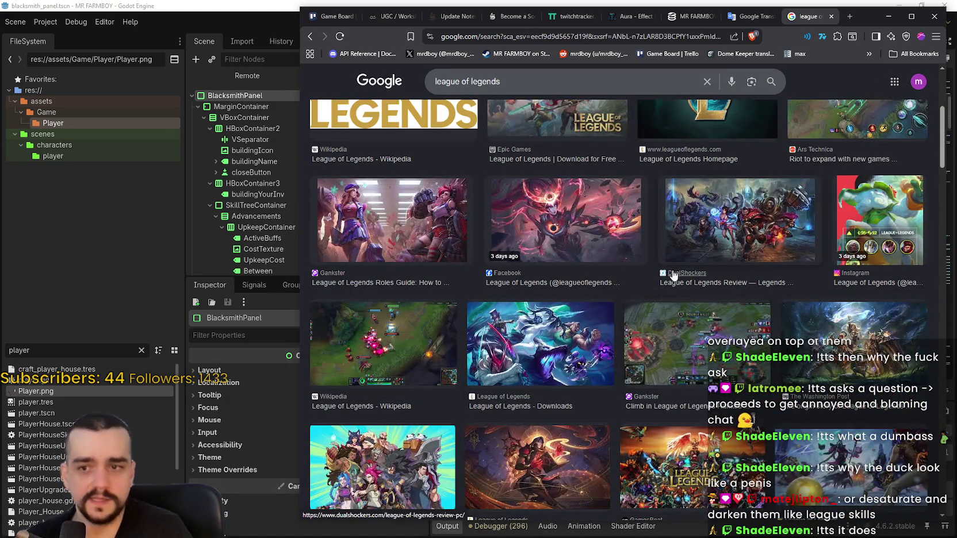
scroll(674, 279, "down", 2)
scroll(501, 375, "down", 2)
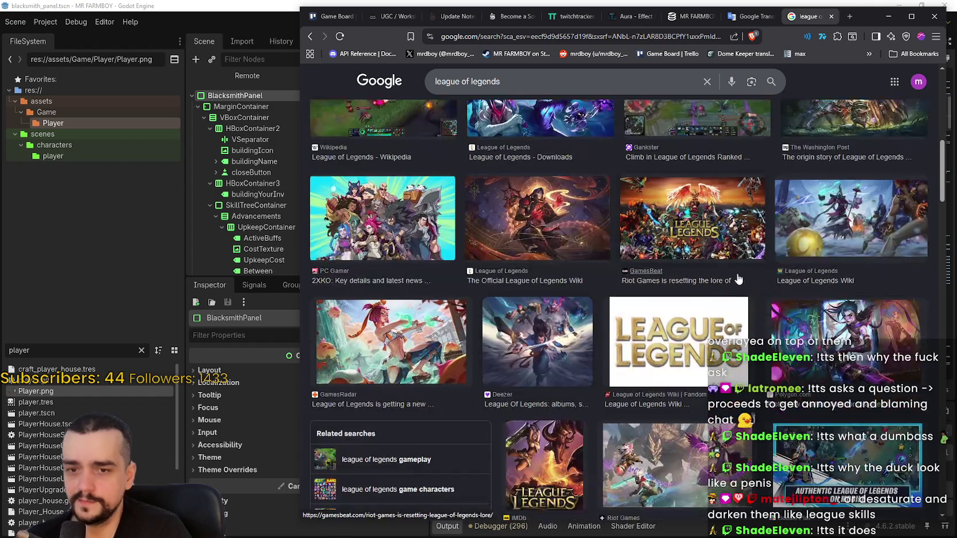
scroll(671, 275, "down", 2)
scroll(672, 275, "down", 6)
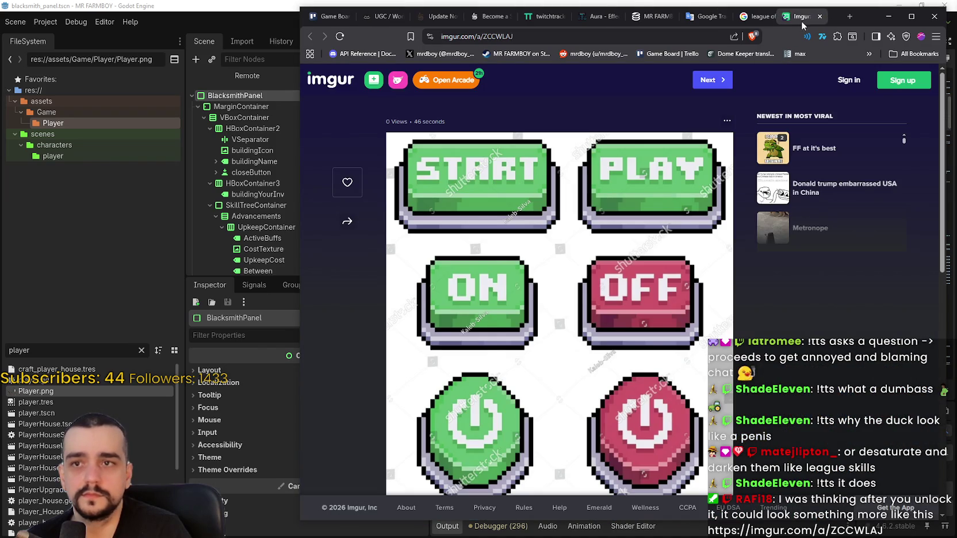
Scroll through the Imgur image of pixel-art START, PLAY, ON/OFF and power buttons
scroll(791, 236, "down", 3)
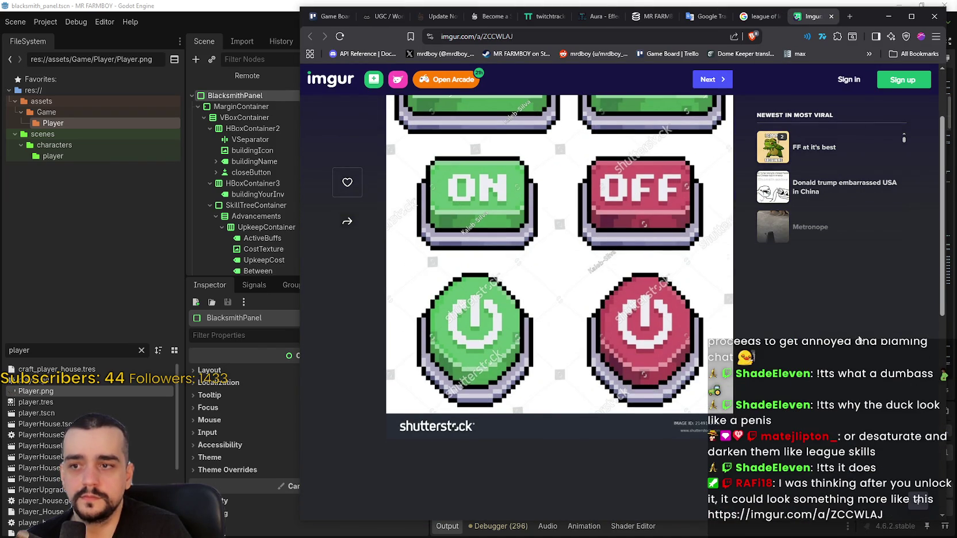
scroll(859, 339, "up", 3)
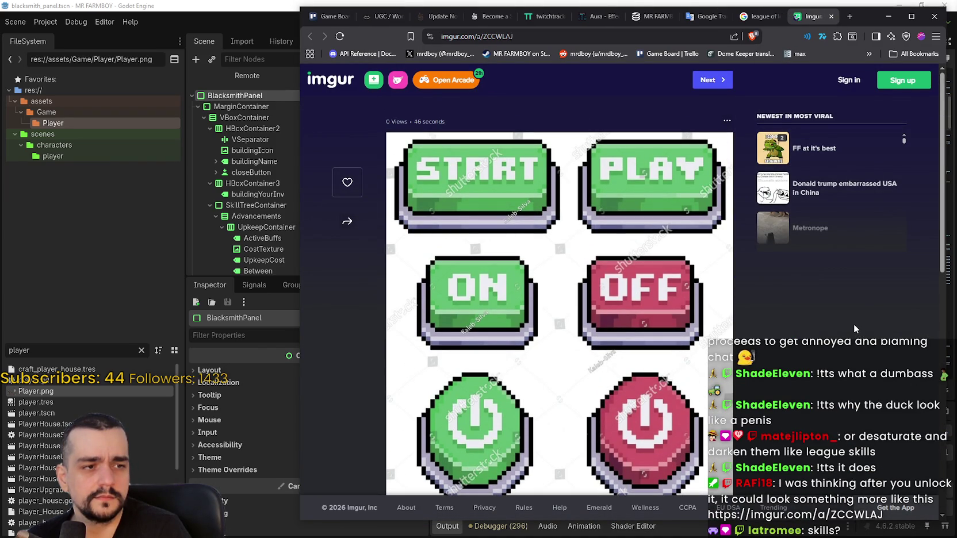
scroll(516, 253, "down", 2)
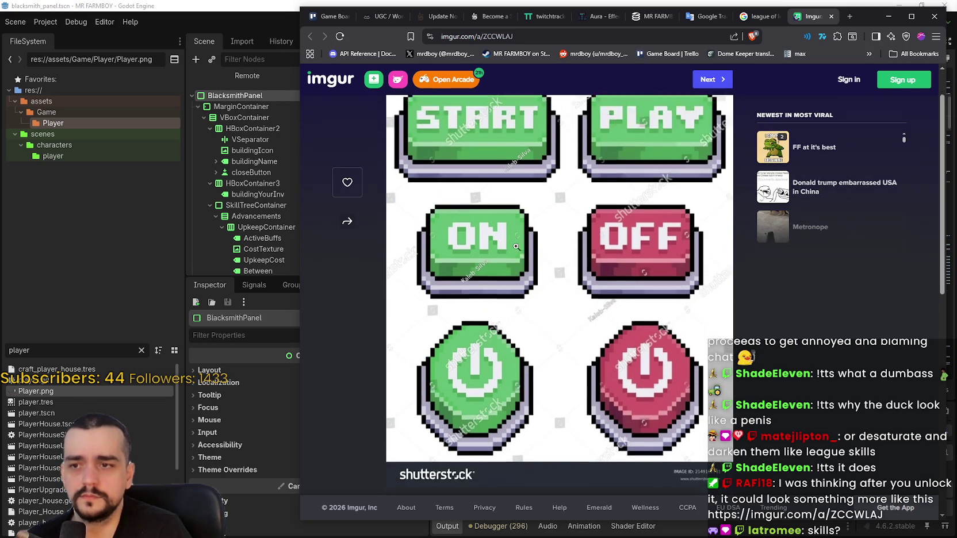
scroll(516, 247, "down", 2)
scroll(583, 249, "up", 4)
scroll(629, 316, "down", 2)
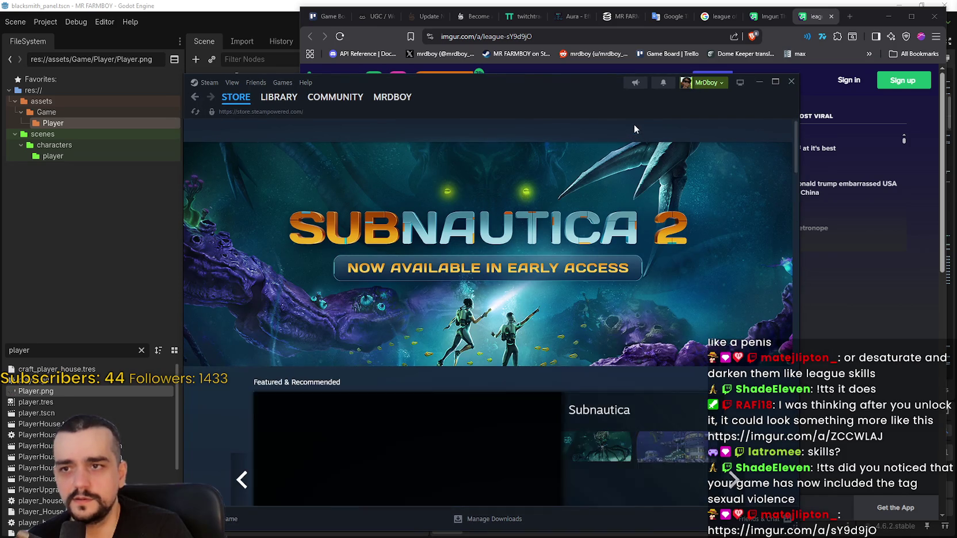
Search the Steam store for 'MR FA' and scroll through the MR FARMBOY store page
left_click(630, 130)
type("MR FA")
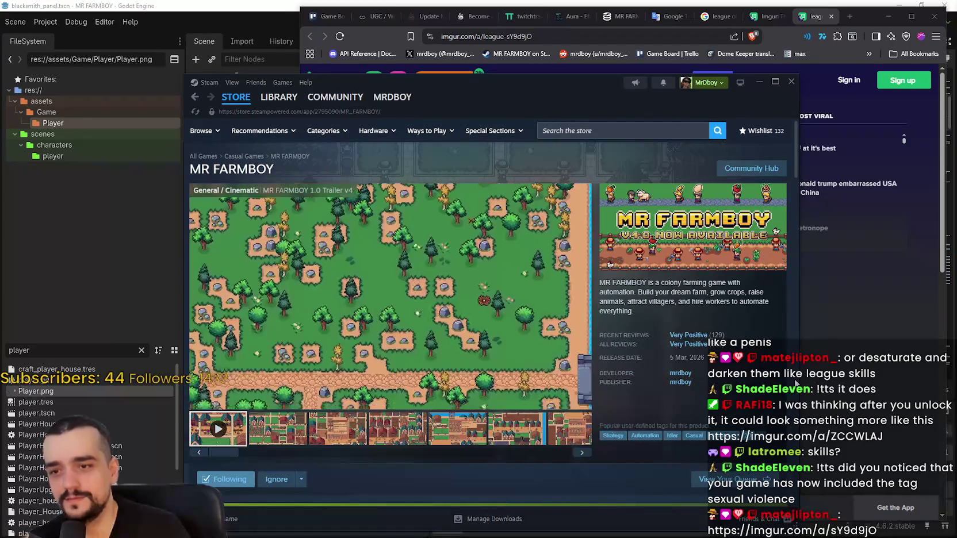
scroll(635, 346, "down", 10)
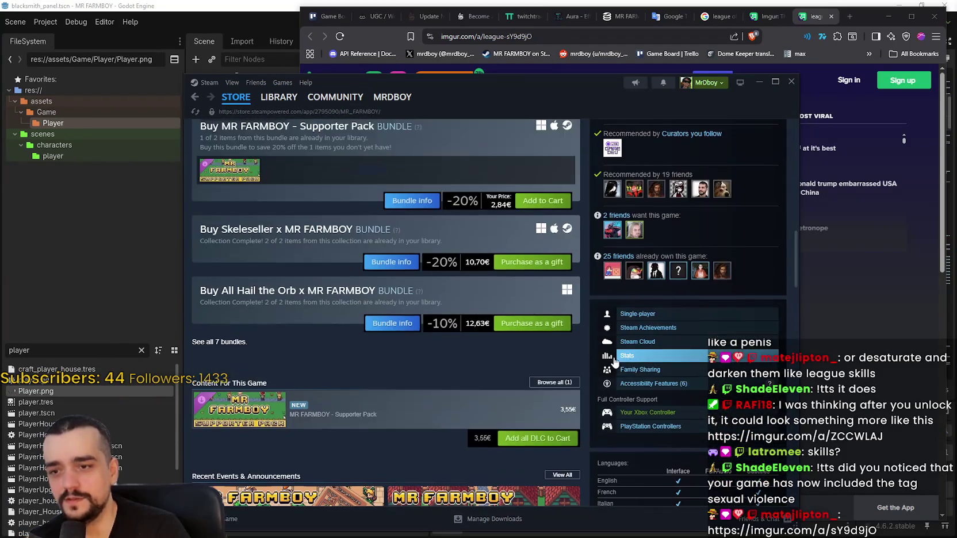
scroll(614, 362, "down", 3)
scroll(667, 350, "down", 4)
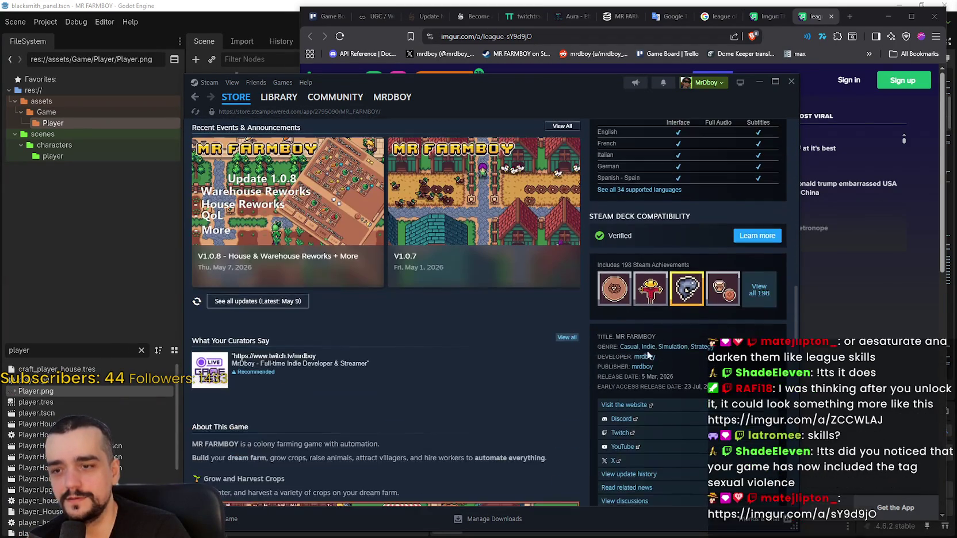
scroll(595, 349, "down", 3)
scroll(571, 335, "up", 10)
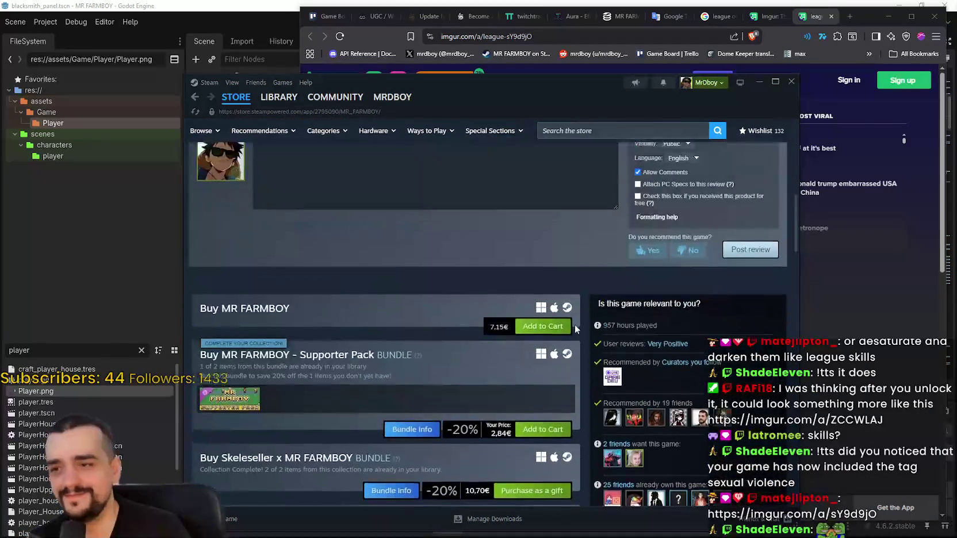
scroll(574, 323, "up", 6)
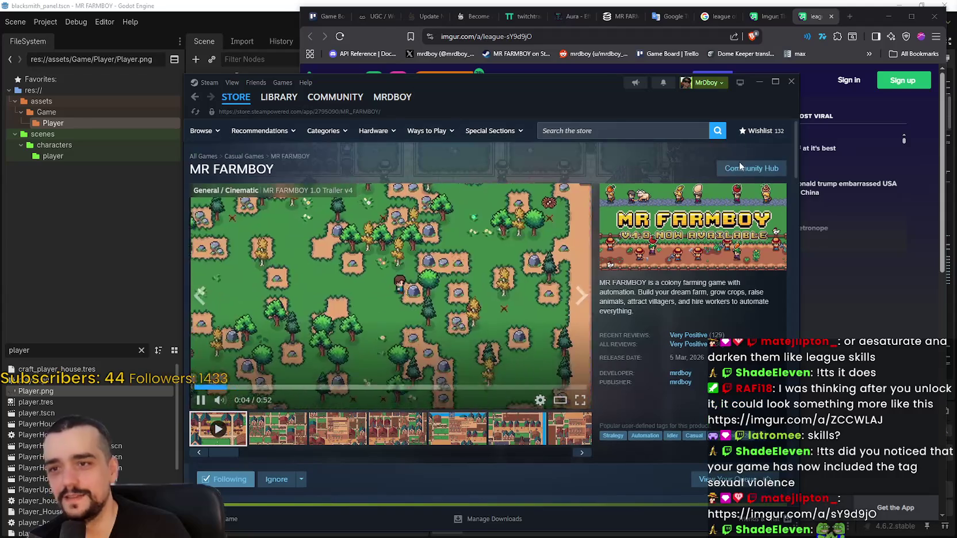
View MR FARMBOY's community Discussions, then close the Steam window
left_click(740, 167)
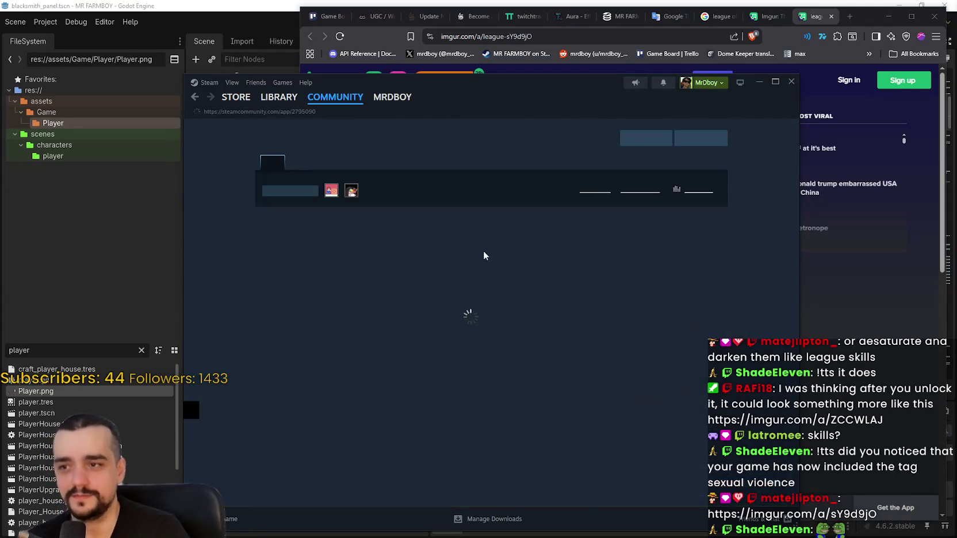
left_click(309, 157)
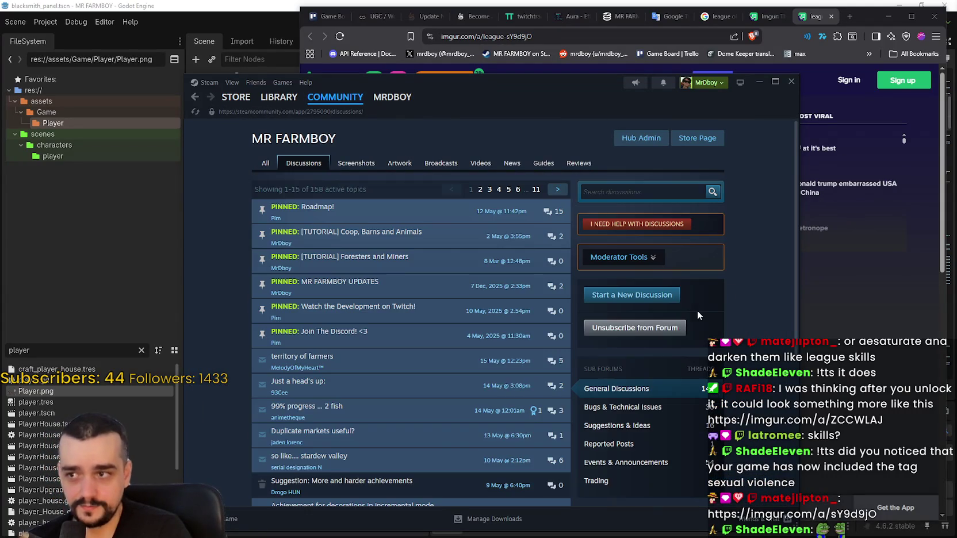
left_click(775, 82)
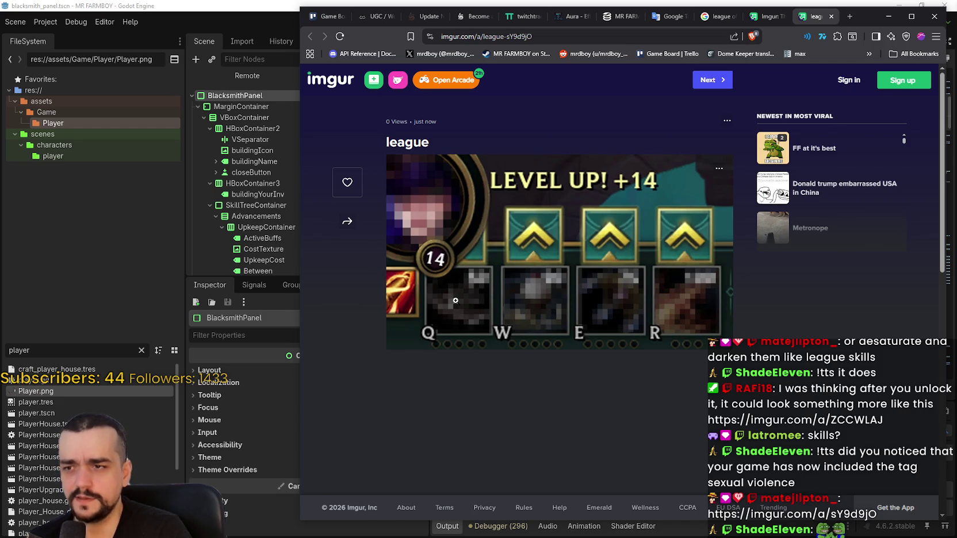
left_click(456, 300)
left_click(673, 352)
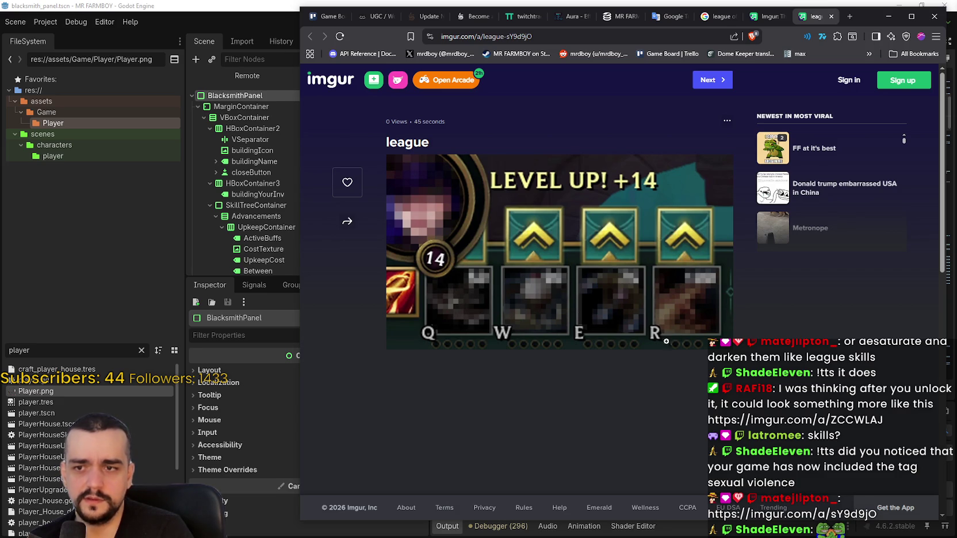
left_click(729, 315)
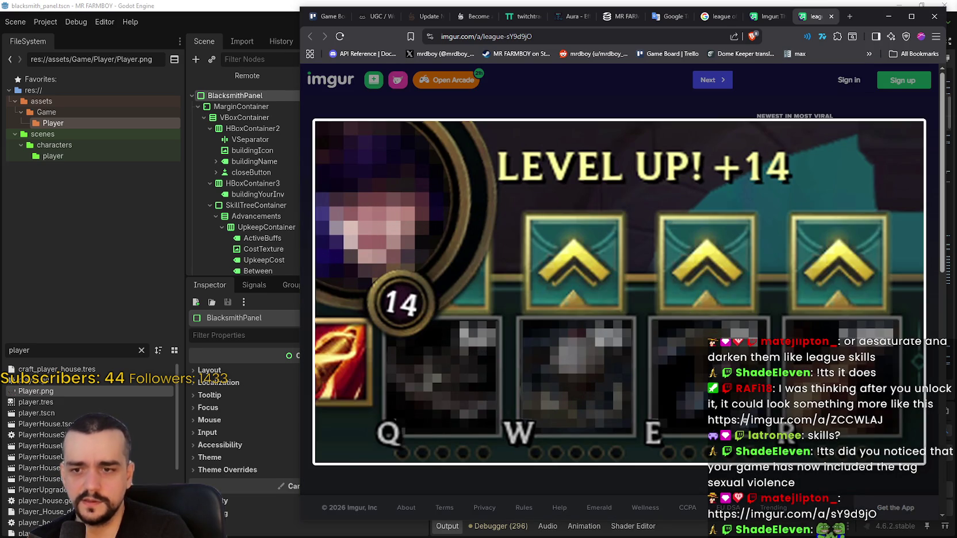
left_click(742, 407)
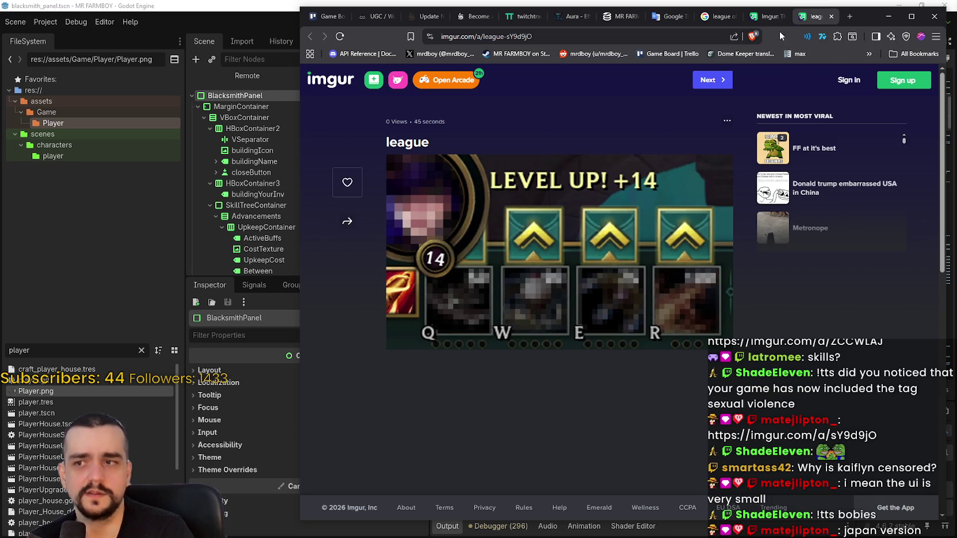
Close the league post, review the ZCCWLAJ on/off buttons image, then switch to Mr Farmboy
left_click(831, 16)
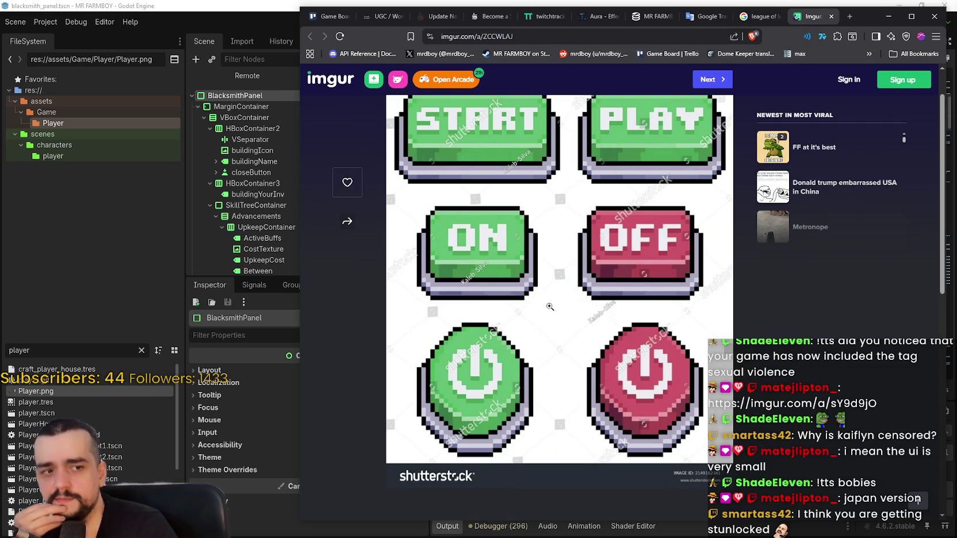
scroll(549, 307, "up", 2)
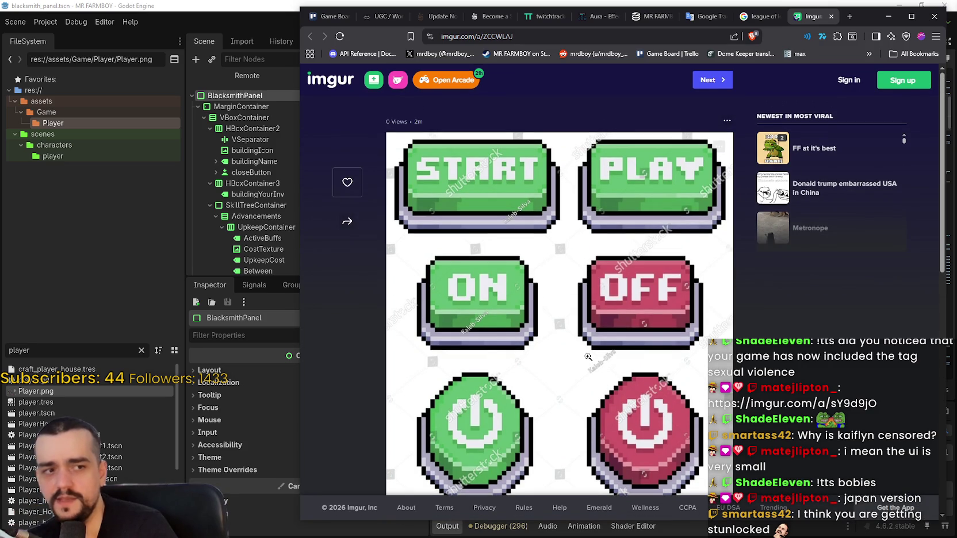
scroll(588, 357, "down", 4)
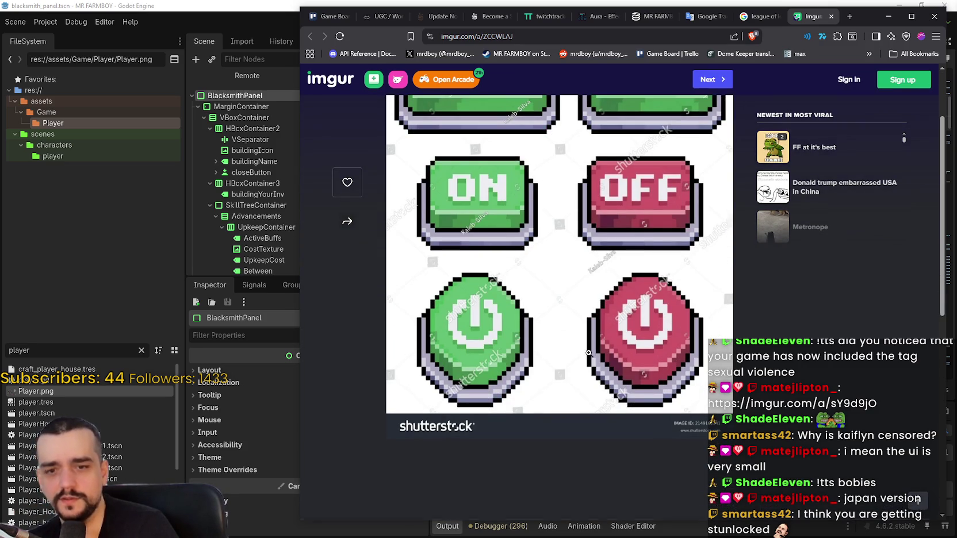
scroll(627, 374, "up", 4)
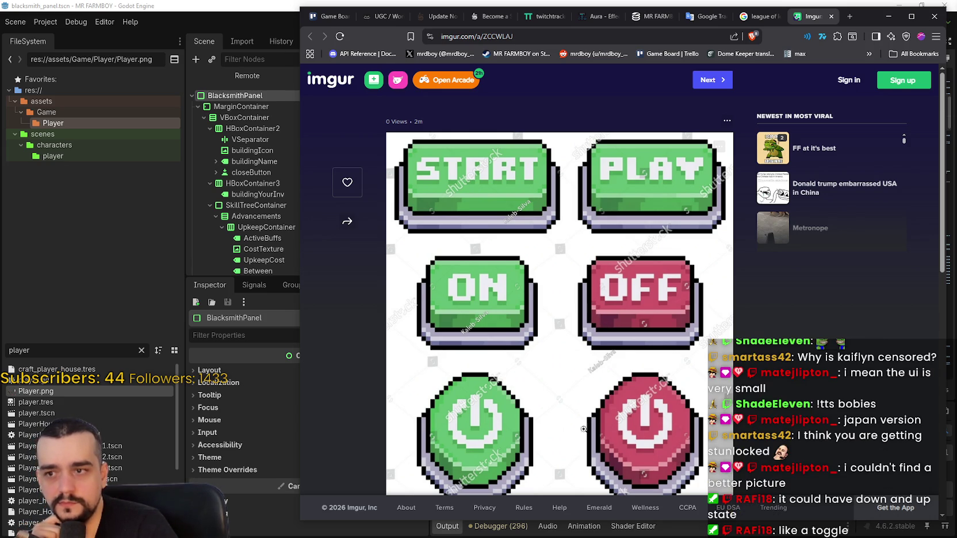
scroll(518, 374, "down", 1)
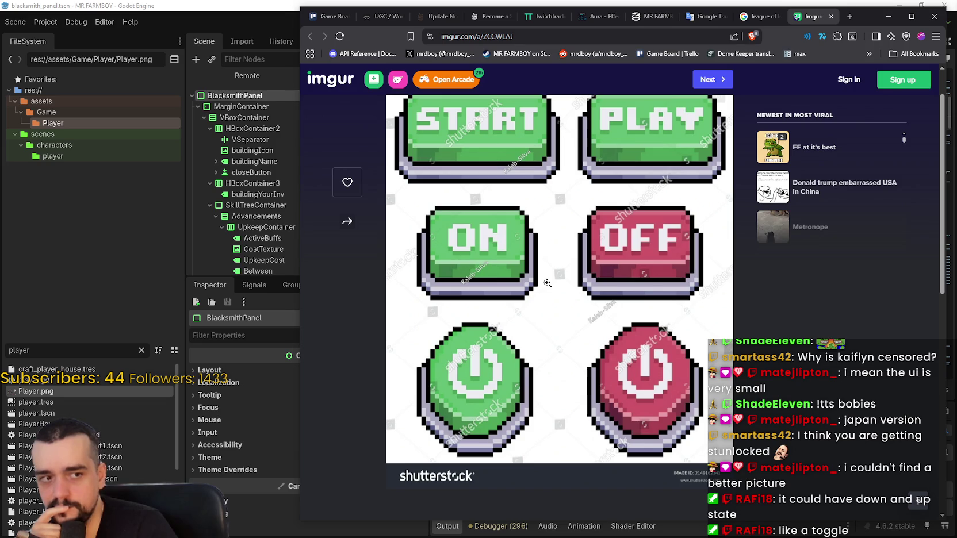
scroll(547, 283, "up", 1)
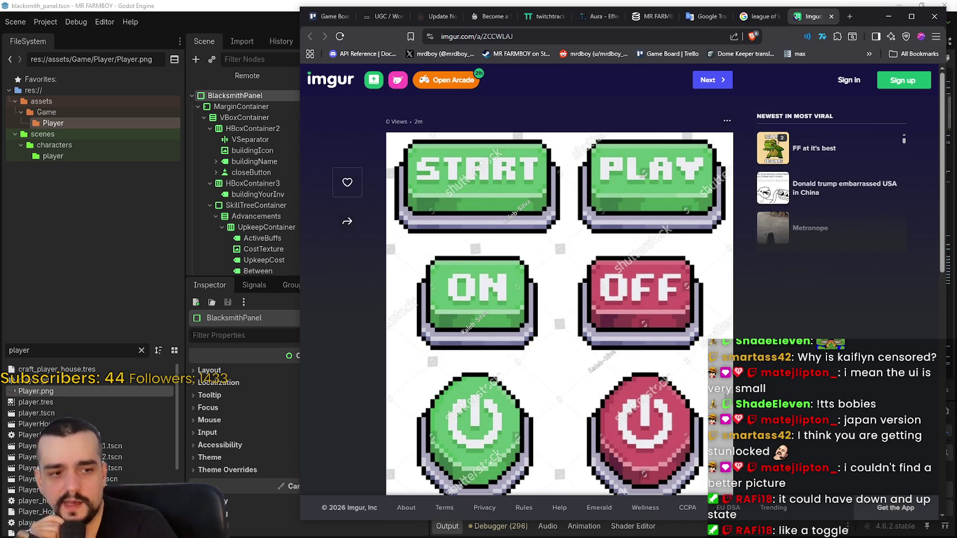
key("alt+Tab")
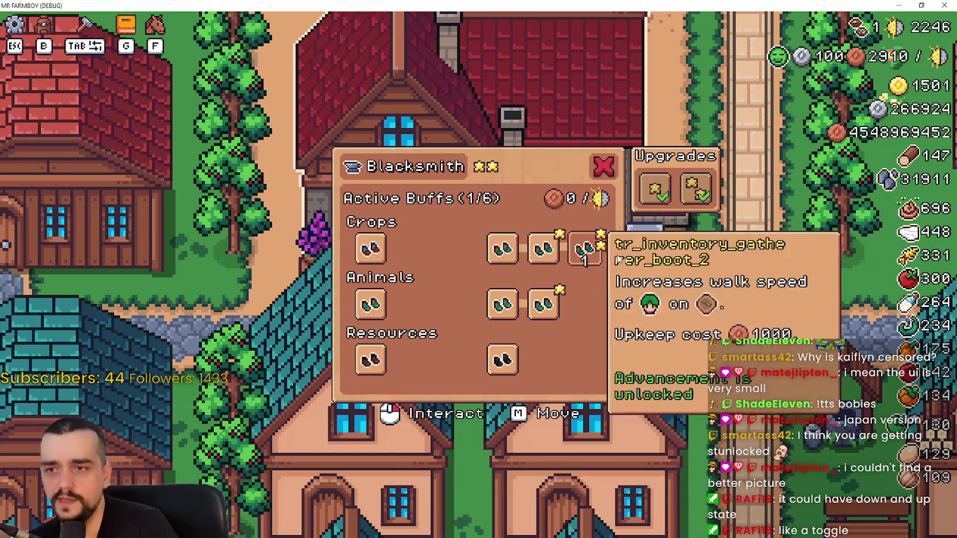
Deactivate the Gatherer Boots buff so Active Buffs reads 0/6, then minimize the game
mouse_move(493, 247)
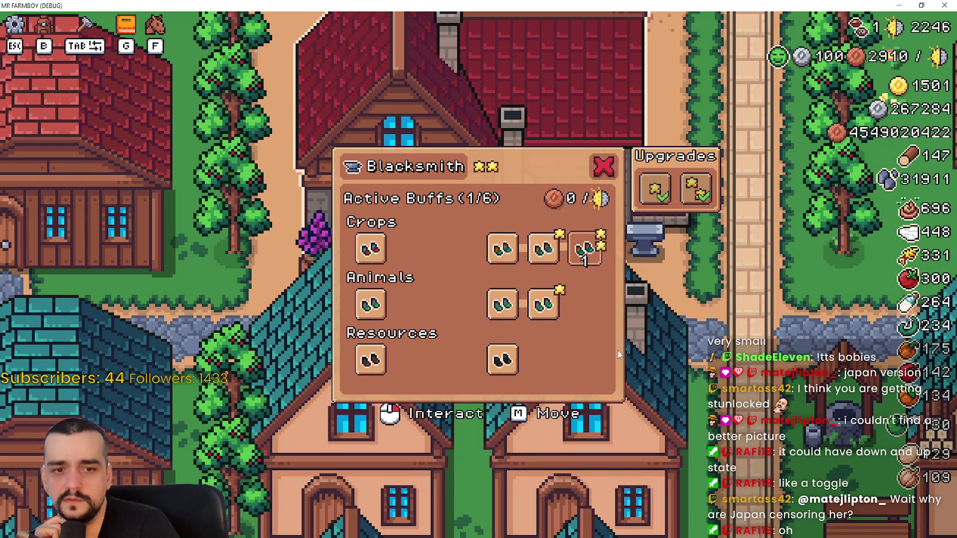
left_click(541, 260)
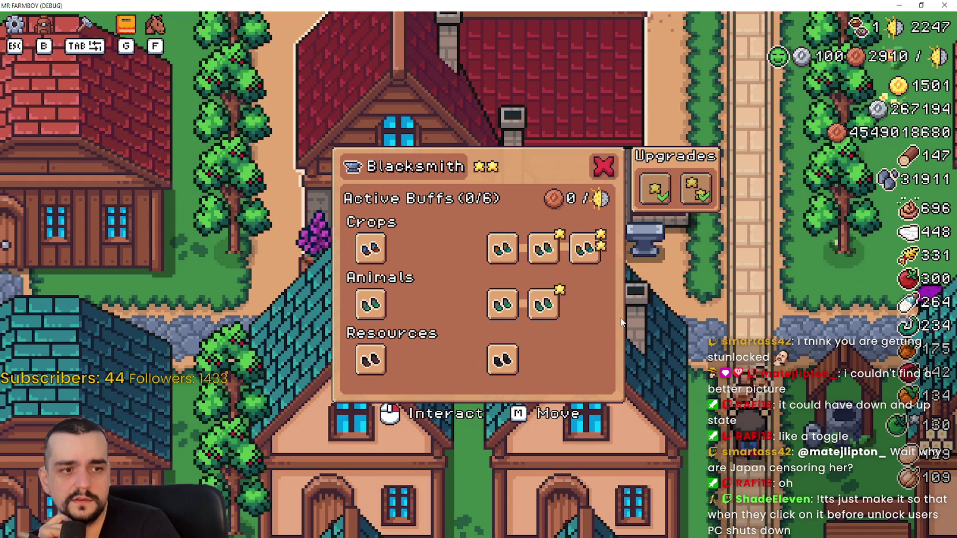
left_click(896, 5)
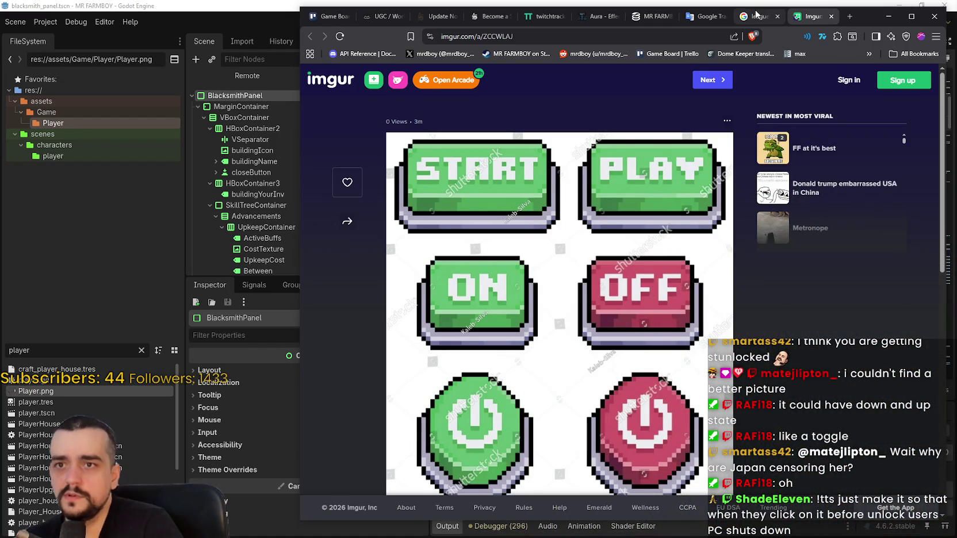
Refine the image search to 'league of legends skills hotbar' and scroll the results
left_click(757, 16)
left_click(550, 80)
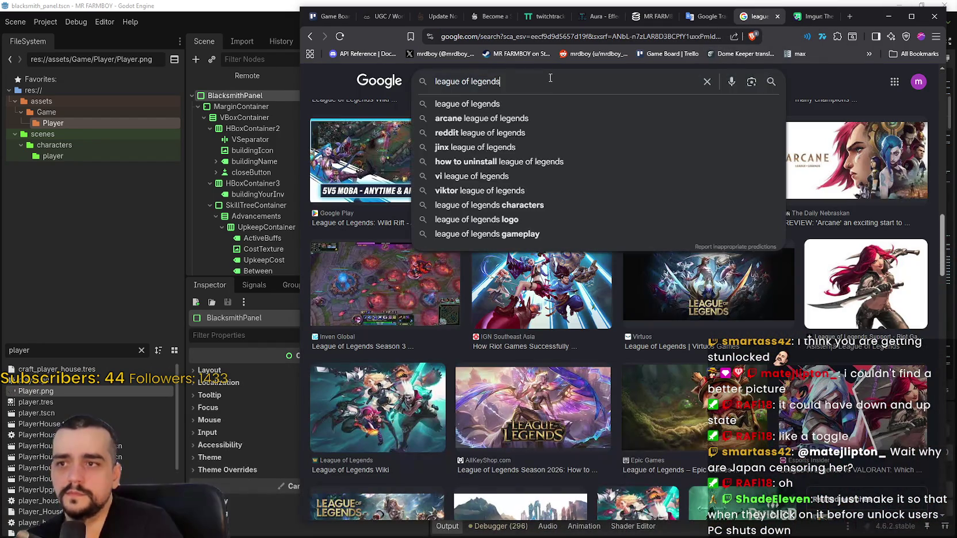
type("skills")
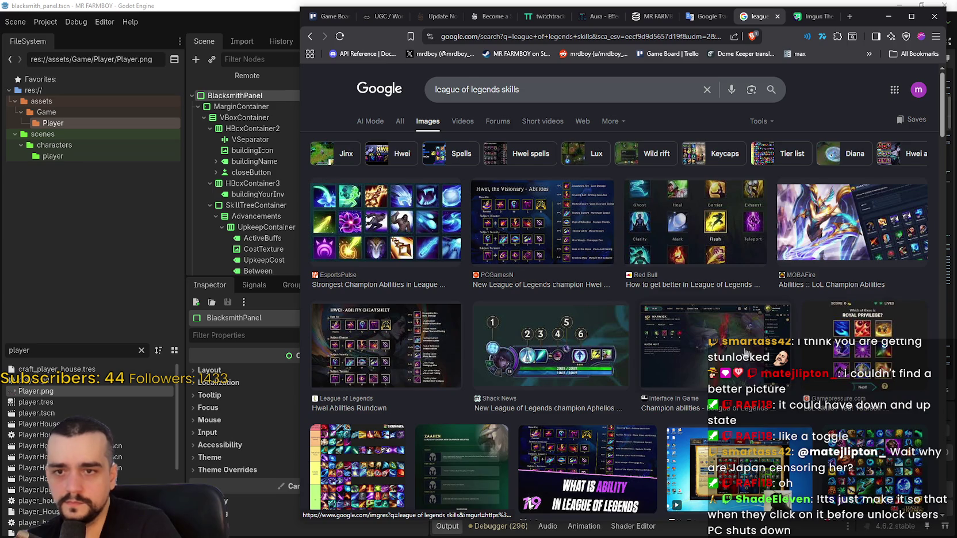
scroll(746, 351, "down", 2)
scroll(746, 349, "down", 3)
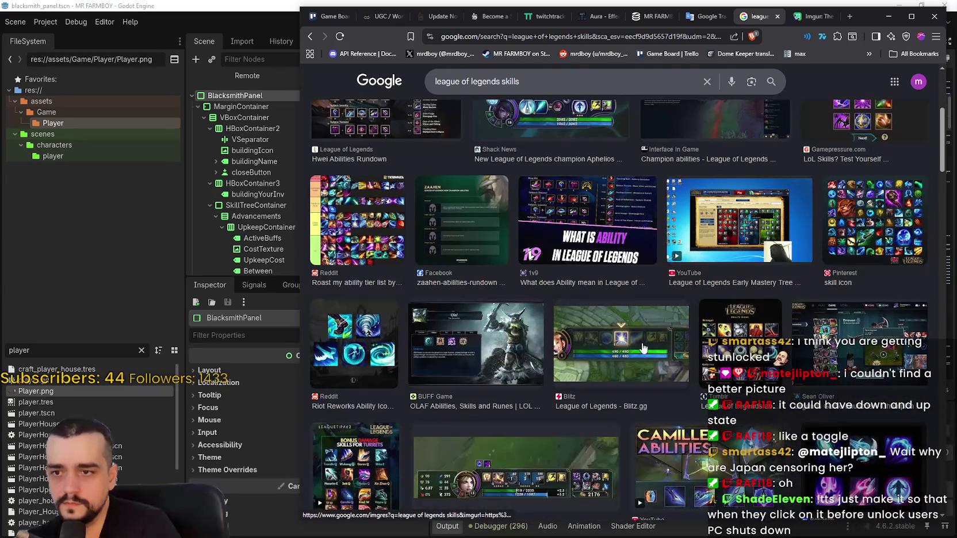
left_click(568, 80)
type("hotbar")
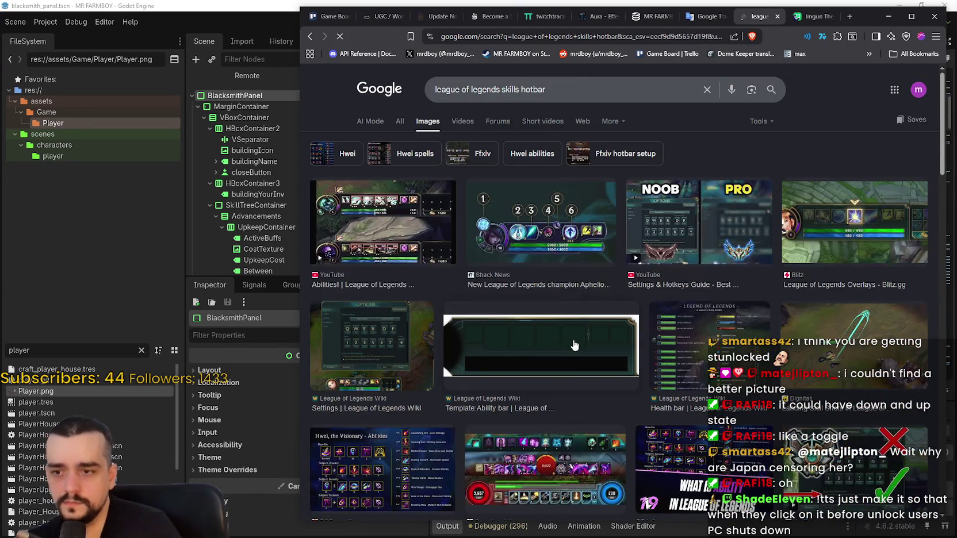
scroll(650, 311, "down", 5)
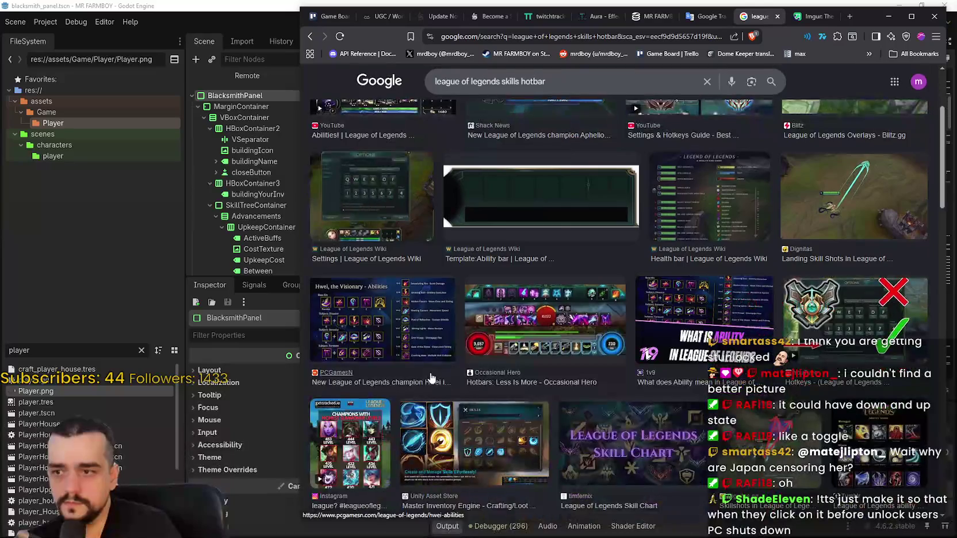
scroll(769, 292, "down", 2)
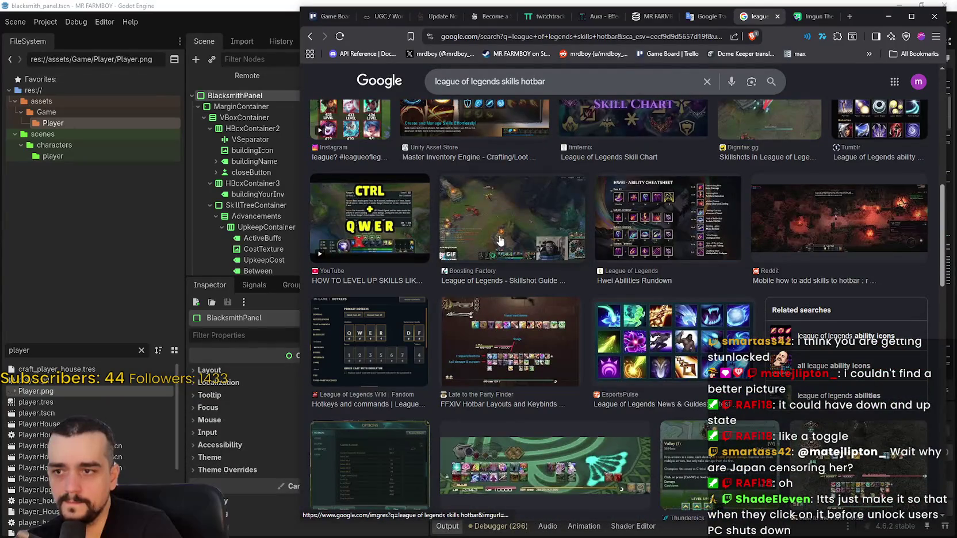
Open the Boosting Factory Skillshot Guide GIF in a new tab, view it, then close it
left_click(551, 248)
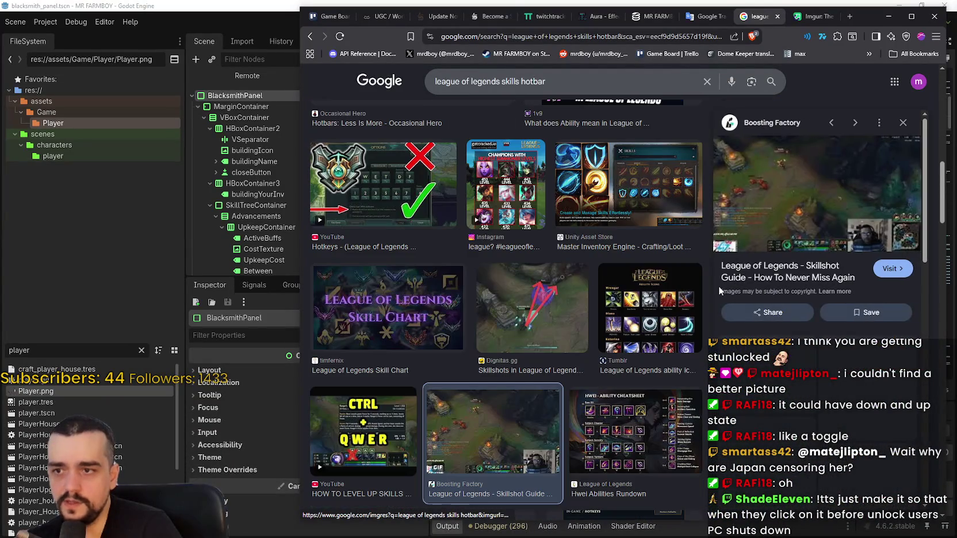
right_click(790, 202)
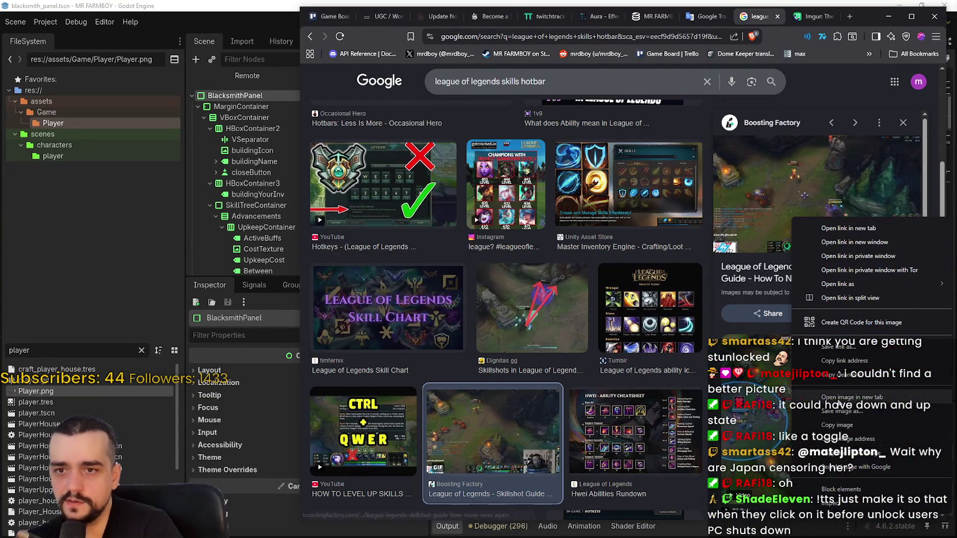
left_click(829, 405)
left_click(765, 16)
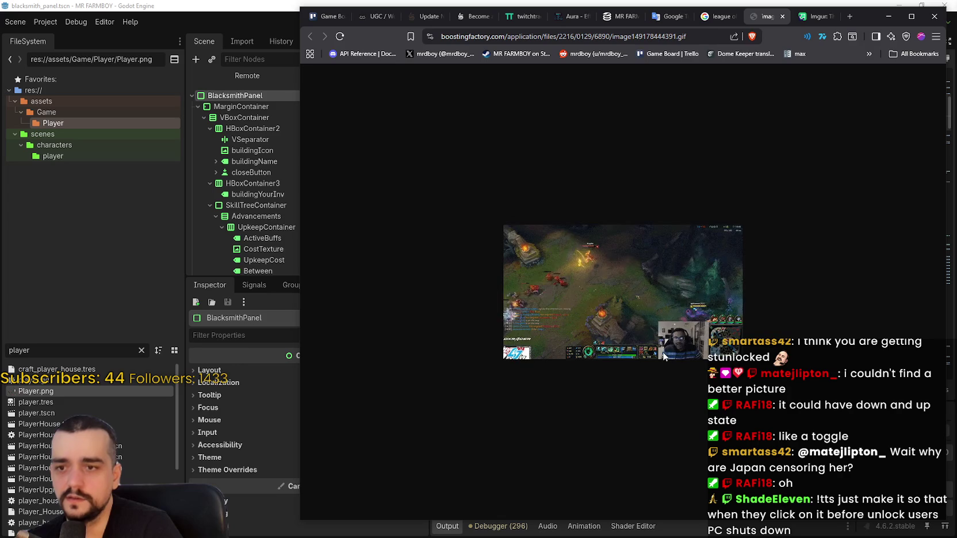
scroll(655, 359, "up", 7)
scroll(653, 366, "up", 1)
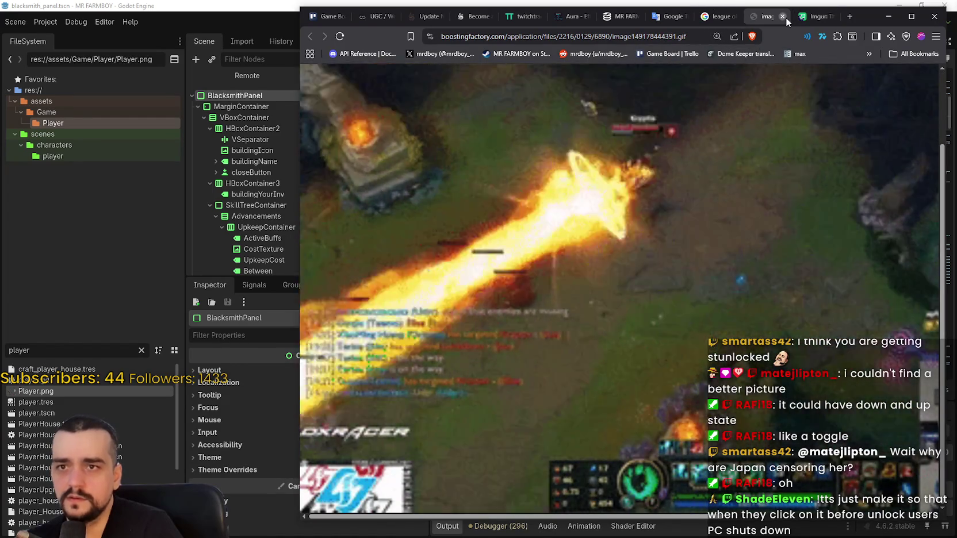
left_click(784, 17)
scroll(631, 389, "down", 3)
scroll(631, 389, "down", 3)
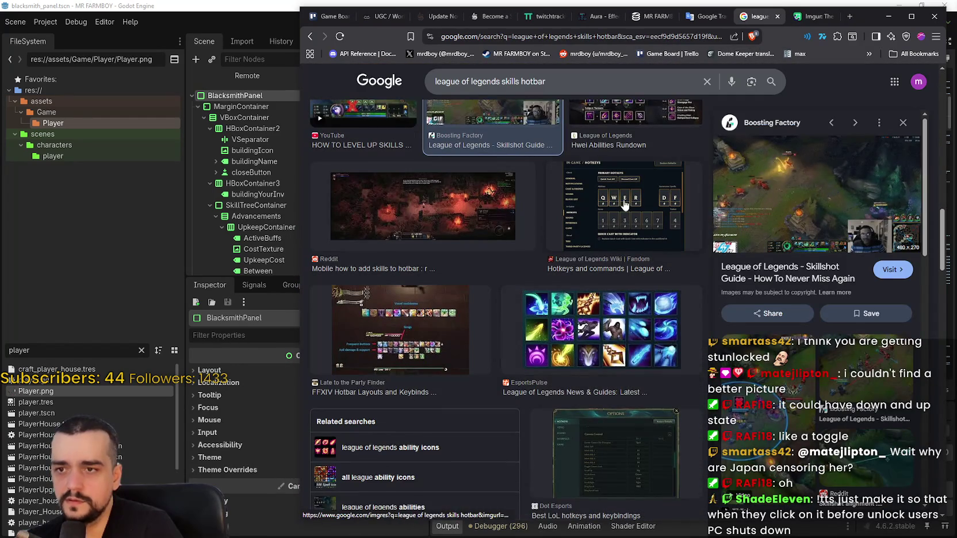
key("Escape")
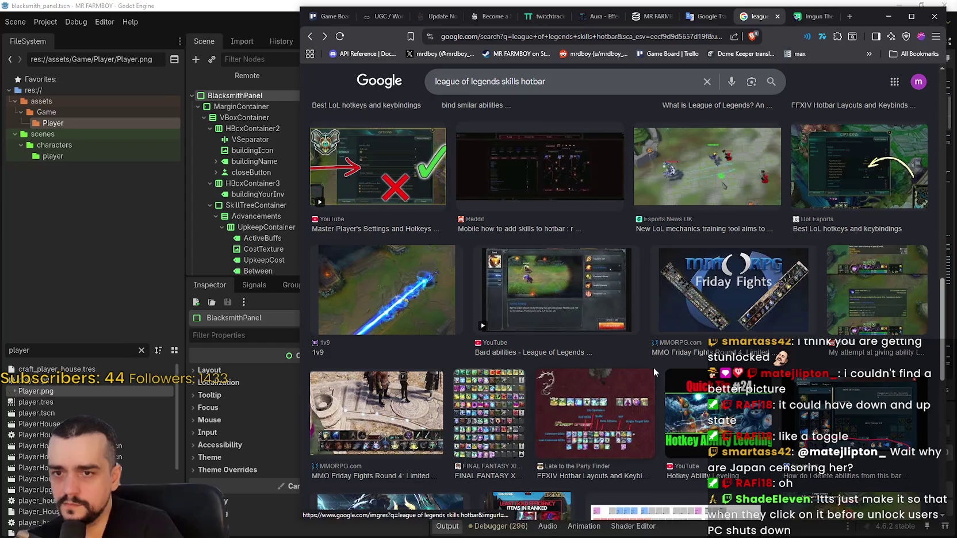
Open the Reddit hotbar tooltip screenshot's Imgur page in a new tab and enlarge it
left_click(885, 299)
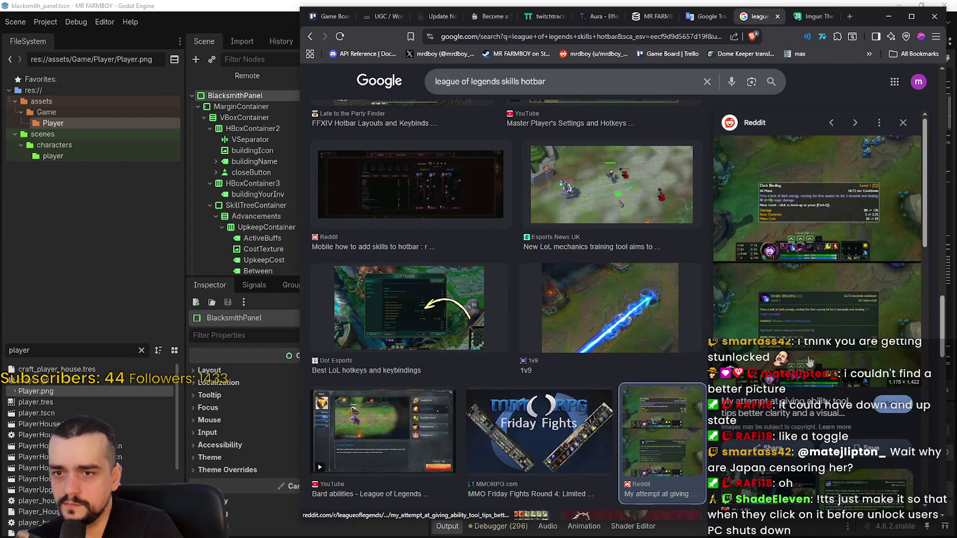
right_click(788, 345)
left_click(850, 225)
left_click(765, 17)
left_click(610, 323)
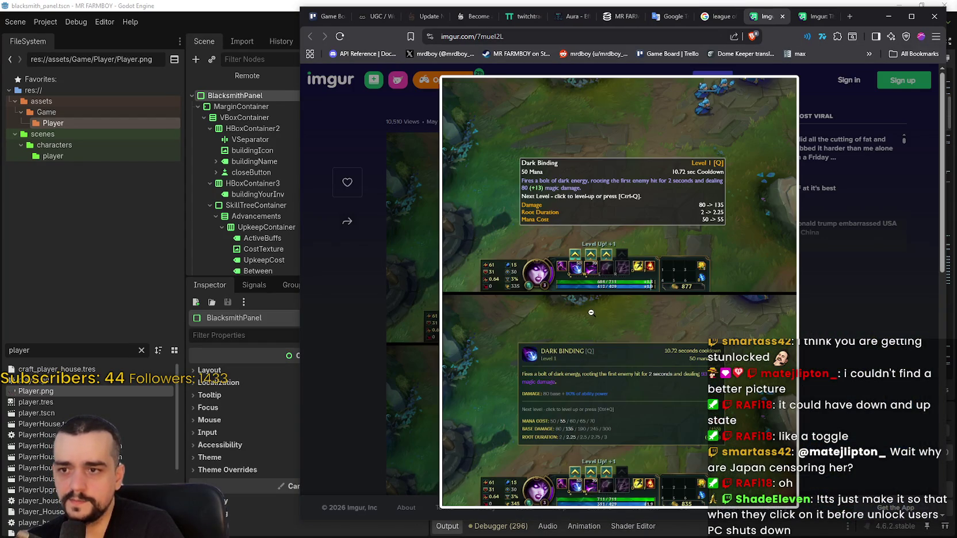
Open the Dark Binding tooltip screenshot as a standalone image at full size
left_click(817, 413)
left_click(593, 413)
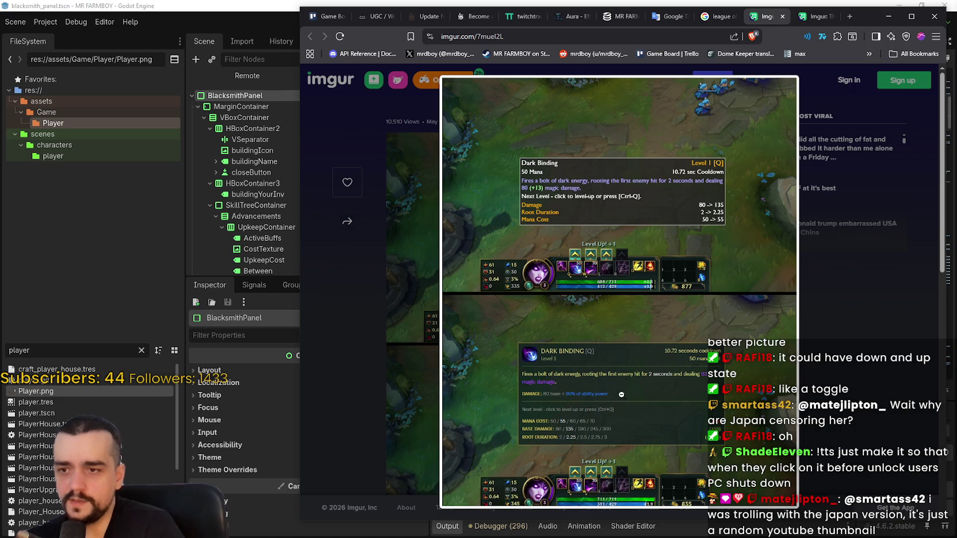
right_click(616, 384)
left_click(633, 389)
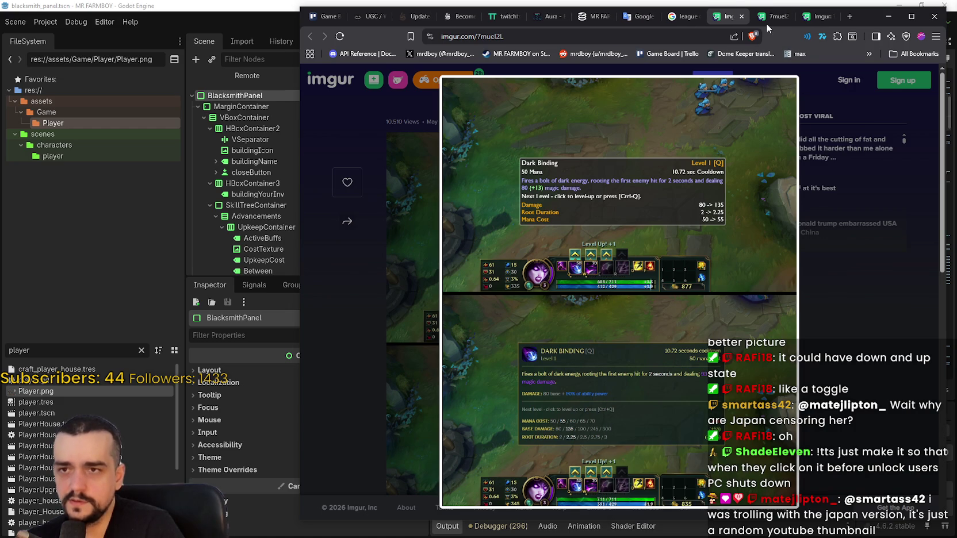
key("ctrl+Tab")
left_click(620, 390)
Zoom the screenshot to 200% to study the tooltip and hotbar icons, then return to the game
scroll(613, 415, "down", 1)
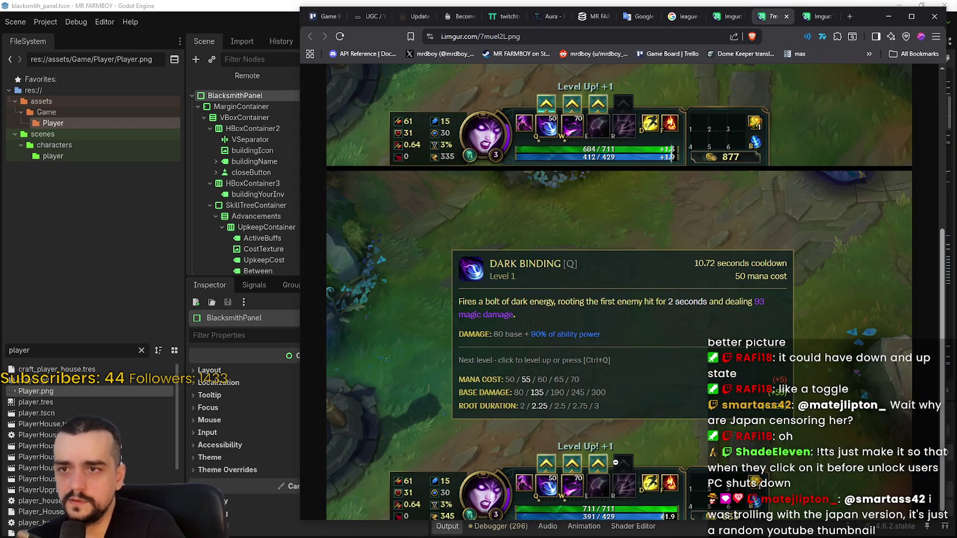
scroll(582, 87, "up", 3)
scroll(564, 258, "up", 5, "ctrl")
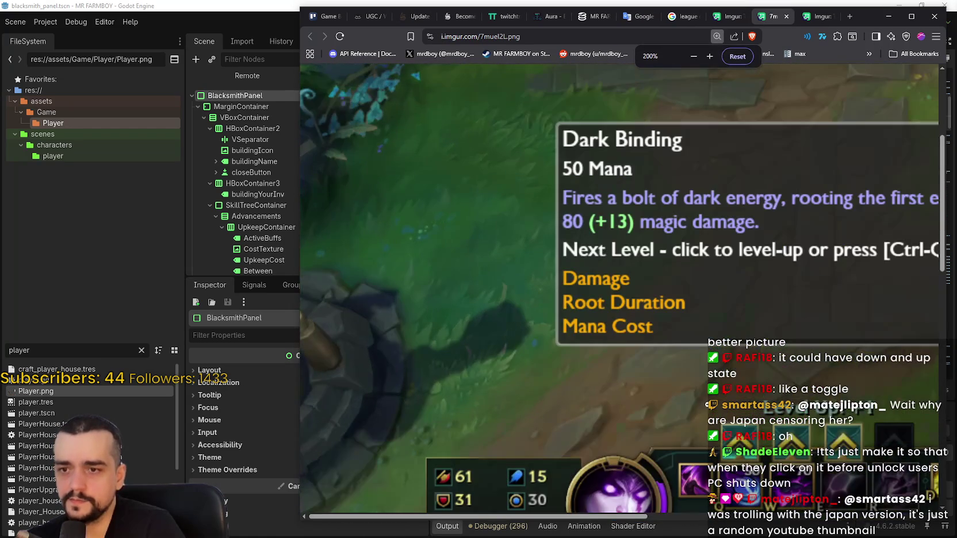
scroll(696, 411, "down", 2)
mouse_move(611, 517)
left_mouse_down()
mouse_move(784, 500)
mouse_move(732, 489)
left_mouse_up()
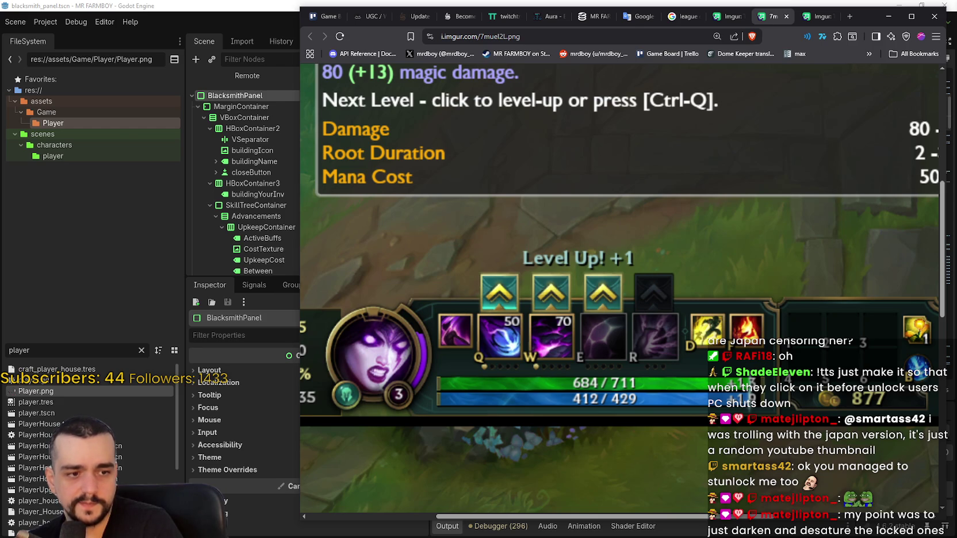
key("alt+Tab")
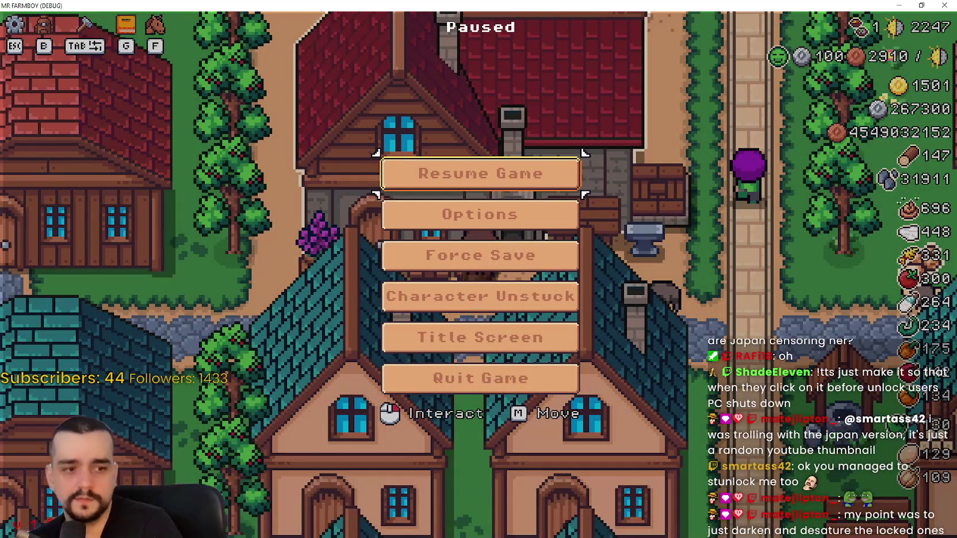
Back in Godot, comment out the disabled lines 42–43 and save
key("alt+Tab")
key("ctrl+k")
key("ctrl+s")
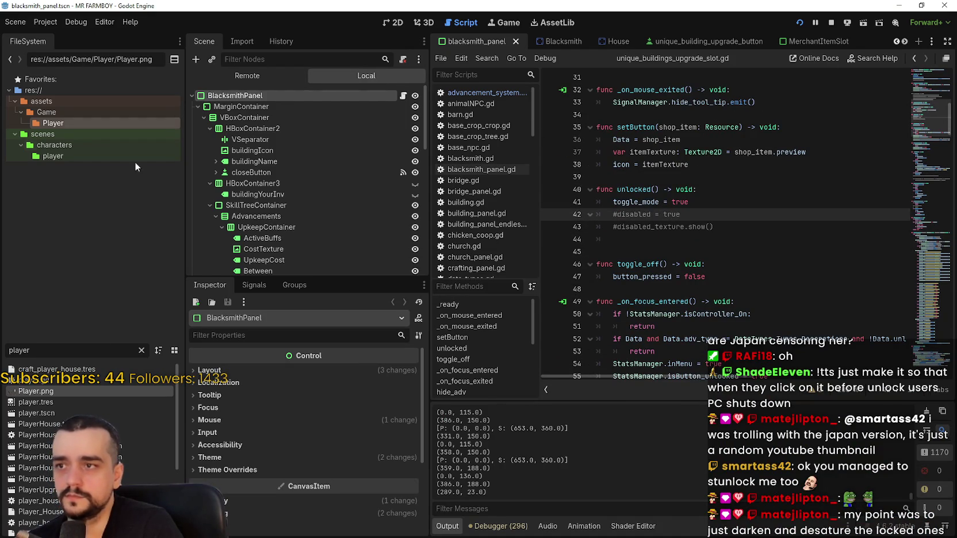
double_click(91, 351)
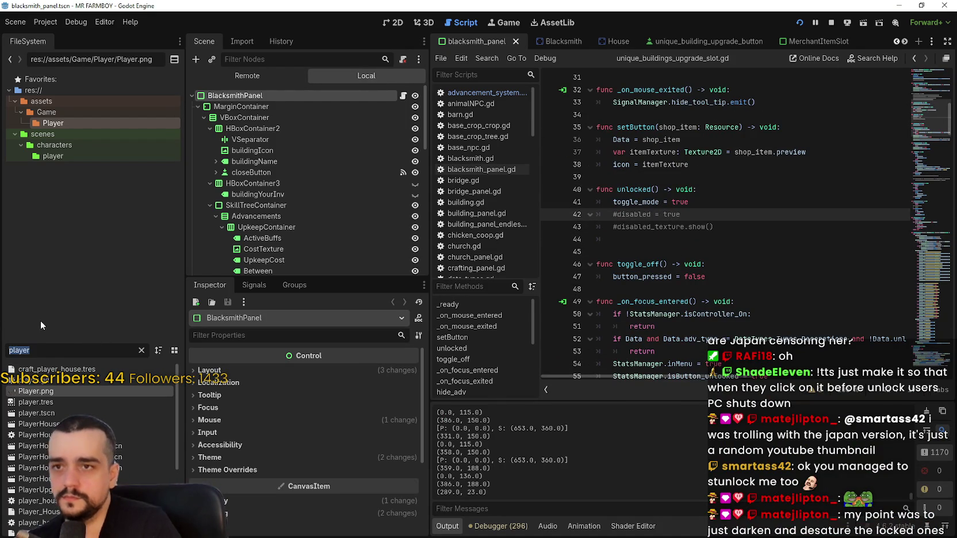
Add a TextureRect child under the unique_building_upgrade_button scene root
left_click(662, 41)
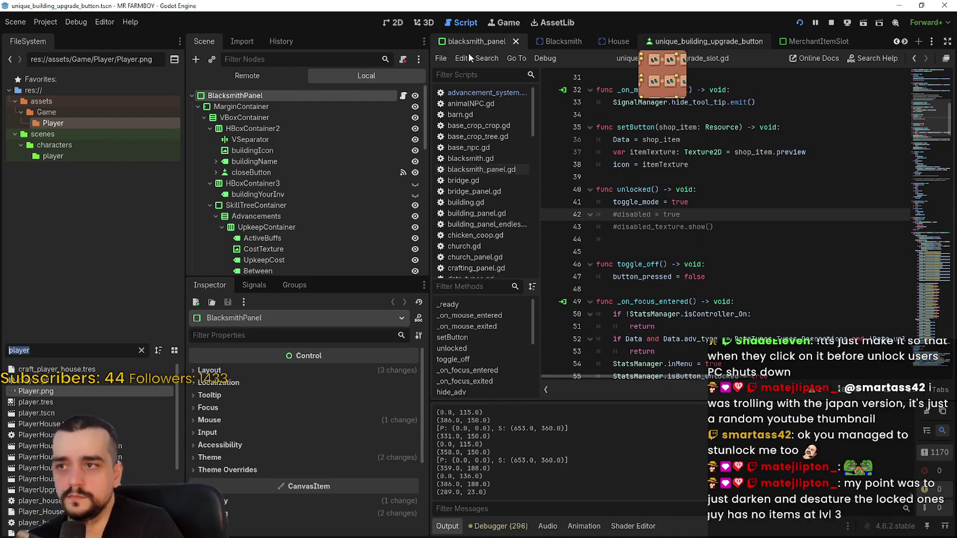
left_click(391, 25)
left_click(281, 107)
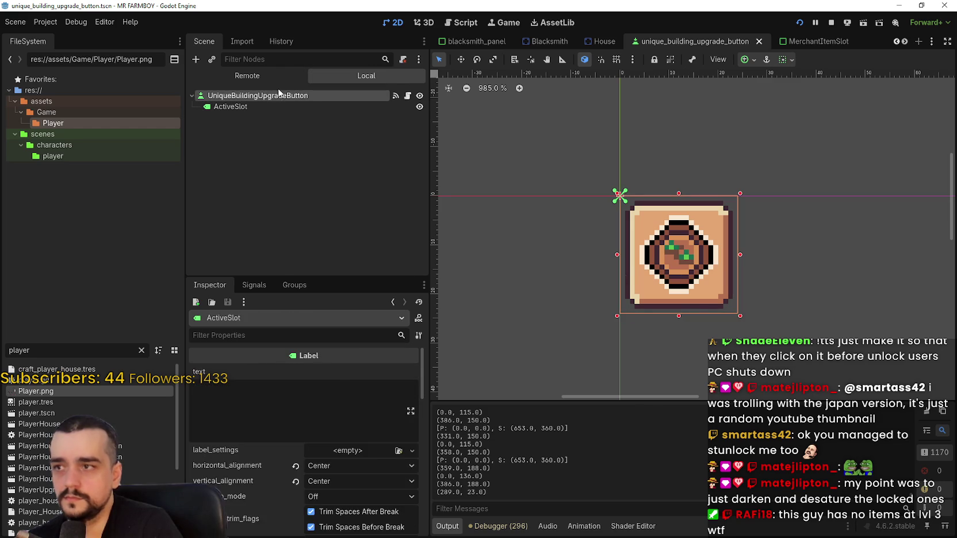
right_click(279, 94)
mouse_move(331, 104)
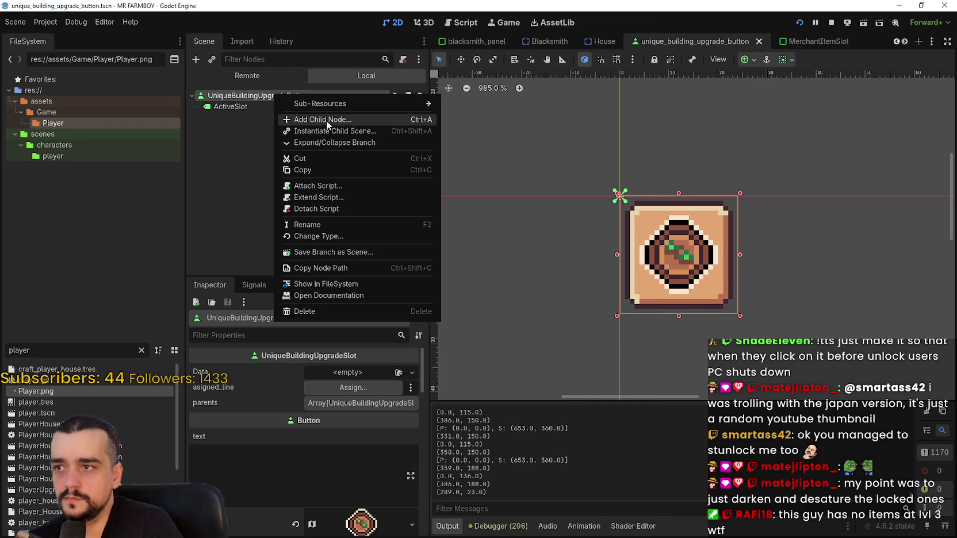
left_click(326, 120)
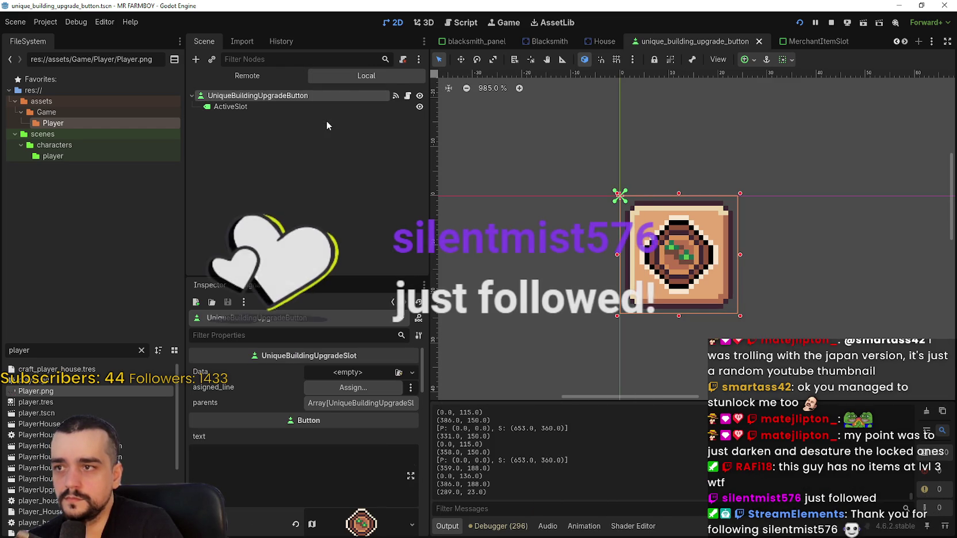
left_click_drag(506, 102, 395, 101)
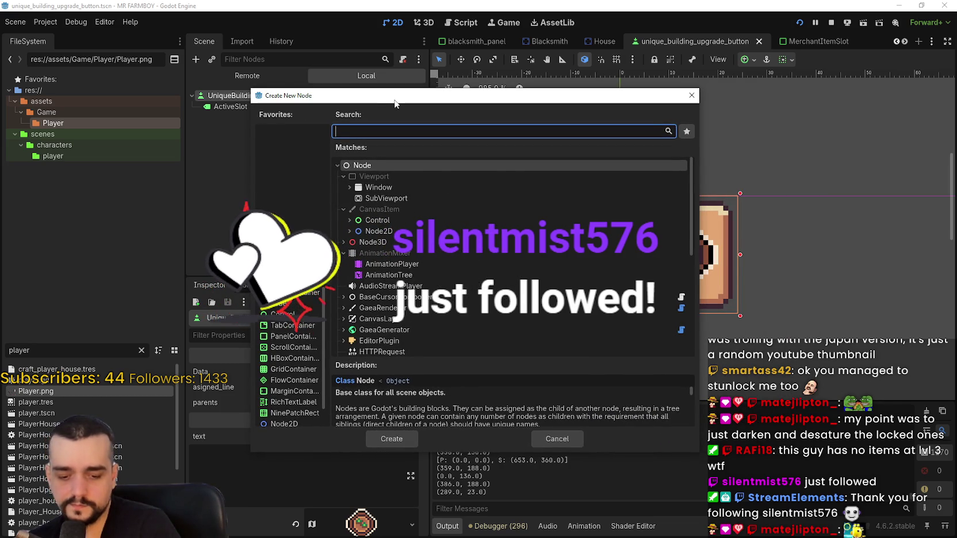
type("texture")
key("Return")
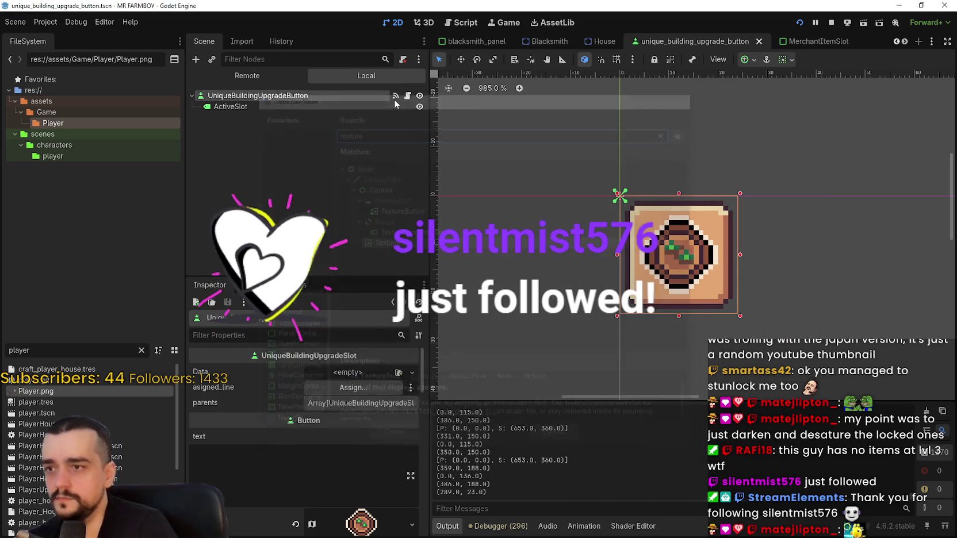
Resize the TextureRect to 24×24 so it covers the slot
left_click_drag(763, 347, 698, 276)
scroll(611, 237, "up", 1)
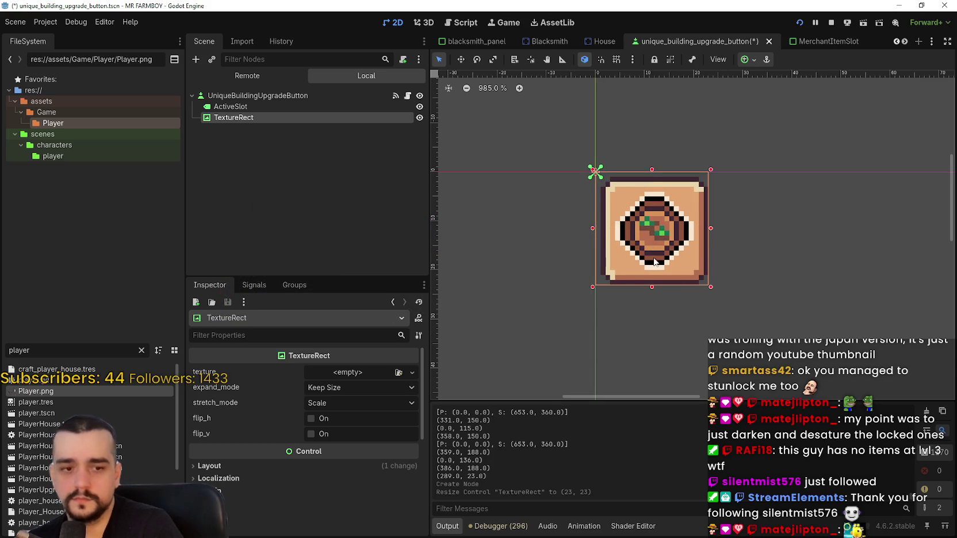
scroll(652, 253, "down", 1)
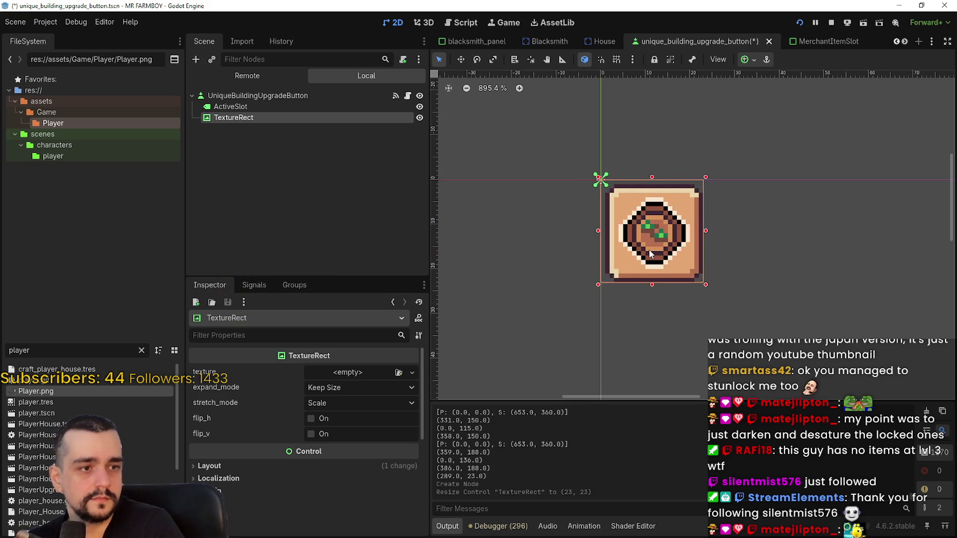
scroll(650, 253, "up", 2)
scroll(646, 248, "up", 3)
scroll(647, 248, "down", 2)
scroll(648, 252, "up", 3)
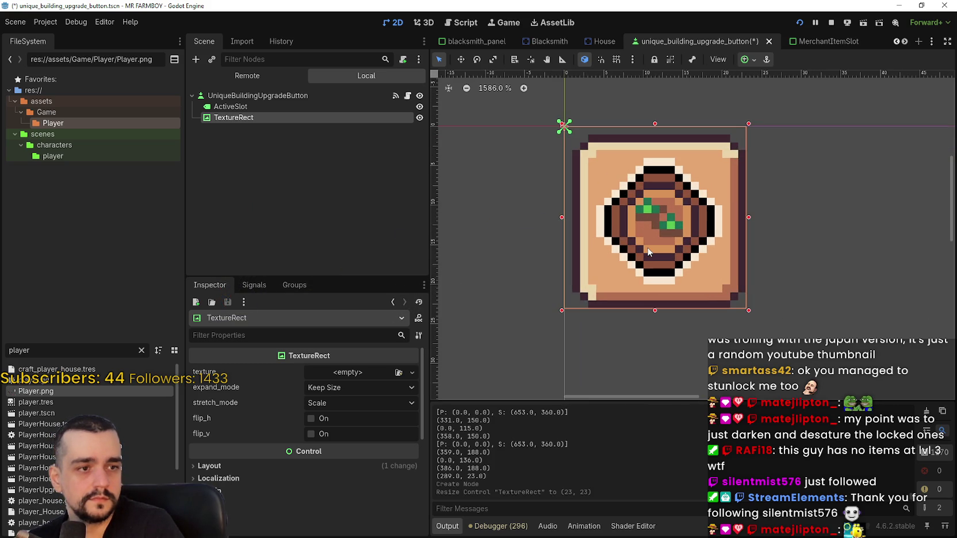
scroll(649, 252, "down", 2)
scroll(649, 252, "up", 3)
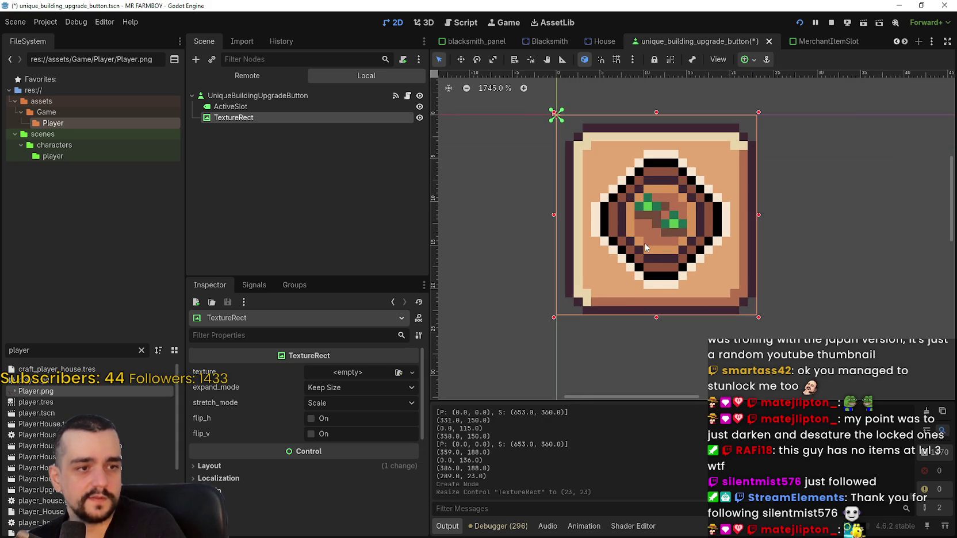
scroll(645, 242, "down", 5)
scroll(634, 210, "up", 1)
scroll(634, 210, "down", 1)
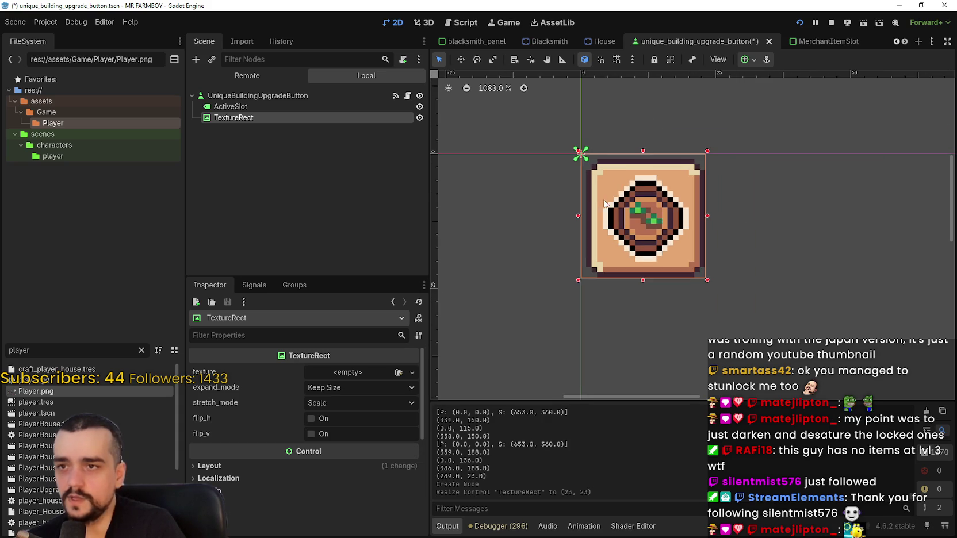
scroll(690, 230, "up", 2)
left_click_drag(717, 218, 724, 217)
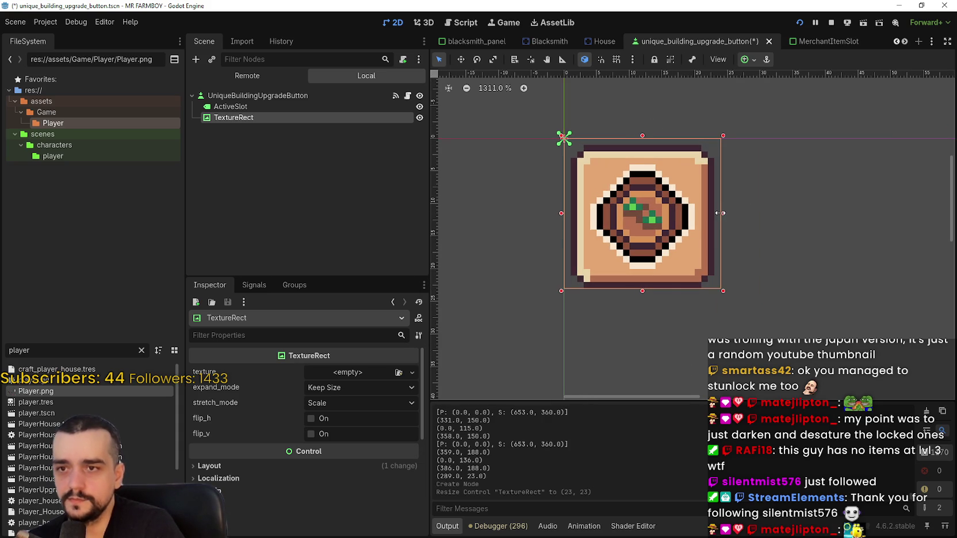
left_click_drag(644, 291, 643, 298)
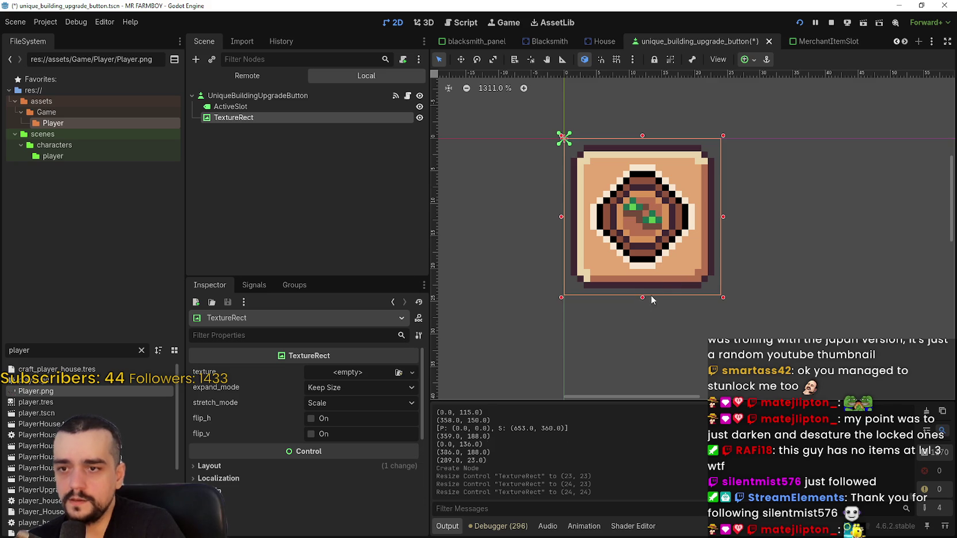
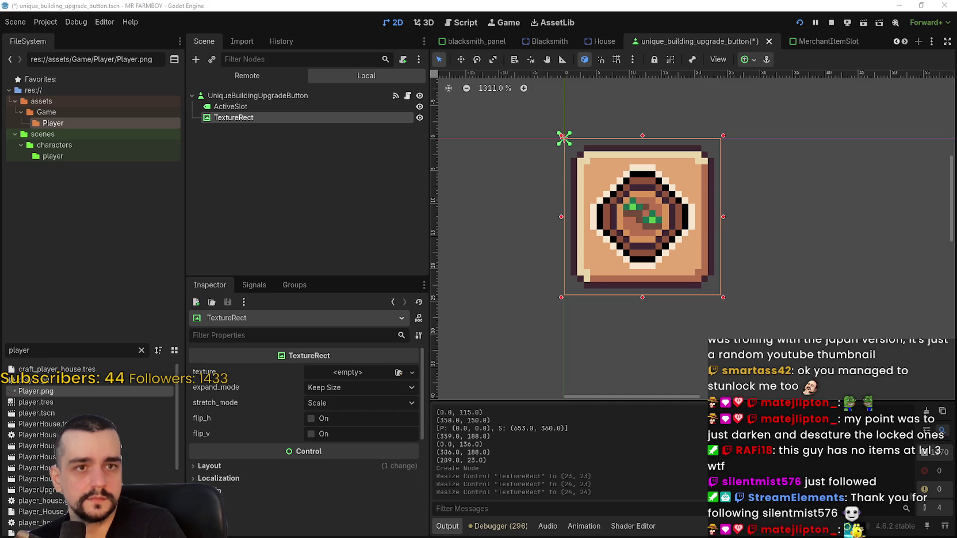
Rename the upgrade button's TextureRect node to 'locked', then switch to Aseprite
scroll(655, 234, "down", 1)
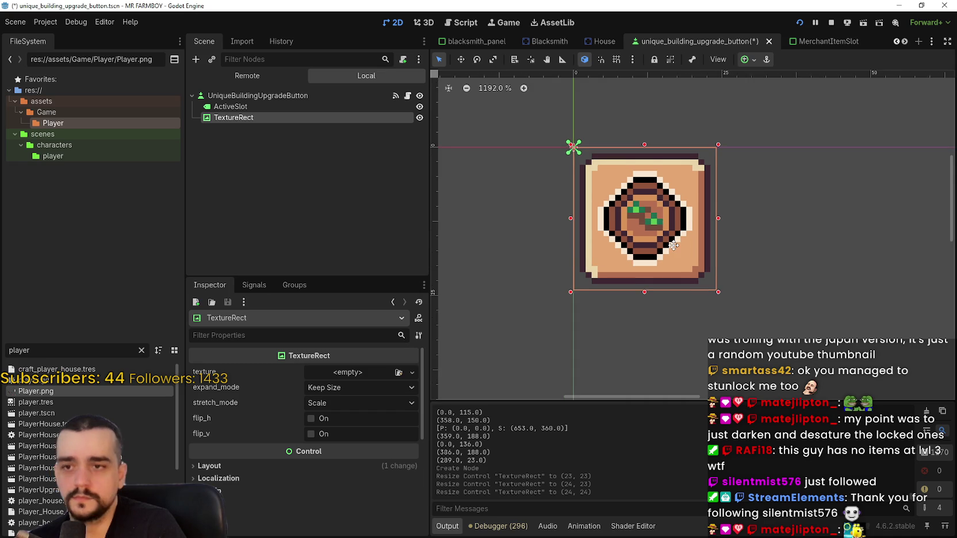
double_click(249, 116)
type("locked")
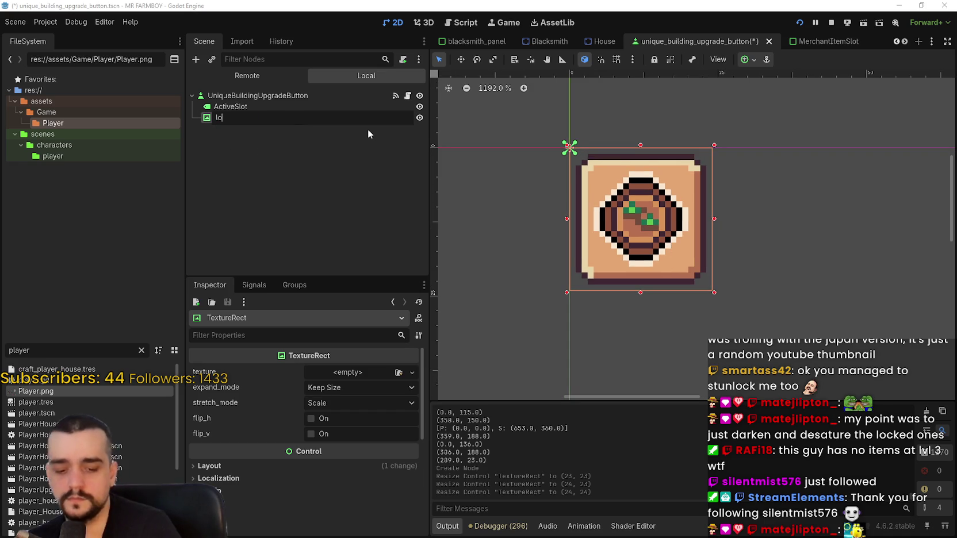
key("Return")
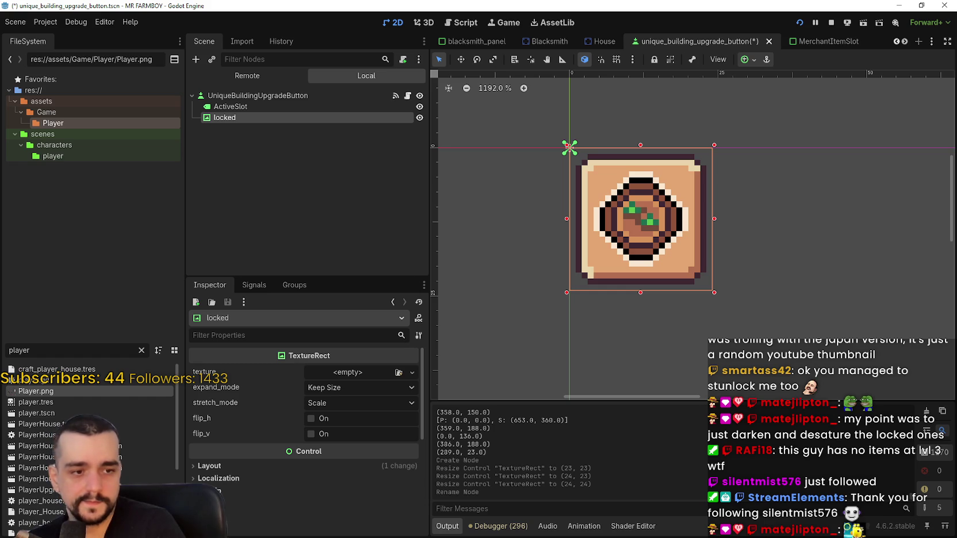
key("alt+Tab")
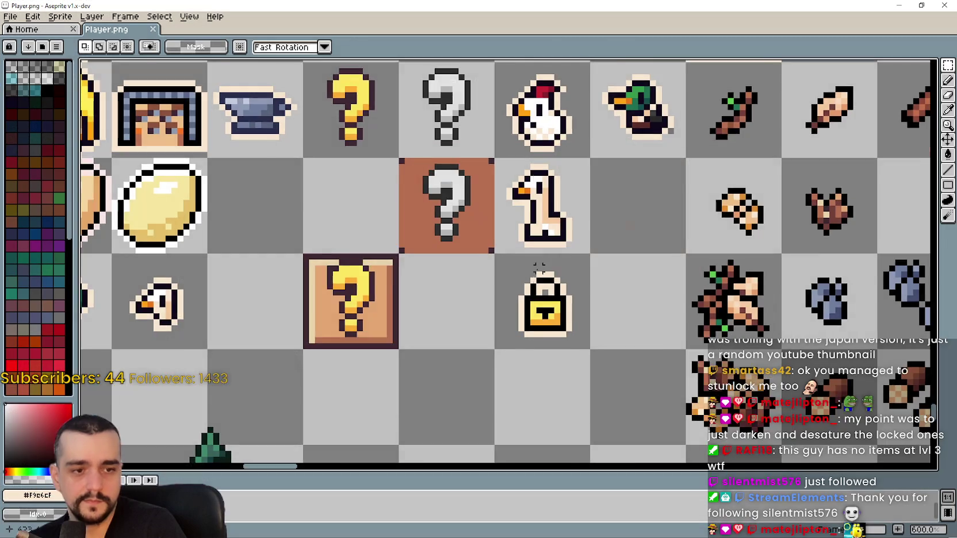
Zoom around Player.png to check the lock icon, then minimize Aseprite
scroll(552, 276, "down", 2)
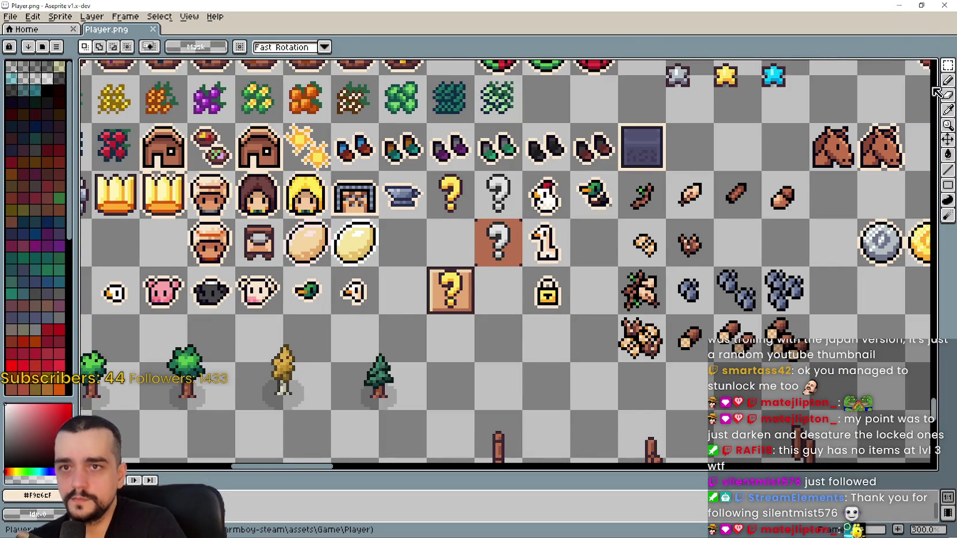
left_click(949, 110)
scroll(606, 321, "up", 1)
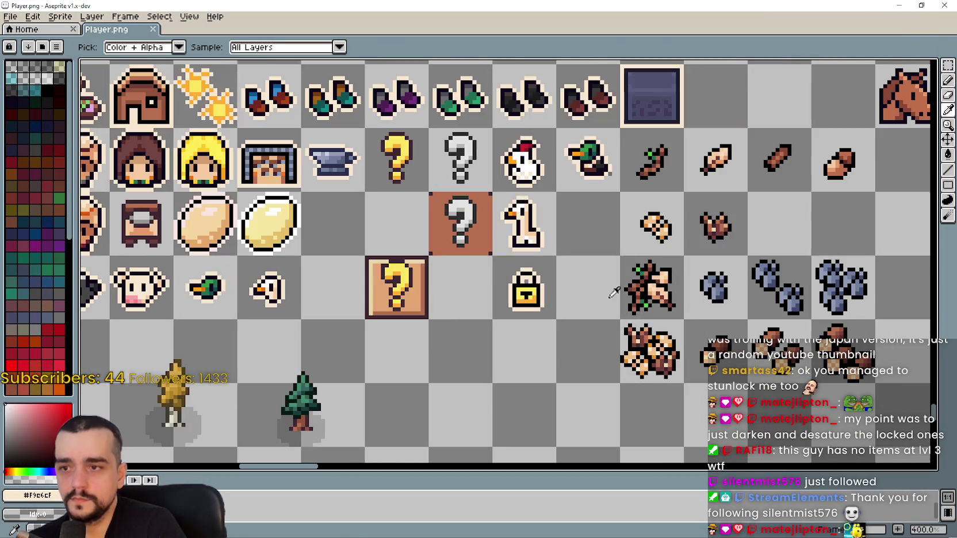
scroll(537, 284, "down", 1)
scroll(518, 288, "down", 2)
scroll(517, 287, "up", 1)
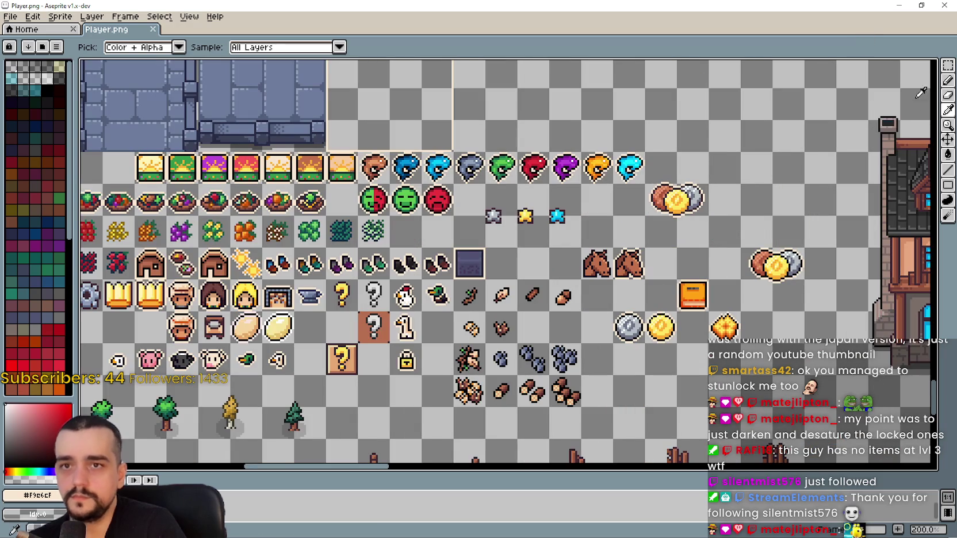
left_click(899, 6)
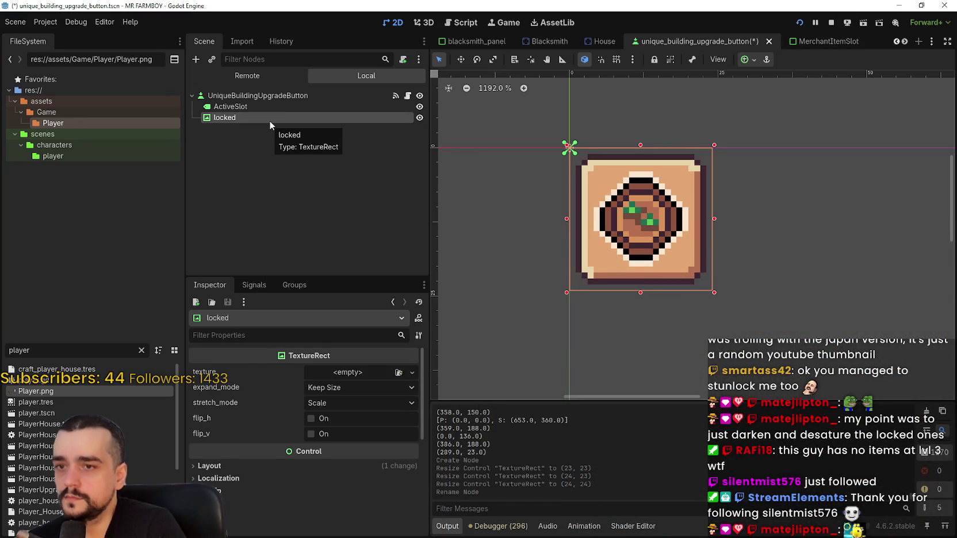
Inspect the UniqueBuildingUpgradeButton root and ActiveSlot nodes' properties
left_click(250, 96)
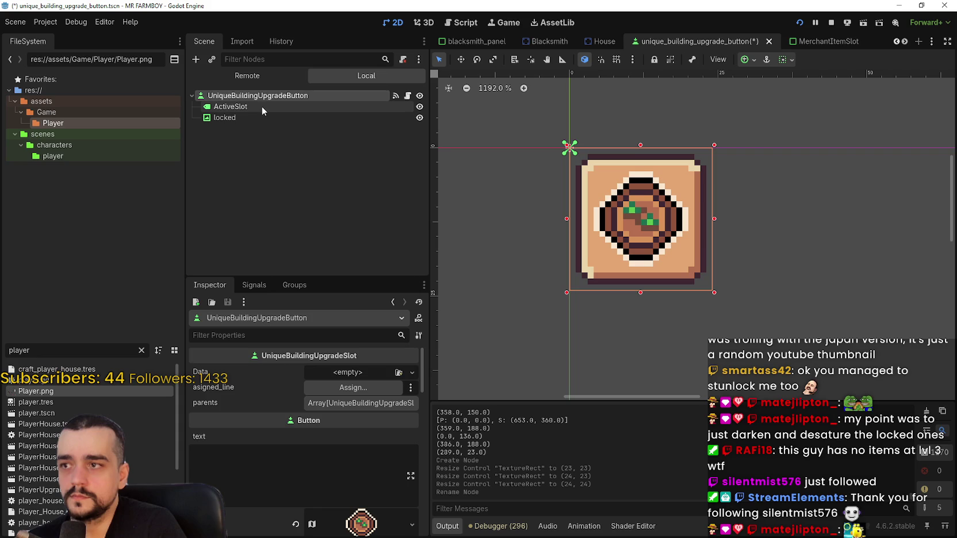
left_click(262, 106)
left_click(265, 95)
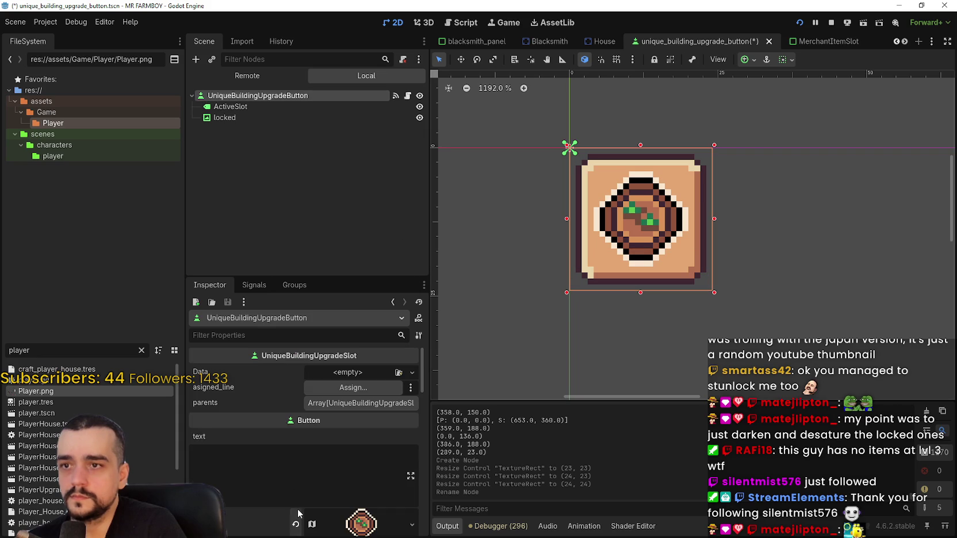
scroll(296, 498, "down", 3)
scroll(298, 491, "up", 3)
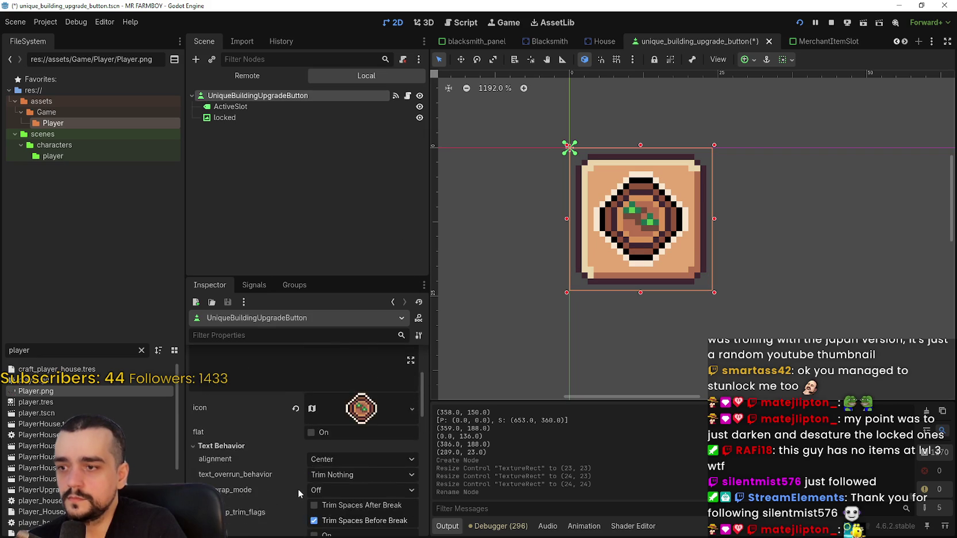
scroll(311, 439, "down", 5)
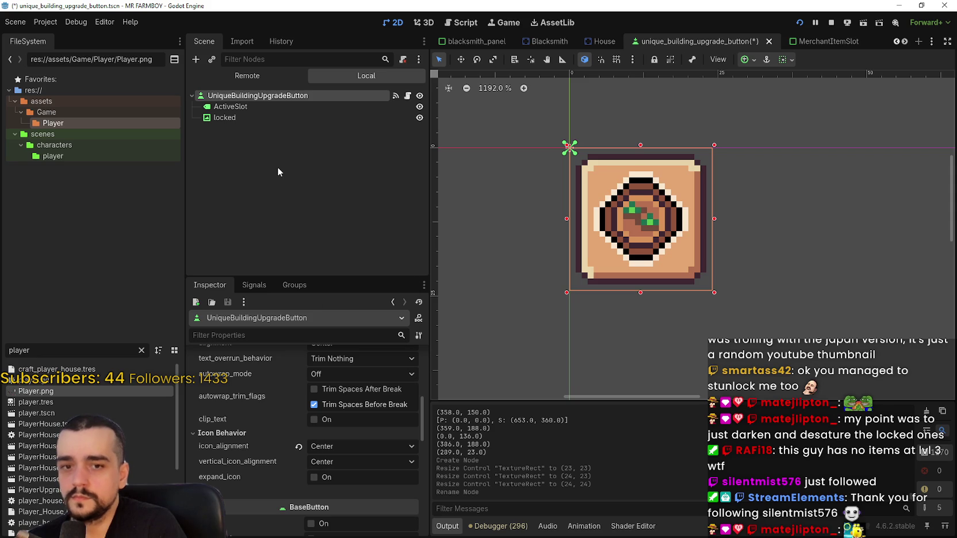
Review the locked, ActiveSlot and root nodes' properties in the Inspector
left_click(283, 117)
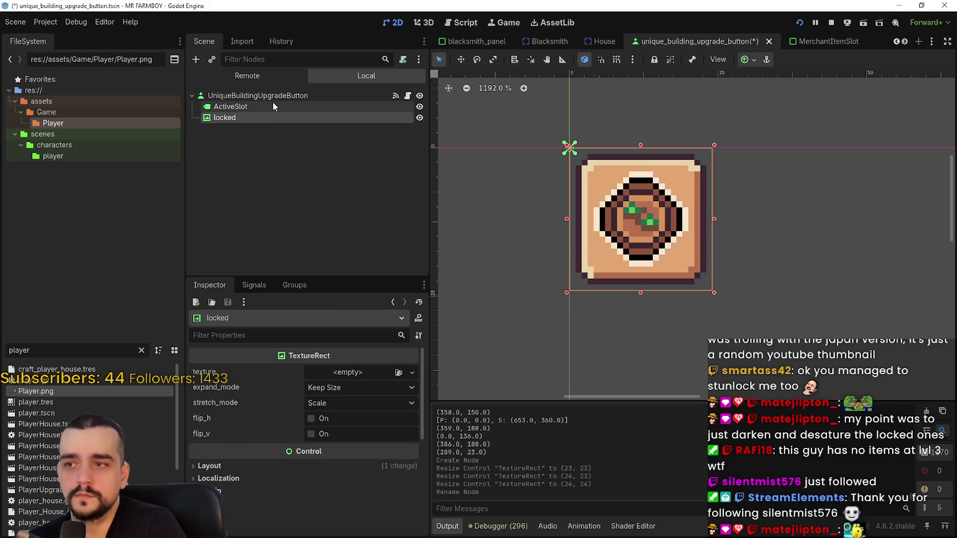
left_click(273, 102)
left_click(279, 96)
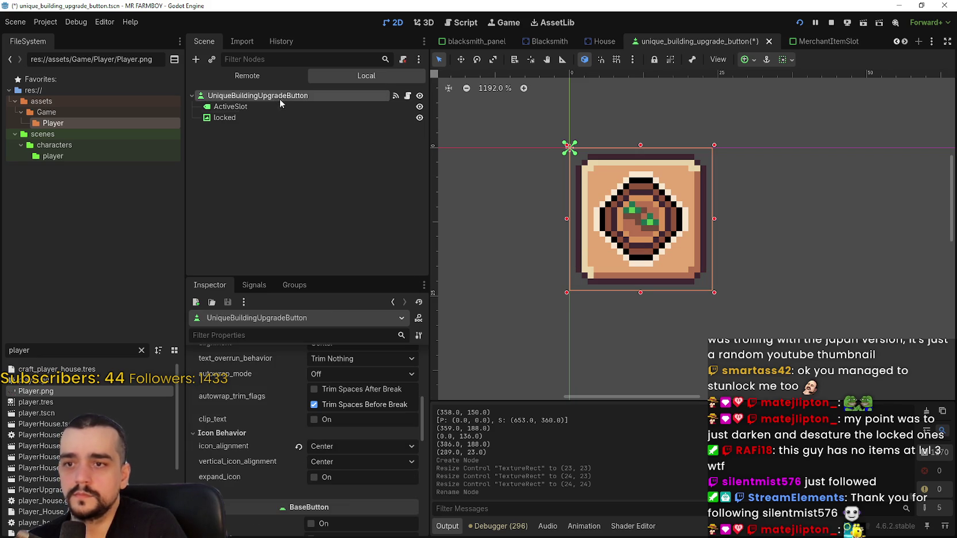
scroll(339, 480, "up", 5)
scroll(361, 476, "down", 7)
scroll(345, 460, "down", 6)
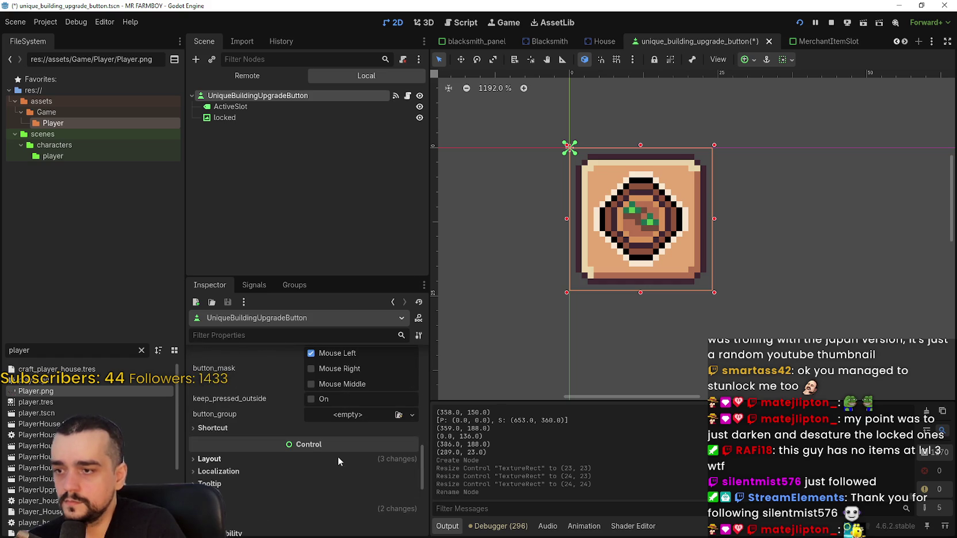
scroll(331, 458, "down", 4)
scroll(330, 457, "down", 2)
Expand the root node's Transform properties, then return to the Player.png sprite sheet
left_click(341, 452)
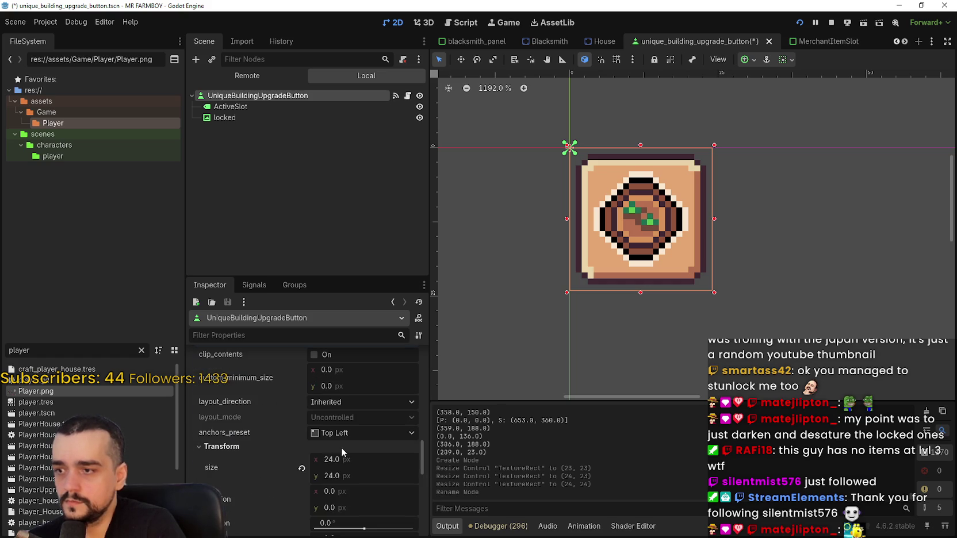
scroll(343, 448, "down", 3)
key("alt+Tab")
scroll(507, 265, "down", 3)
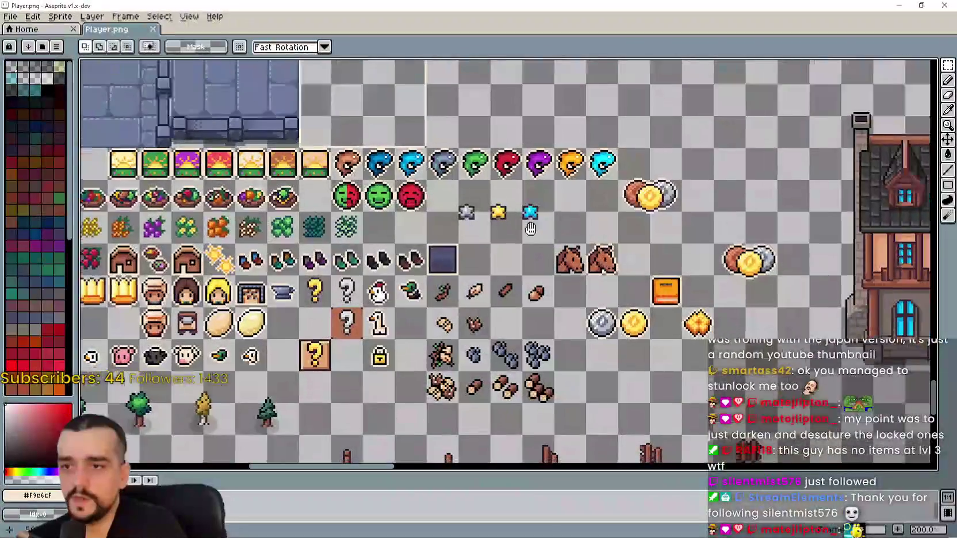
Copy the padlock sprite and drop the pasted copy into the empty area below the troughs
scroll(488, 313, "up", 2)
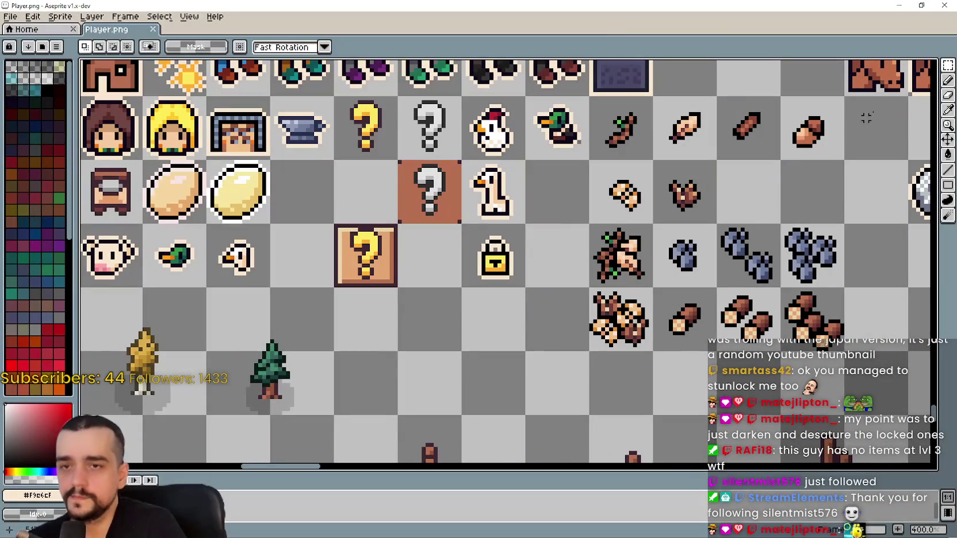
left_click(950, 65)
mouse_move(463, 223)
left_mouse_down()
mouse_move(532, 282)
mouse_move(522, 290)
left_mouse_up()
scroll(521, 291, "down", 4)
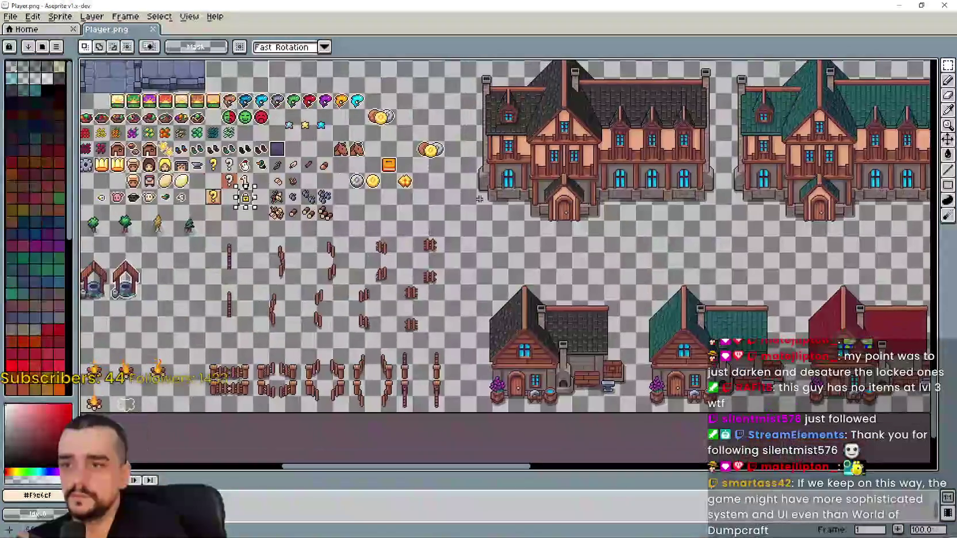
scroll(390, 295, "down", 1)
scroll(350, 296, "up", 3)
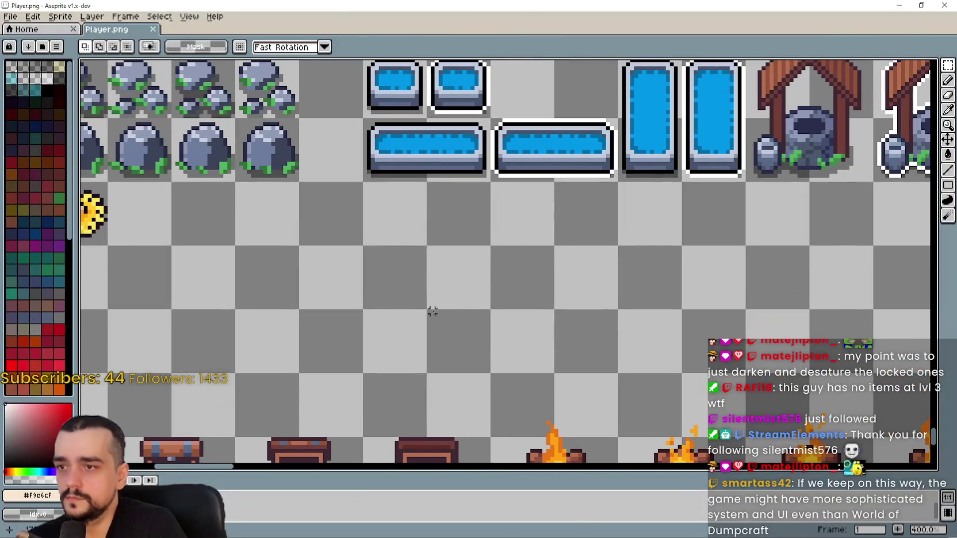
key("ctrl+v")
mouse_move(507, 267)
left_mouse_down()
mouse_move(418, 330)
mouse_move(414, 339)
mouse_move(431, 354)
left_mouse_up()
left_click(339, 350)
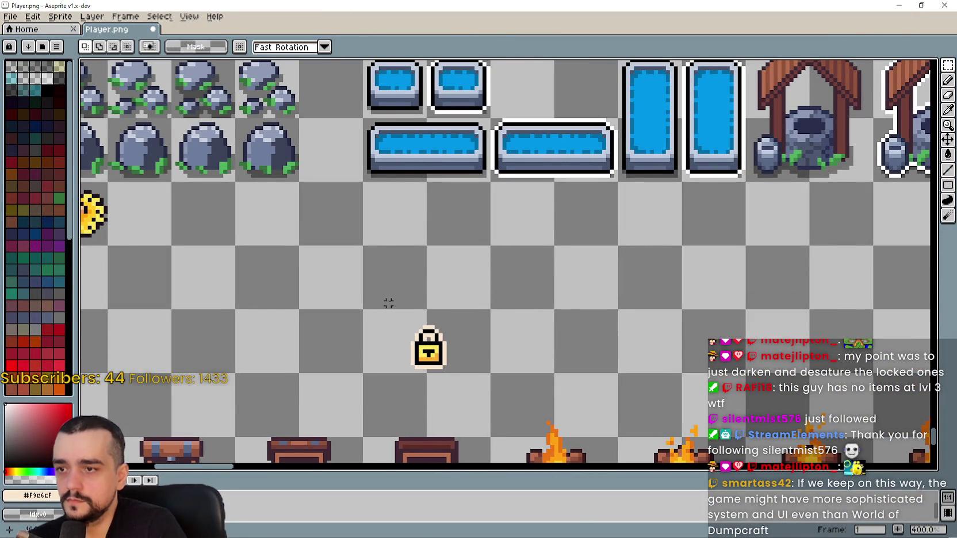
Select the Rectangle shape tool
left_click_drag(747, 239, 698, 227)
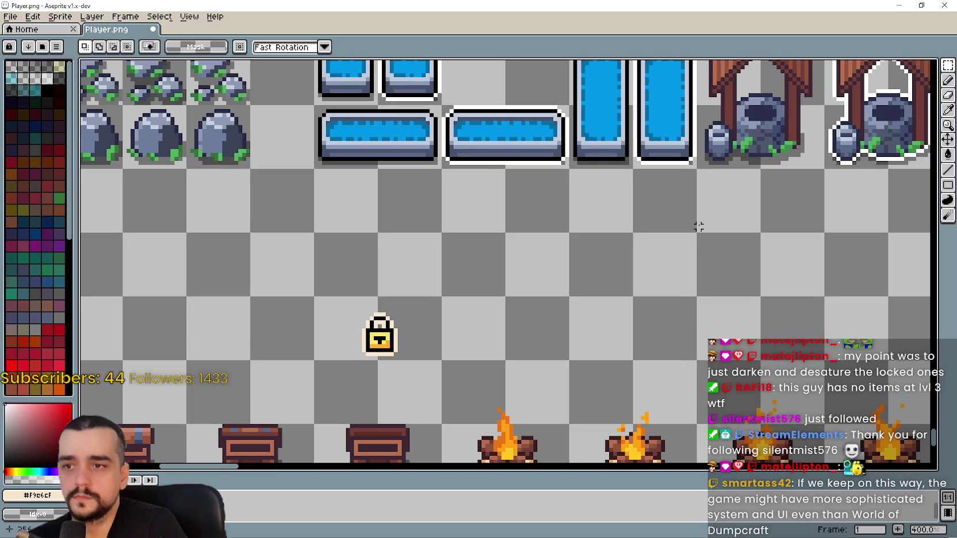
left_click(946, 187)
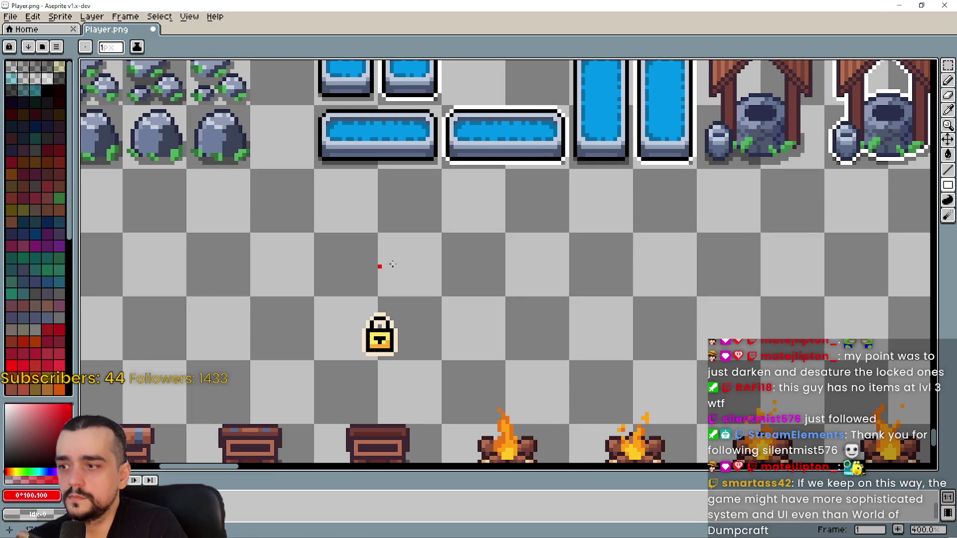
left_click(949, 185)
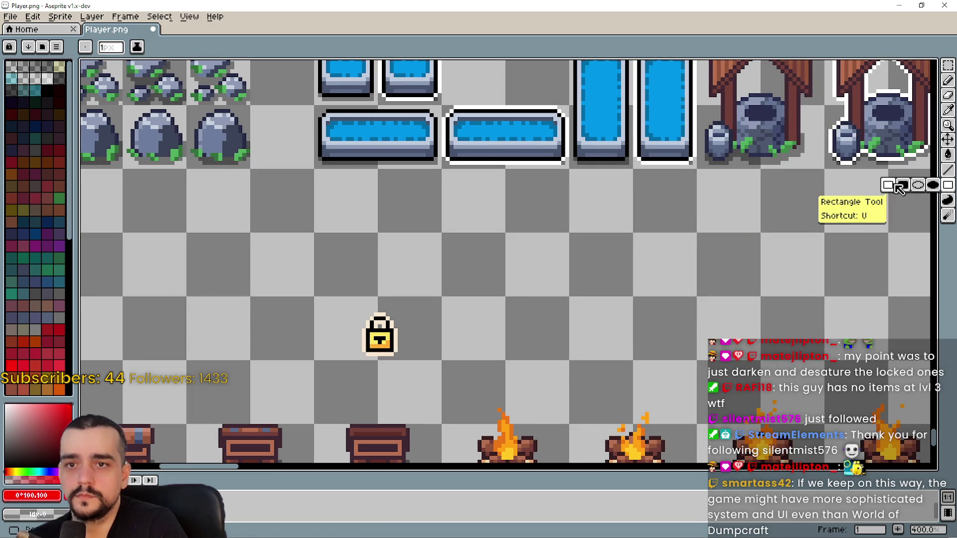
Draw a red square outline beside the padlock and nudge it down and left into place
mouse_move(444, 236)
left_mouse_down()
mouse_move(492, 309)
mouse_move(535, 324)
left_mouse_up()
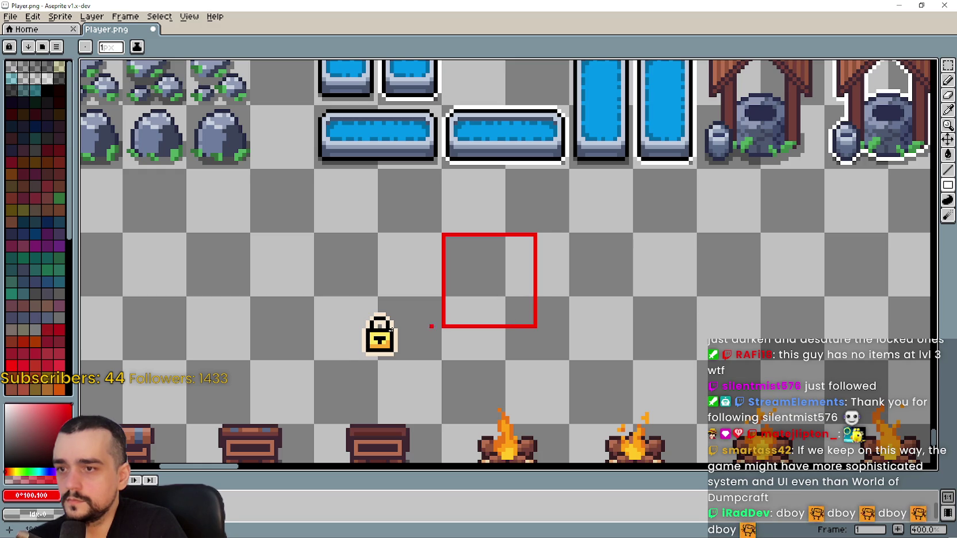
left_click(948, 66)
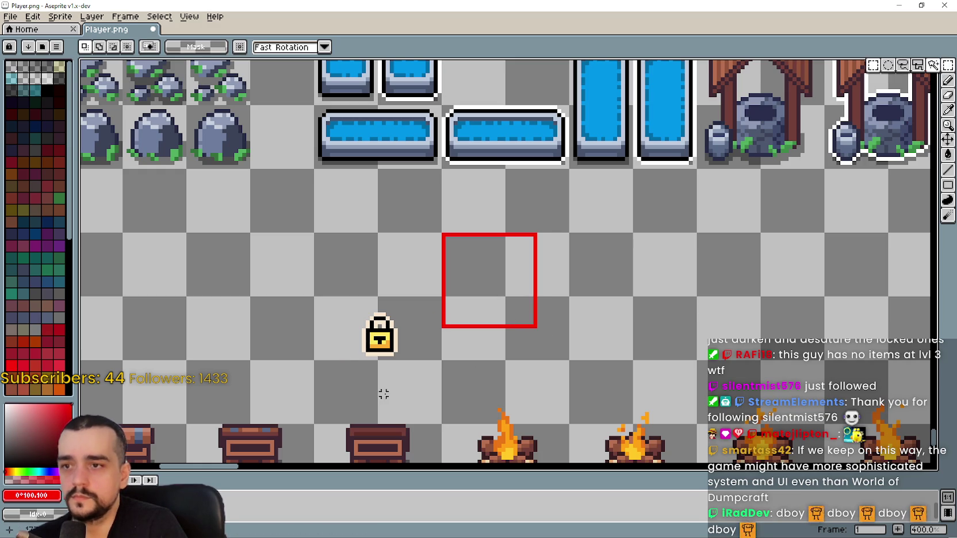
left_click_drag(534, 297, 521, 287)
mouse_move(411, 211)
left_mouse_down()
mouse_move(577, 325)
mouse_move(597, 321)
left_mouse_up()
key("Down")
key("Down")
key("Down")
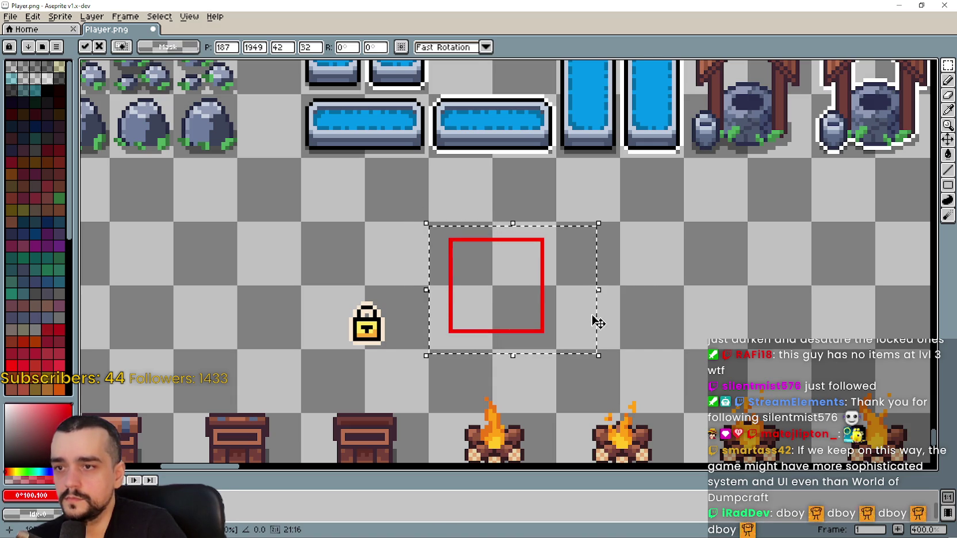
key("Left")
key("Left")
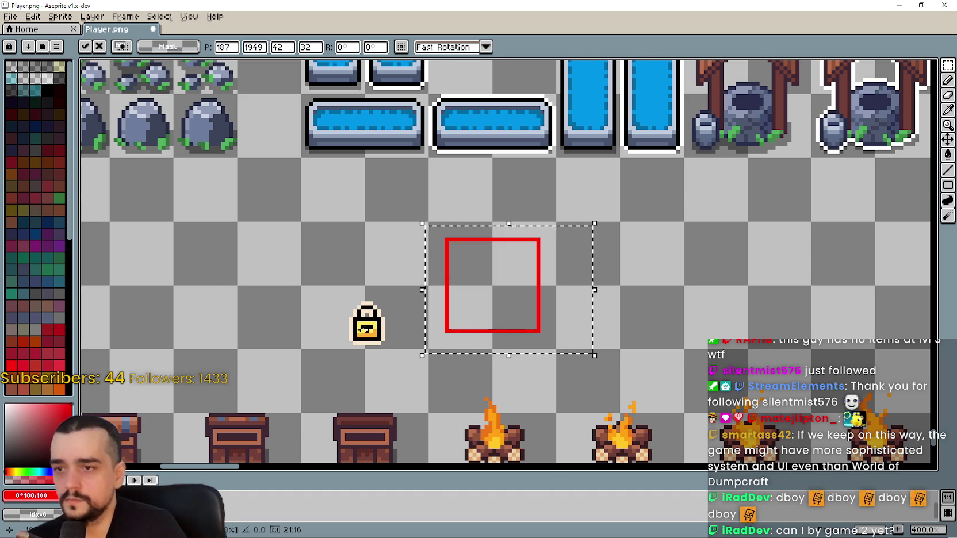
scroll(362, 324, "up", 1)
left_click(335, 289)
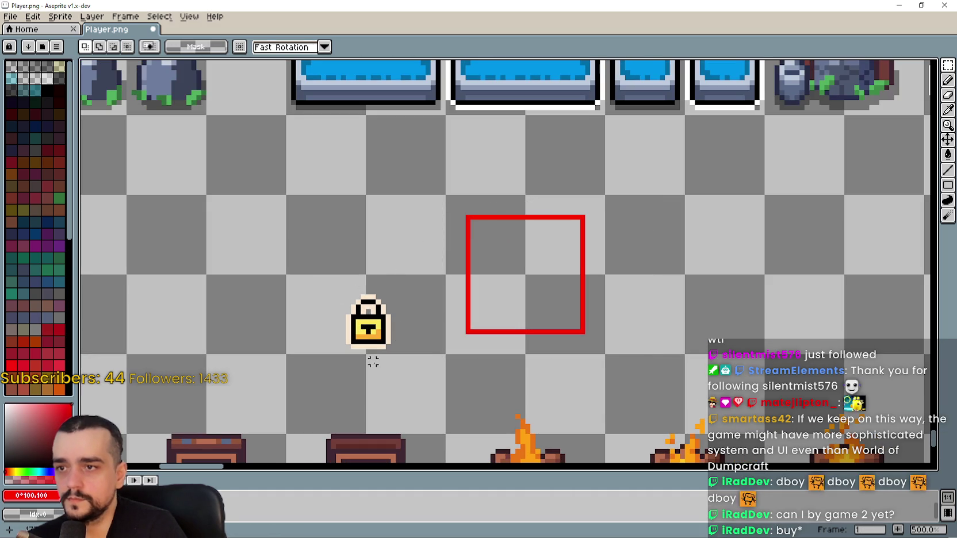
Move the copied padlock onto the red square's lower edge and commit it there
mouse_move(342, 289)
left_mouse_down()
mouse_move(413, 365)
mouse_move(405, 362)
left_mouse_up()
mouse_move(362, 338)
left_mouse_down()
mouse_move(554, 387)
mouse_move(575, 334)
mouse_move(520, 330)
mouse_move(548, 336)
left_mouse_up()
scroll(525, 336, "up", 2)
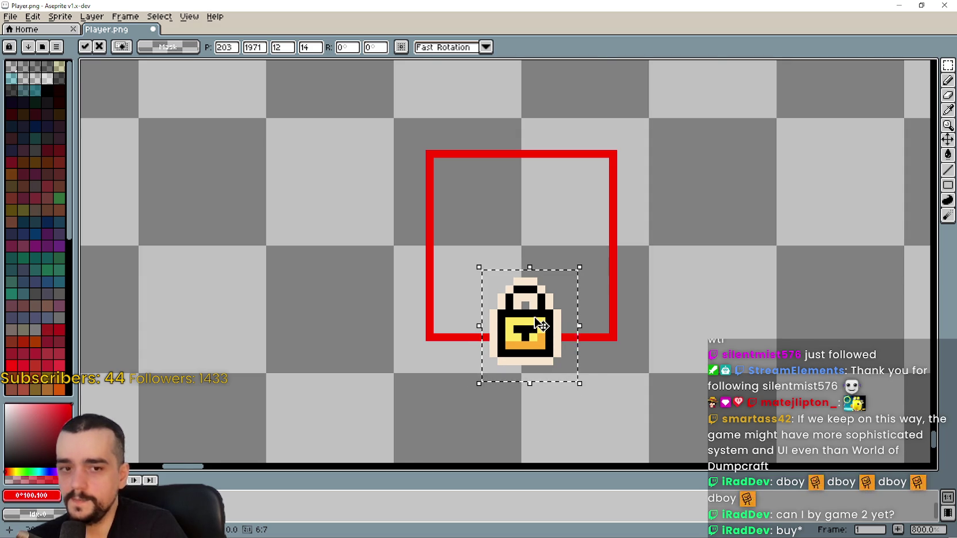
scroll(535, 340, "down", 1)
scroll(607, 357, "up", 1)
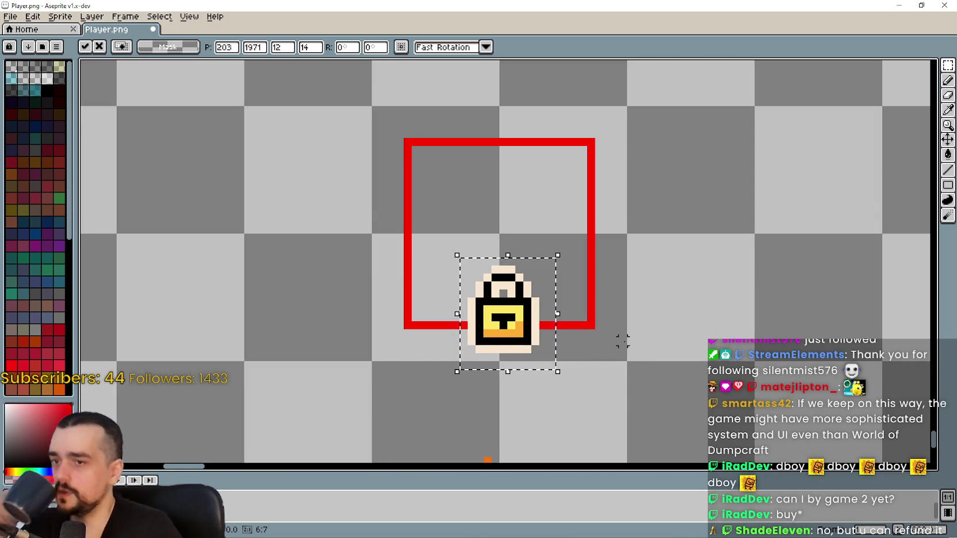
scroll(622, 338, "down", 1)
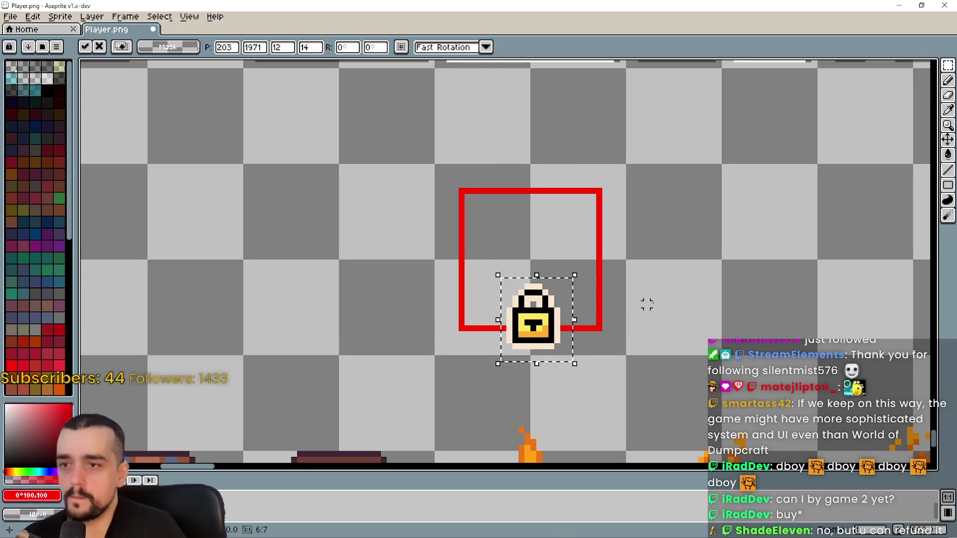
left_click_drag(646, 305, 645, 306)
scroll(645, 306, "down", 1)
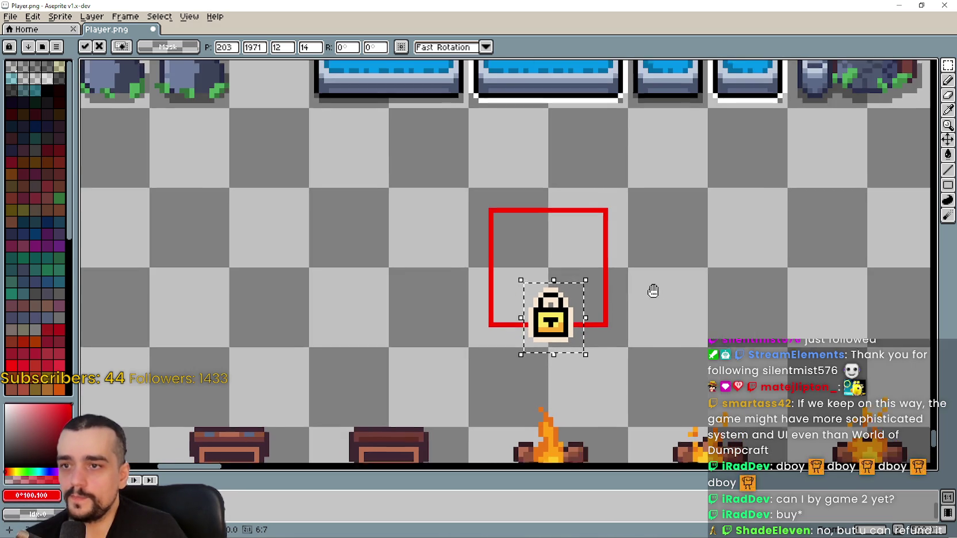
left_click(748, 206)
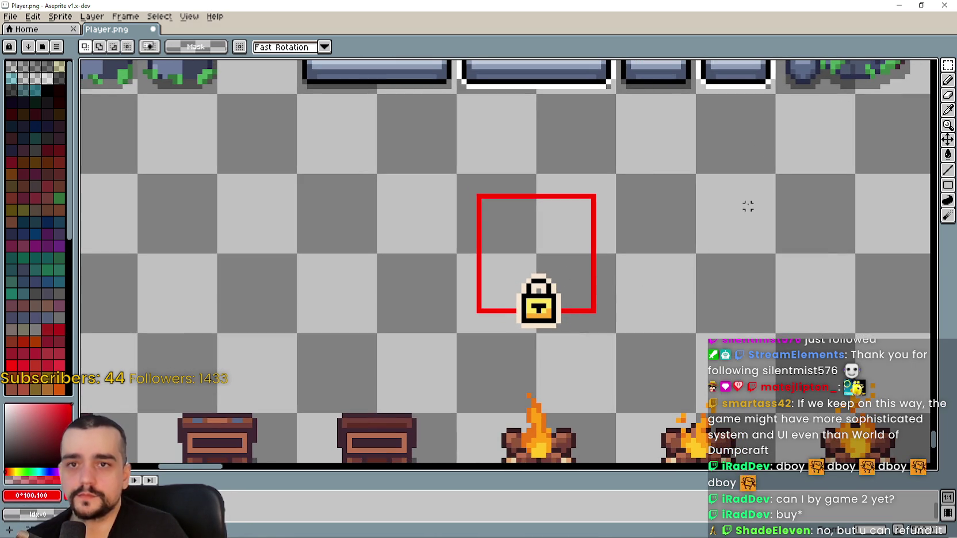
Pick the Eyedropper tool and pan across the tileset to browse other sprites
left_click(948, 109)
scroll(601, 204, "down", 4)
mouse_move(483, 147)
left_mouse_down()
mouse_move(609, 263)
mouse_move(601, 307)
mouse_move(530, 299)
mouse_move(459, 272)
mouse_move(451, 282)
left_mouse_up()
Zoom the view back in on the lock sprite at 1200%
scroll(458, 188, "up", 5)
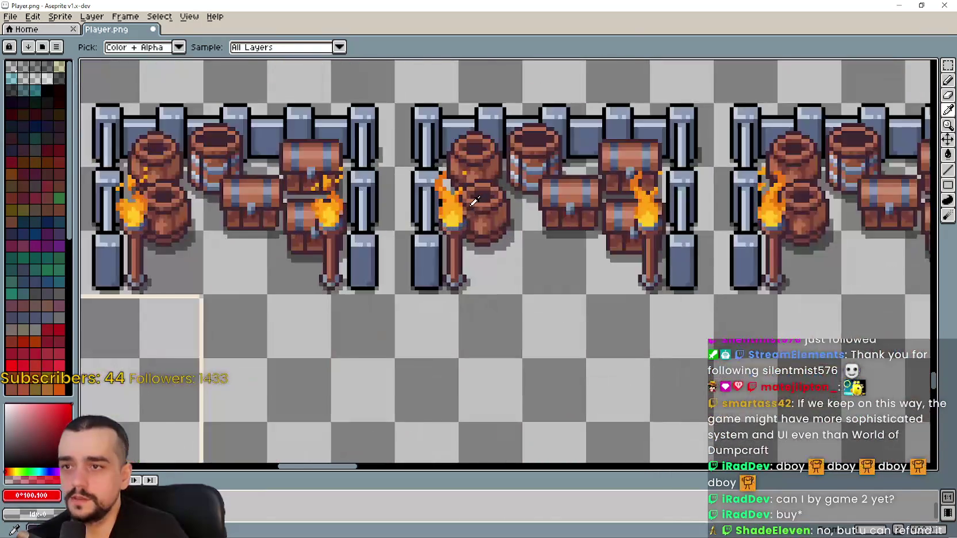
scroll(545, 206, "down", 5)
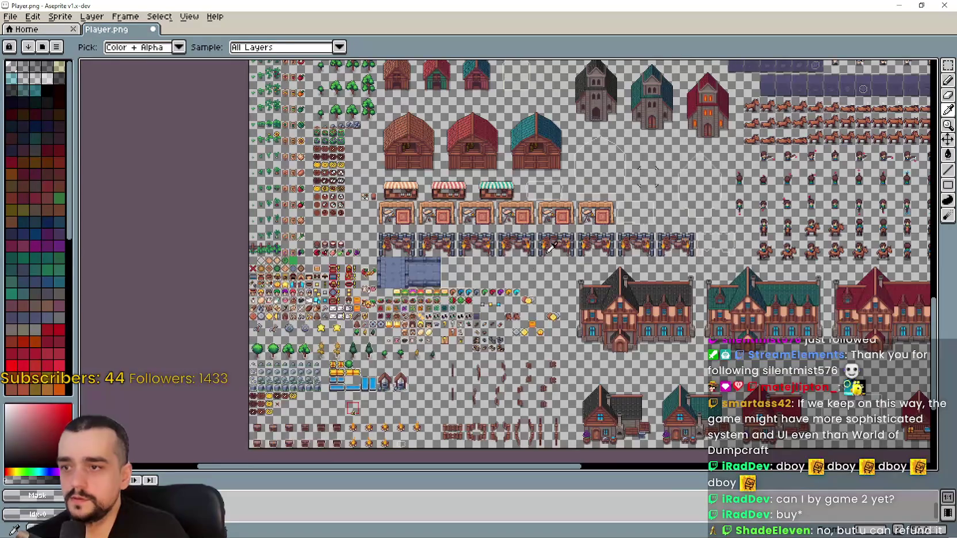
scroll(558, 230, "up", 5)
scroll(409, 167, "down", 5)
scroll(410, 167, "right", 5)
scroll(409, 167, "down", 10)
scroll(444, 322, "up", 5)
scroll(616, 271, "up", 1)
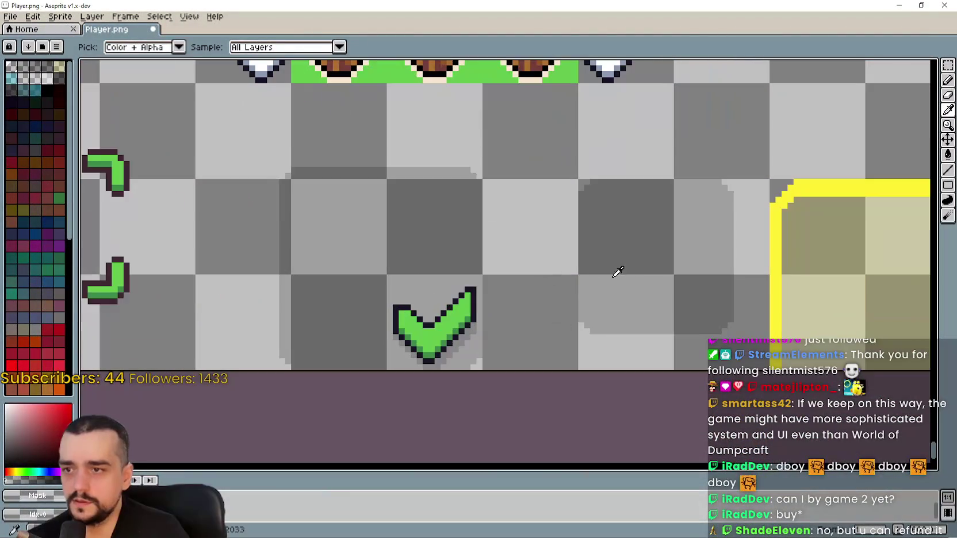
scroll(615, 272, "down", 6)
scroll(593, 257, "up", 10)
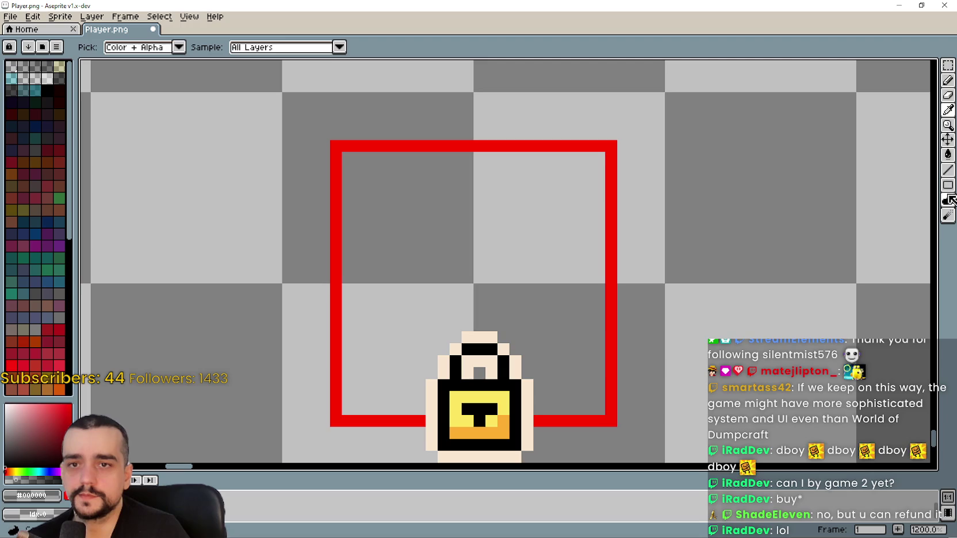
Select the Line tool and open the ink mode list
left_click(947, 171)
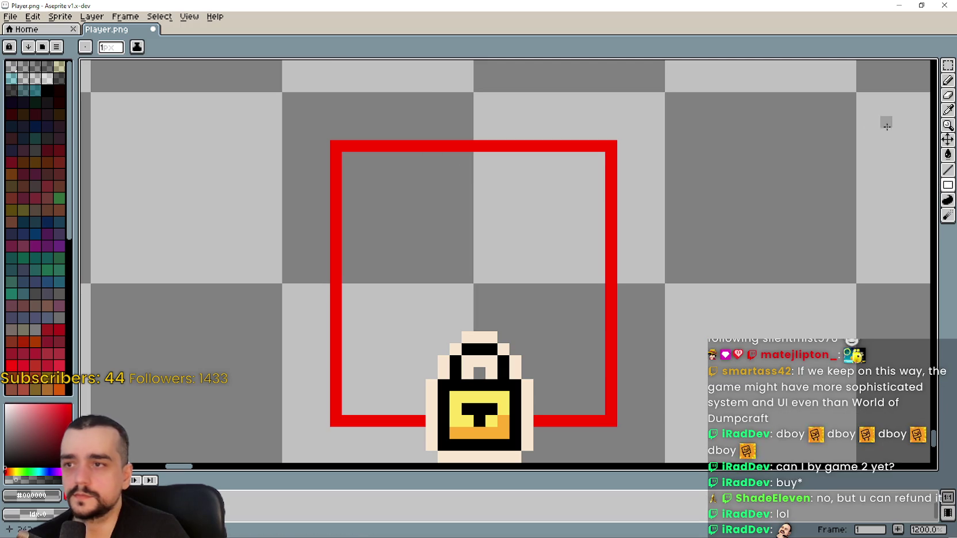
left_click(947, 171)
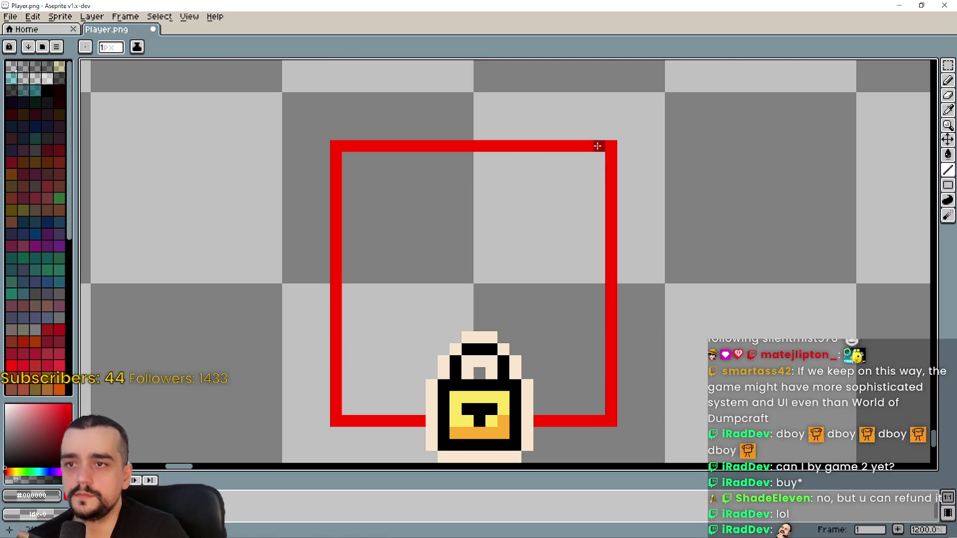
left_click(138, 48)
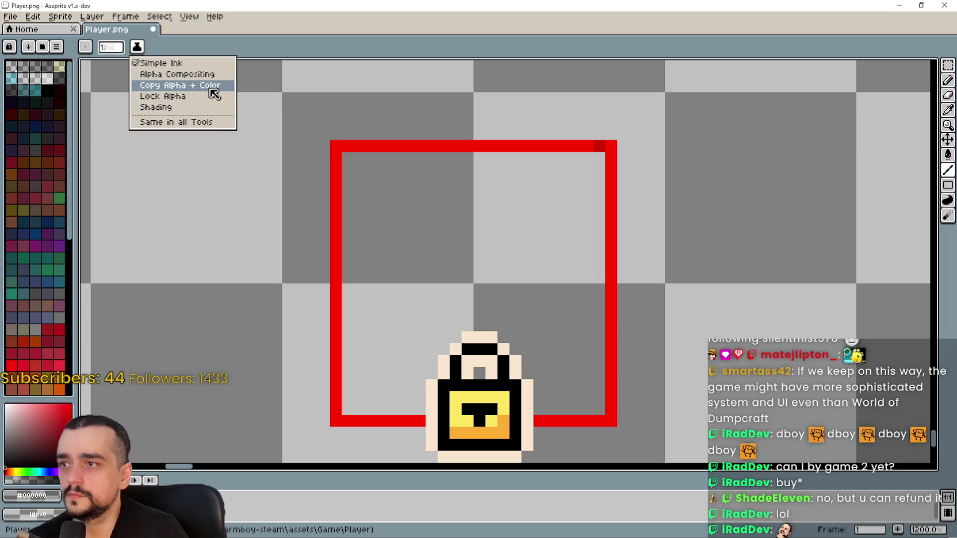
Set ink to Copy Alpha + Color and erase the top of the square's right edge
left_click(210, 86)
left_click(601, 144)
left_click(611, 158)
left_click(611, 145)
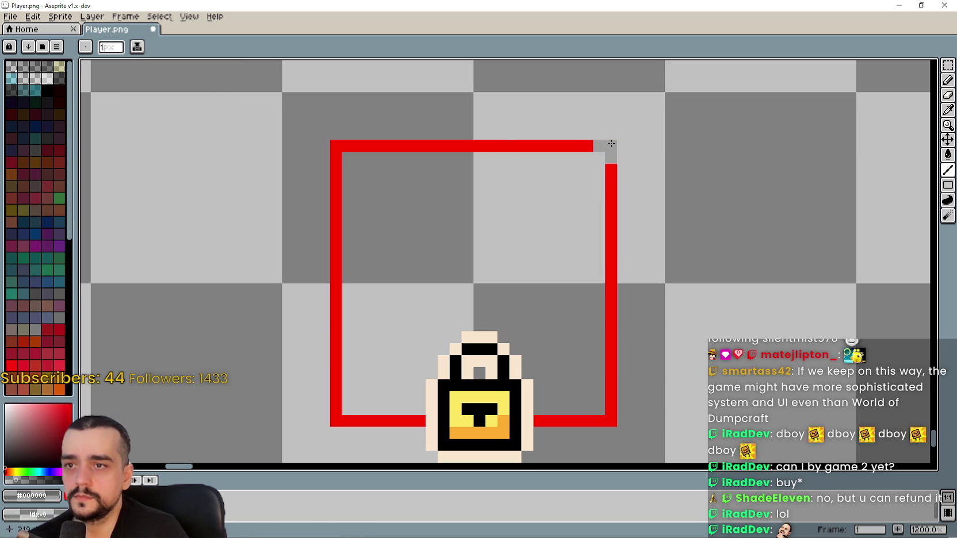
Erase the red square's top, left and lower-right edges
mouse_move(594, 147)
left_mouse_down()
mouse_move(347, 146)
mouse_move(343, 168)
mouse_move(408, 194)
left_mouse_up()
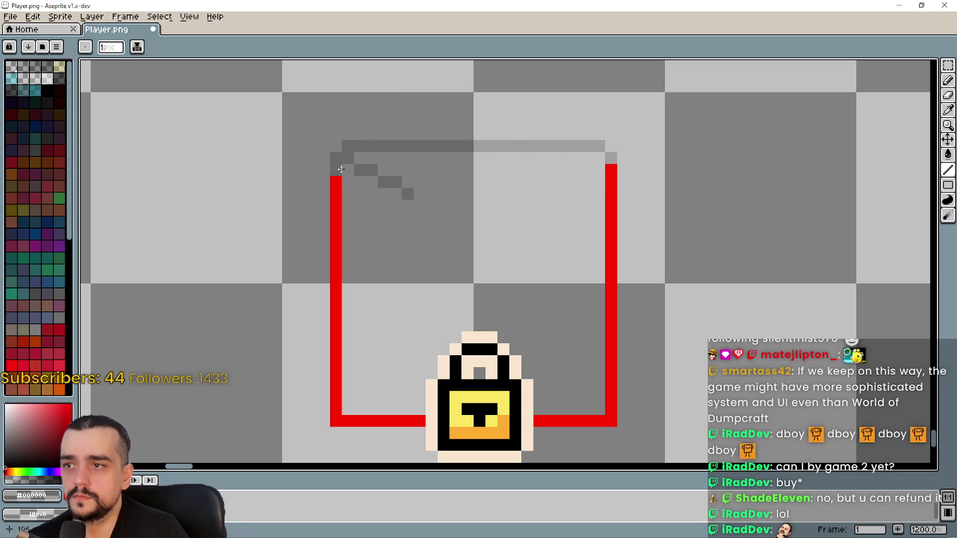
mouse_move(341, 183)
left_mouse_down()
mouse_move(337, 420)
mouse_move(405, 420)
left_mouse_up()
left_click(355, 424)
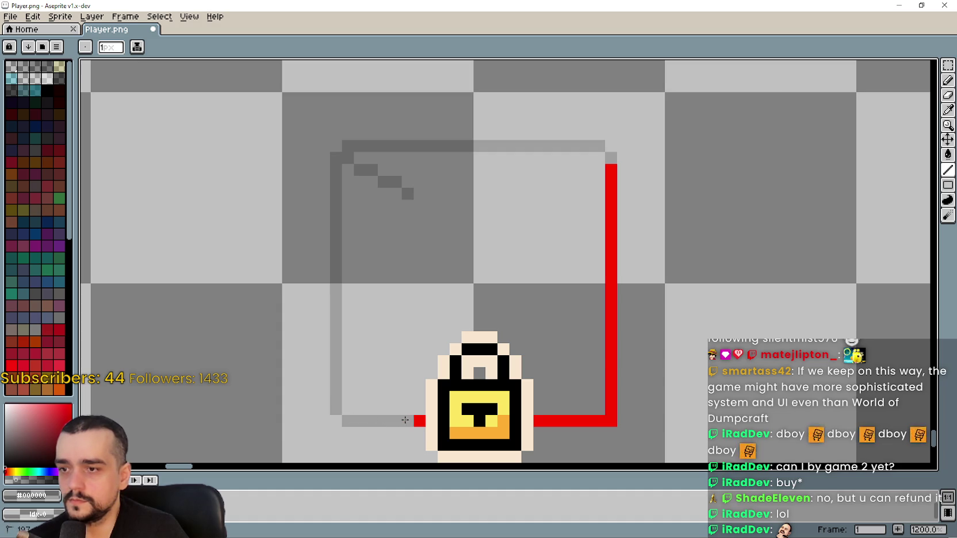
mouse_move(536, 422)
left_mouse_down()
mouse_move(623, 421)
mouse_move(611, 420)
mouse_move(611, 177)
left_mouse_up()
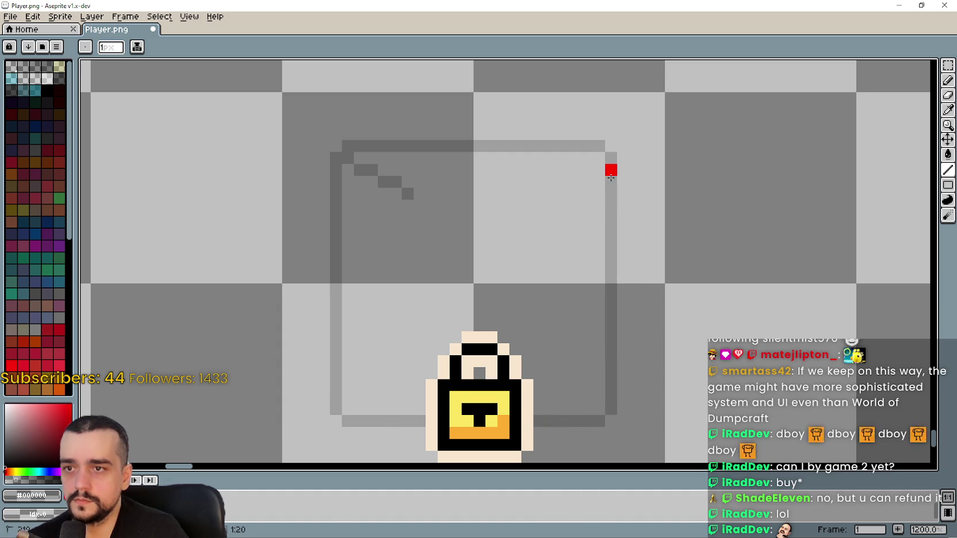
scroll(494, 274, "down", 3)
Fill the square's interior with translucent black using a Contiguous Paint Bucket
scroll(512, 262, "up", 1)
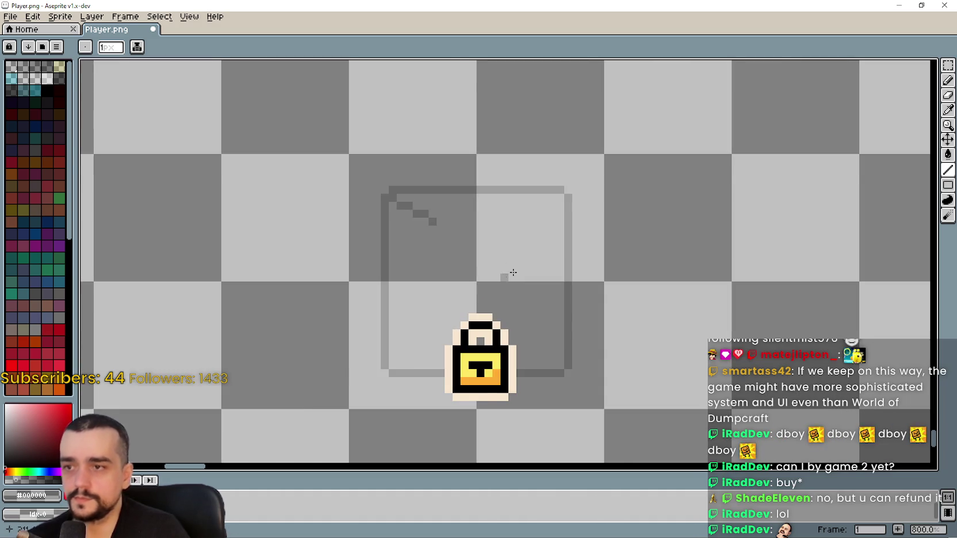
scroll(514, 272, "down", 1)
scroll(598, 257, "up", 1)
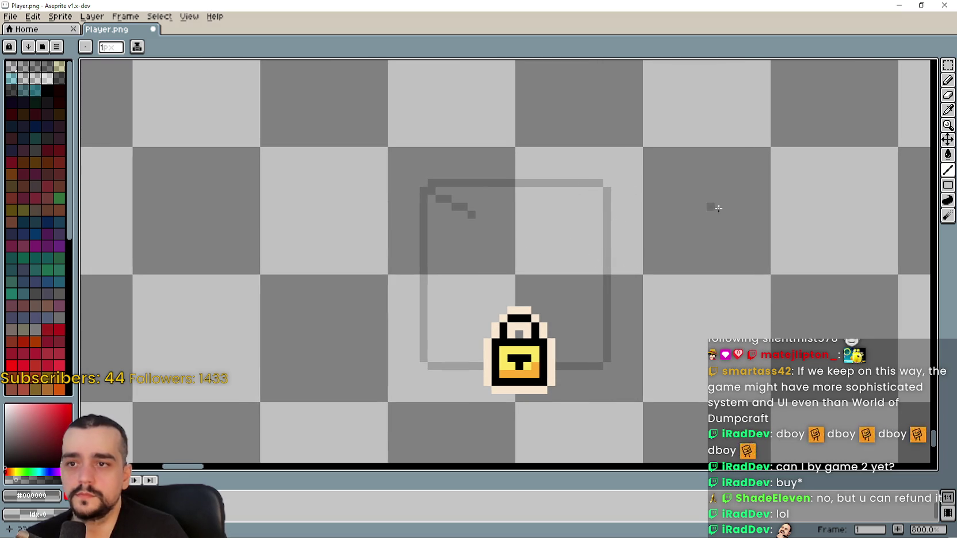
left_click(949, 155)
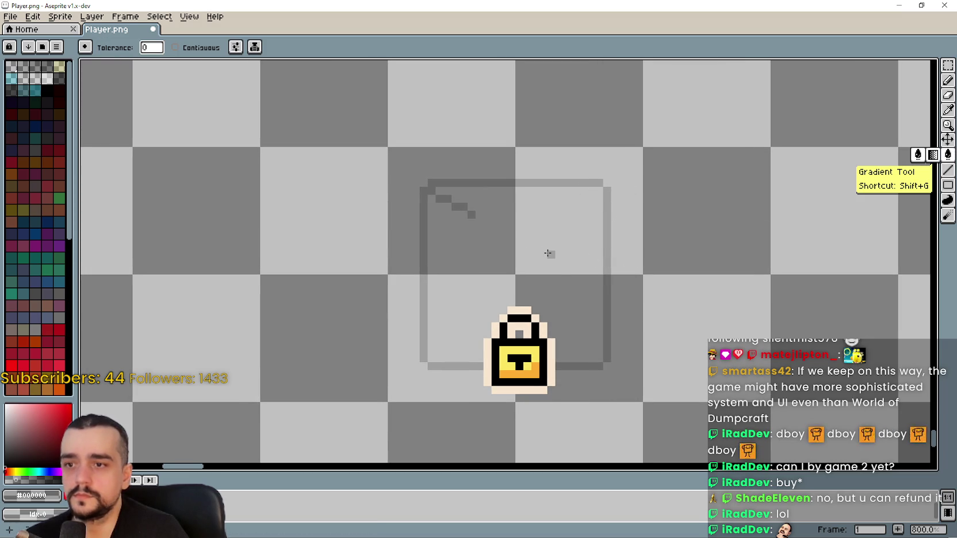
left_click(178, 47)
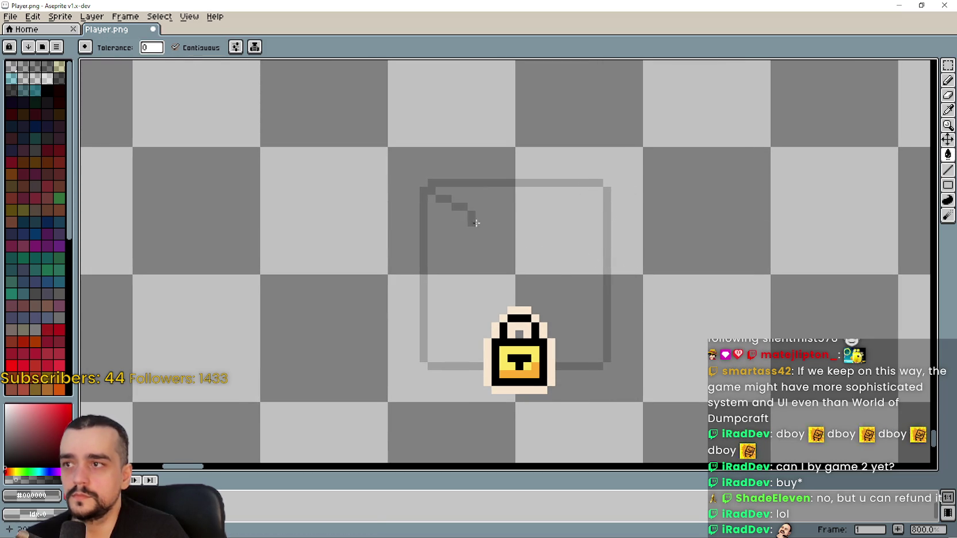
left_click(514, 253)
Confirm the foreground colour's alpha is 45, then pick the Line tool
left_click(944, 113)
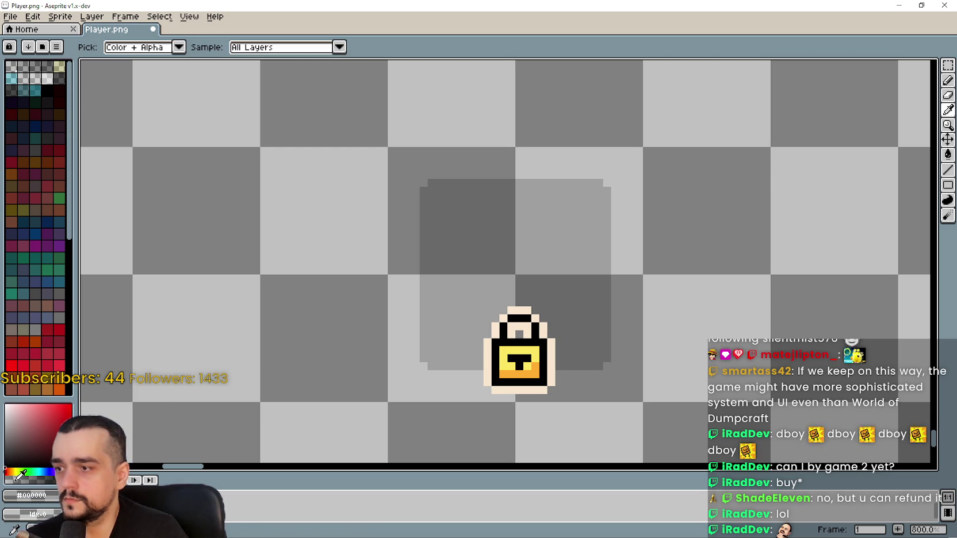
left_click(34, 495)
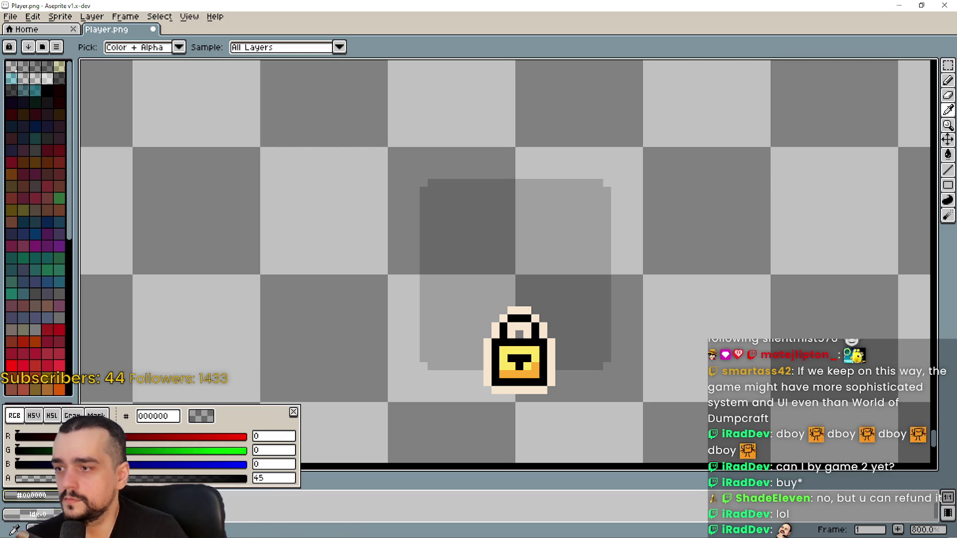
double_click(272, 478)
left_click(271, 480)
type("*2")
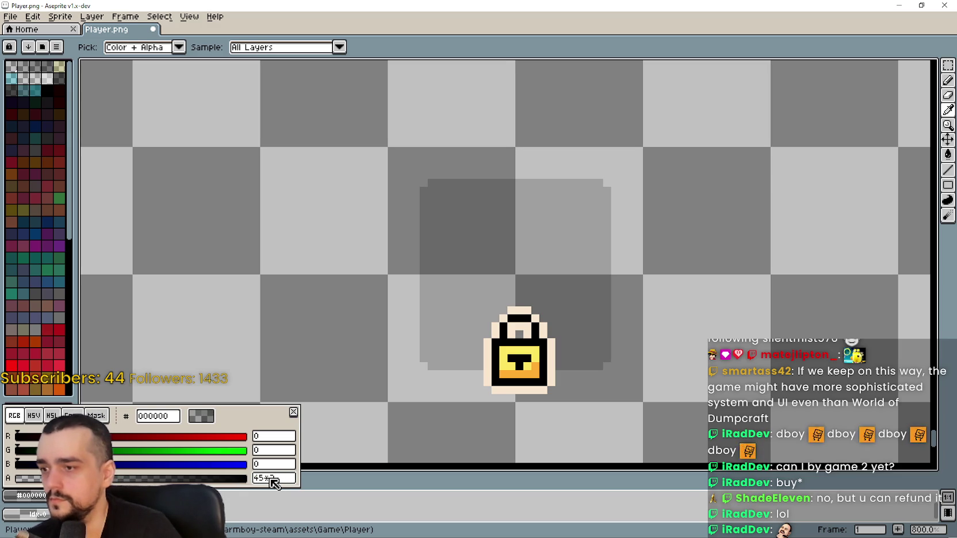
left_click(296, 497)
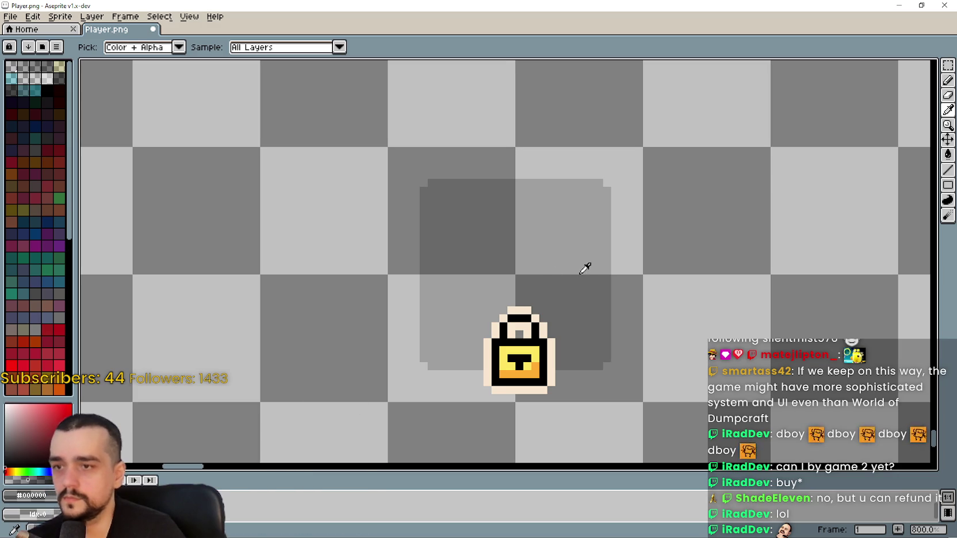
left_click(948, 170)
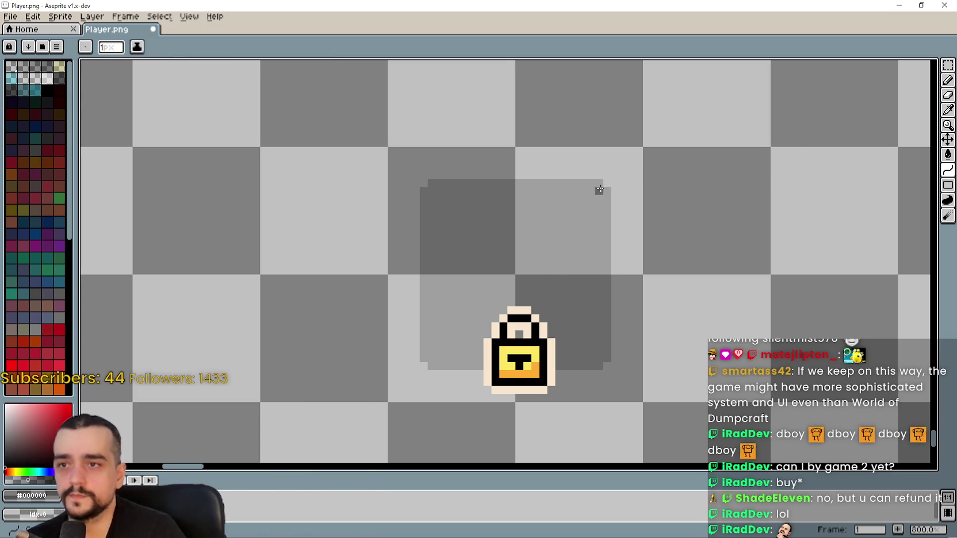
Undo a stray curve, draw both diagonals of the square as an X, and save
mouse_move(601, 188)
left_mouse_down()
mouse_move(427, 327)
mouse_move(429, 357)
mouse_move(454, 242)
mouse_move(478, 287)
mouse_move(473, 313)
mouse_move(489, 299)
left_mouse_up()
key("ctrl+z")
left_click_drag(952, 172, 921, 170)
left_click_drag(601, 189, 432, 358)
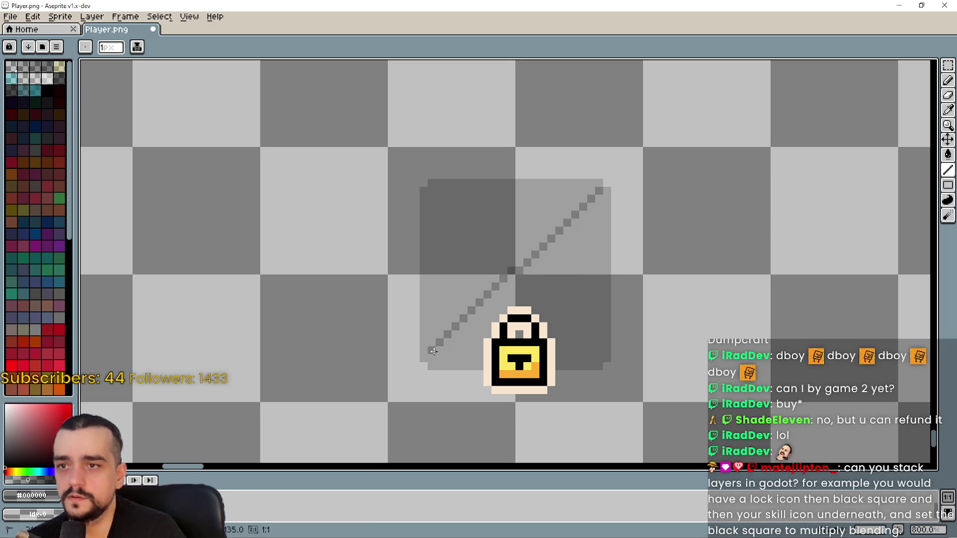
left_click_drag(432, 188, 603, 358)
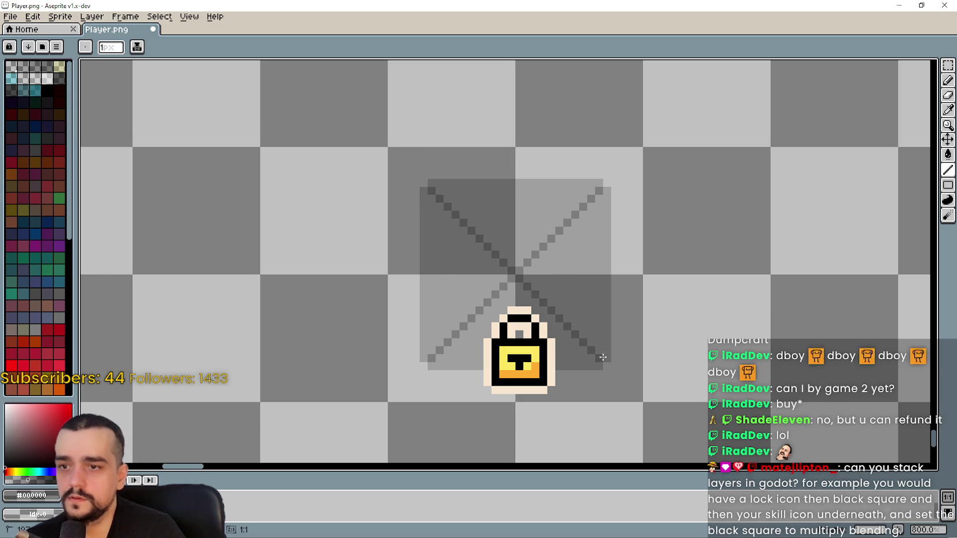
scroll(690, 314, "down", 1)
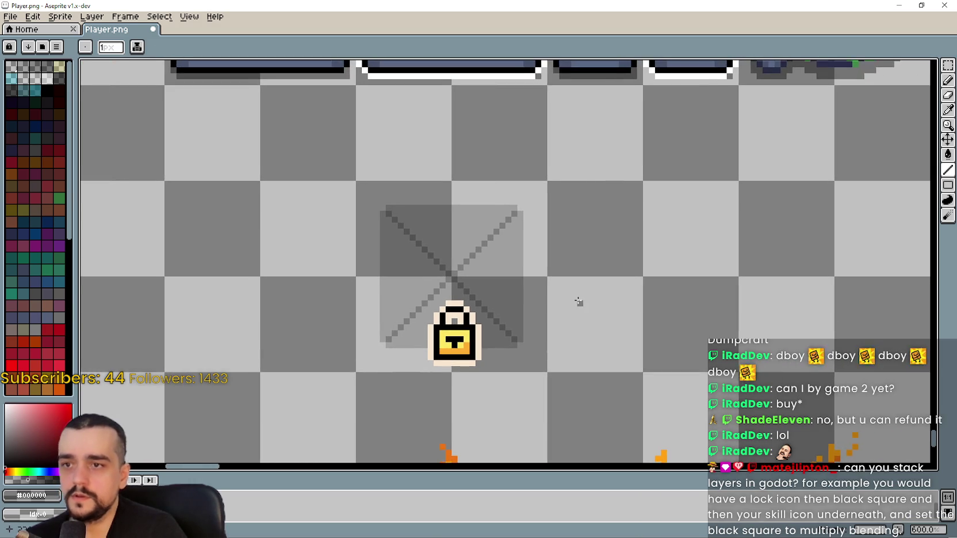
key("ctrl+s")
Back in Godot, give the locked node's texture a new AtlasTexture
left_click(891, 5)
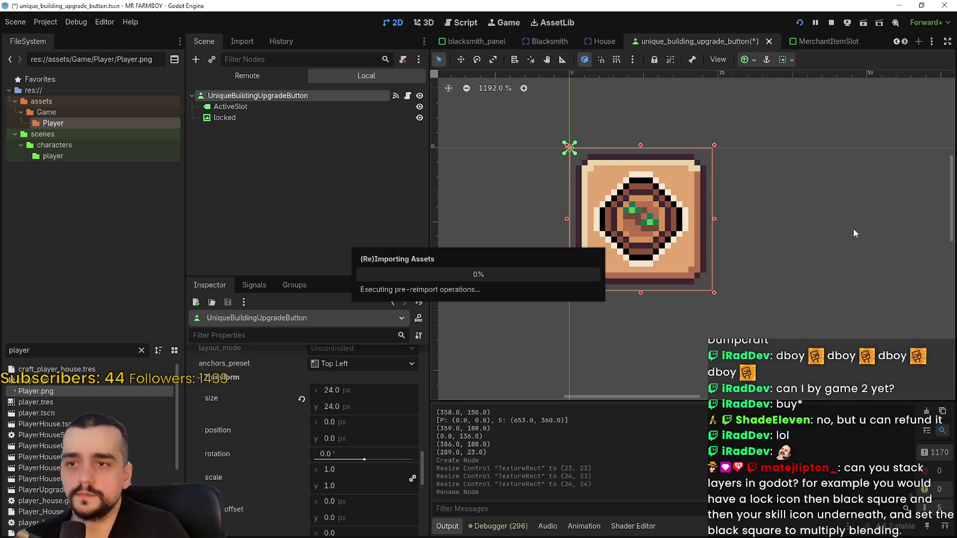
left_click(236, 116)
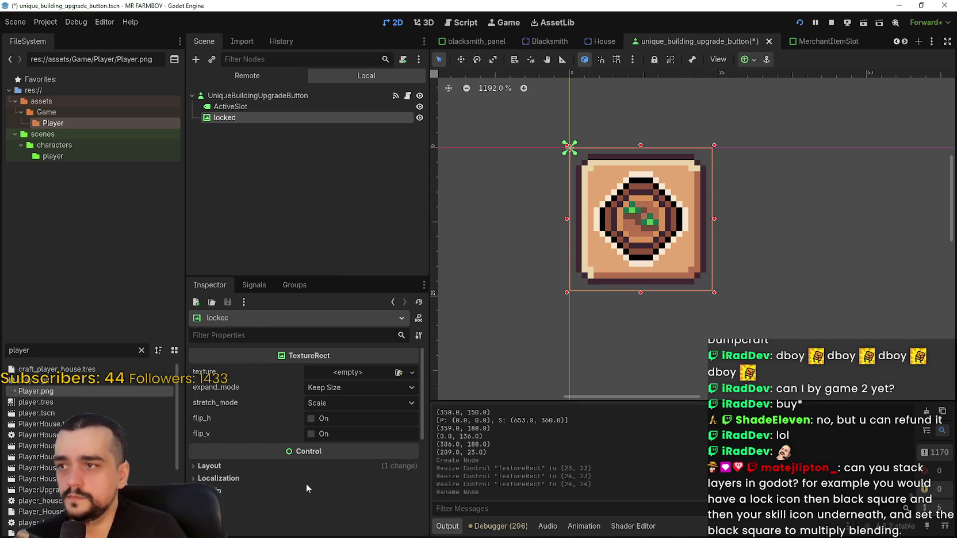
left_click(331, 376)
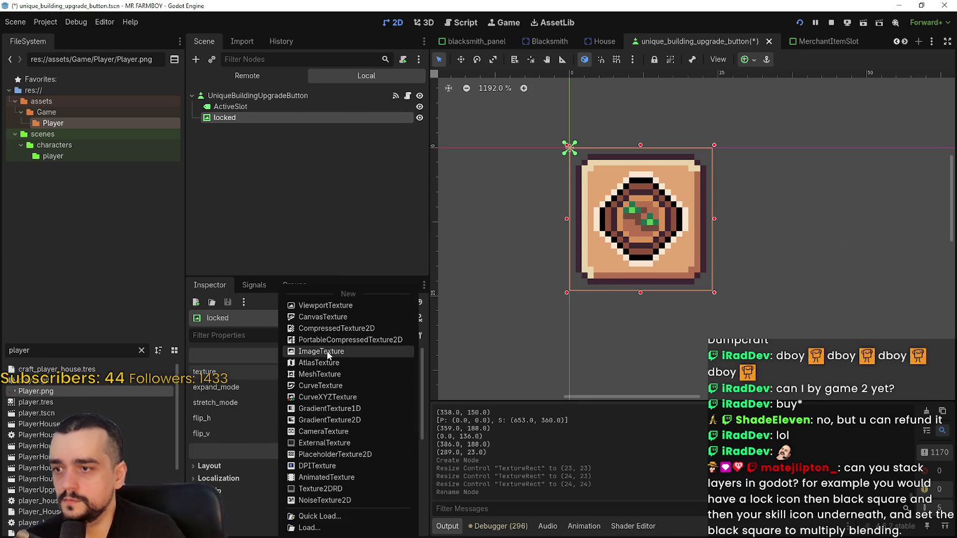
left_click(332, 363)
Load Player.png as the atlas texture and open its Region Editor
left_click(357, 372)
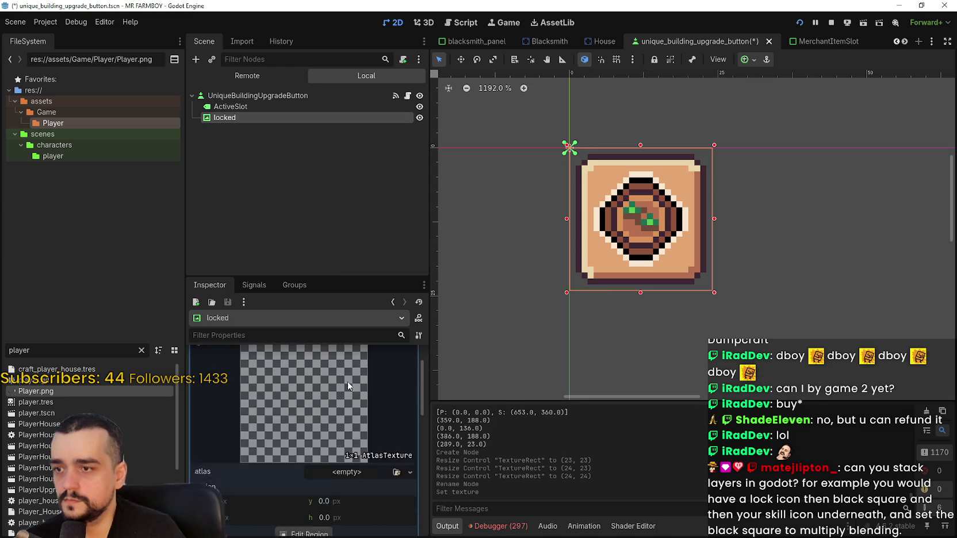
left_click(347, 431)
left_click(348, 516)
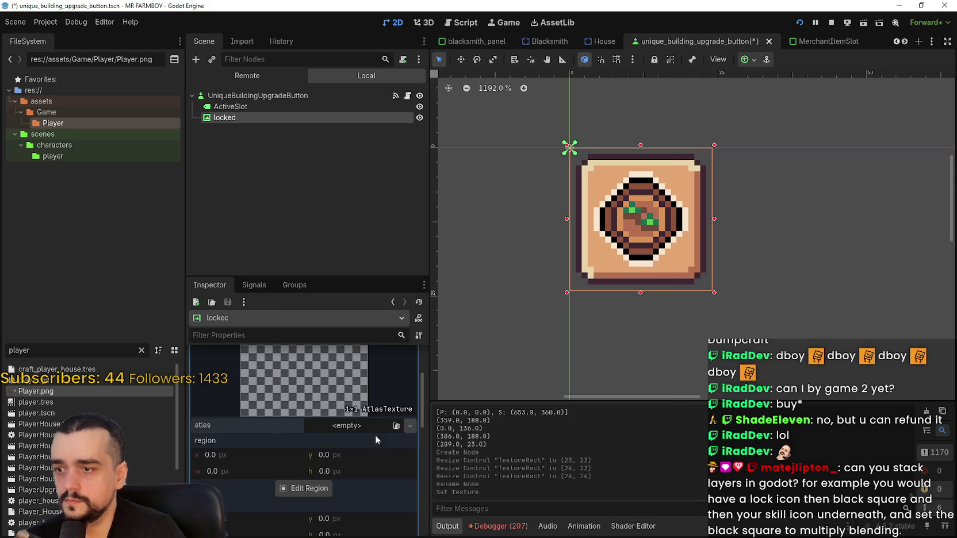
key("Return")
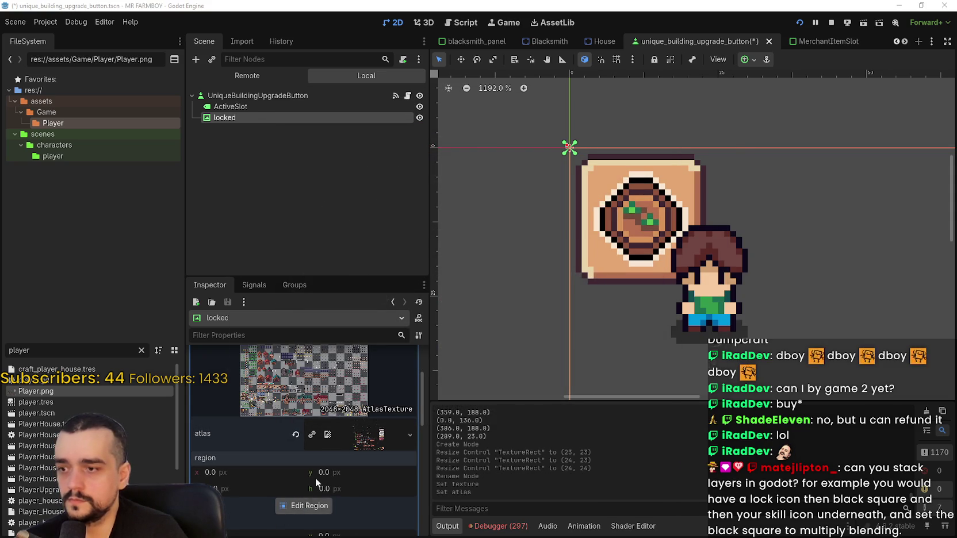
left_click(303, 505)
scroll(397, 339, "down", 5)
Draw a rough region around the padlock icon and set Snap Mode to Pixel Snap
scroll(397, 338, "up", 6)
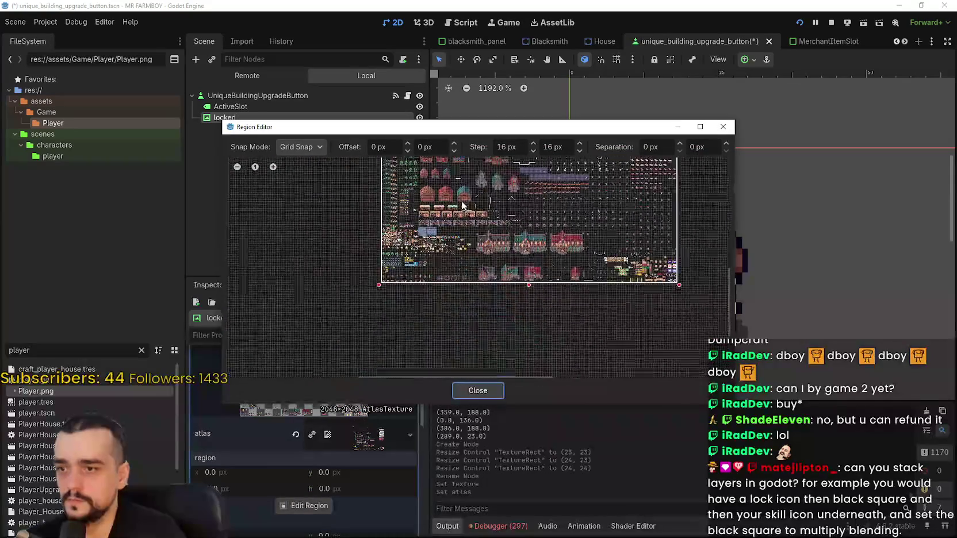
scroll(368, 287, "up", 5)
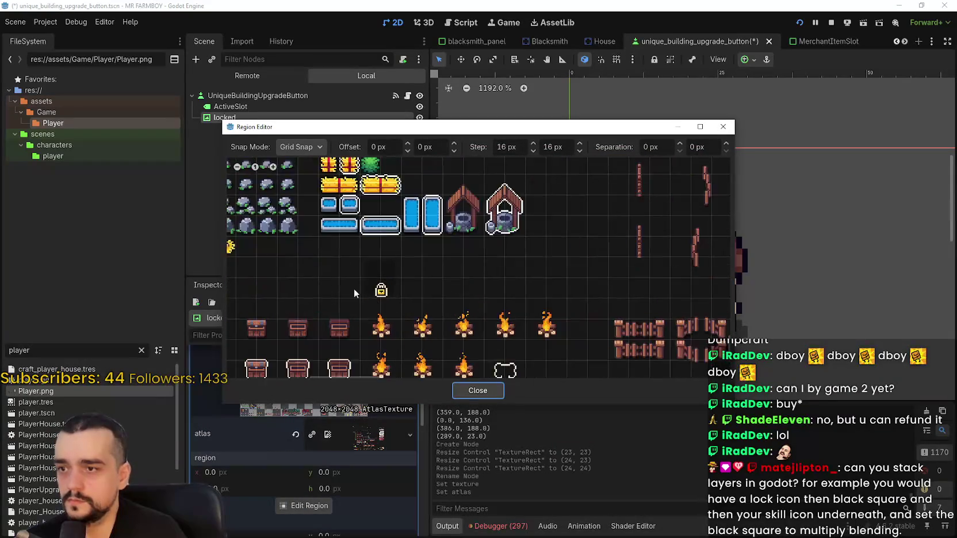
mouse_move(366, 230)
left_mouse_down()
mouse_move(430, 319)
mouse_move(466, 297)
left_mouse_up()
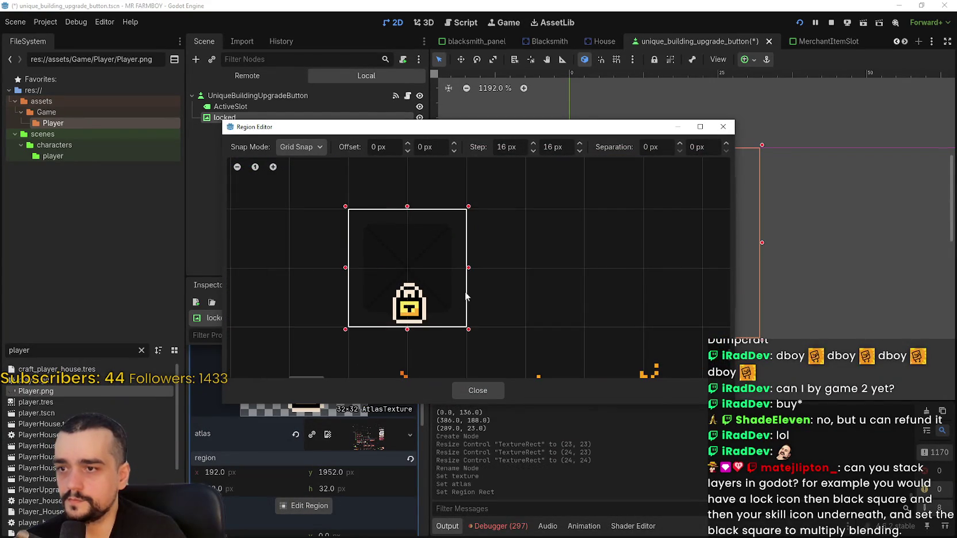
mouse_move(546, 136)
left_mouse_down()
mouse_move(615, 432)
mouse_move(563, 111)
mouse_move(546, 151)
left_mouse_up()
scroll(390, 253, "up", 5)
left_click(315, 155)
left_click(315, 185)
Trim the region's top, left, right and bottom edges in to the padlock
scroll(473, 234, "up", 2)
scroll(463, 216, "up", 2)
left_click_drag(466, 206, 466, 263)
scroll(399, 220, "down", 1)
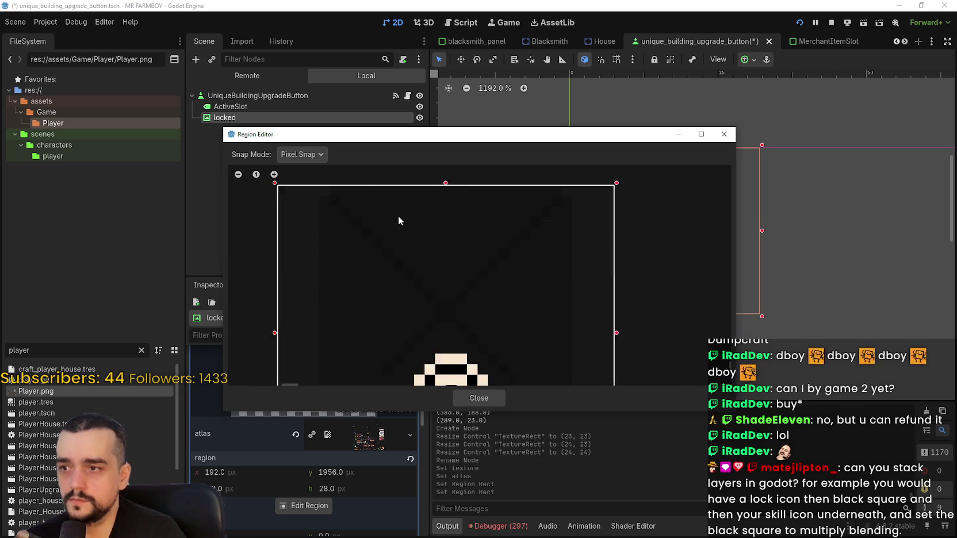
scroll(399, 220, "down", 1)
left_click_drag(321, 285, 349, 284)
left_click_drag(568, 288, 535, 284)
scroll(414, 332, "up", 1)
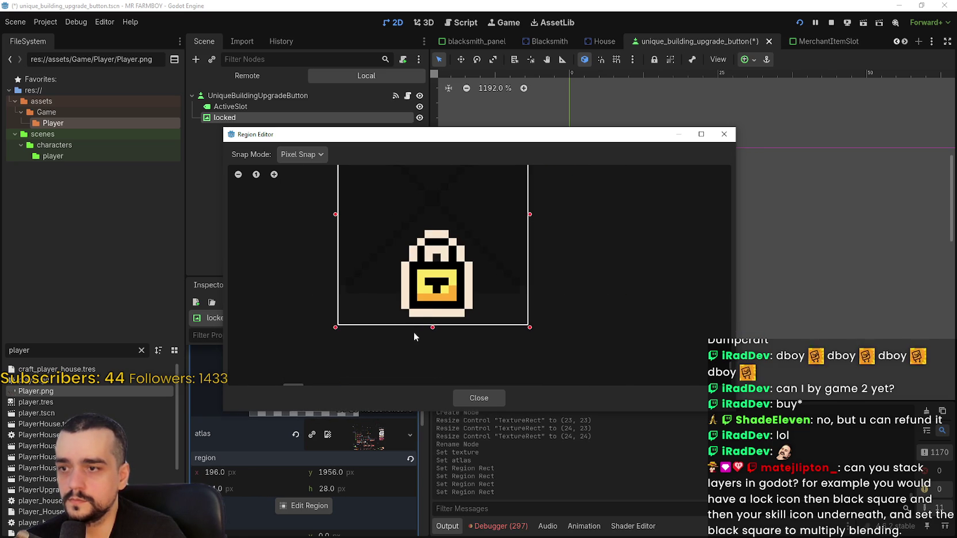
left_click_drag(432, 326, 434, 316)
Nudge each region edge by a pixel to frame the padlock at 26×29, then close the editor
mouse_move(515, 137)
left_mouse_down()
mouse_move(538, 345)
mouse_move(557, 209)
left_mouse_up()
left_click_drag(479, 389, 480, 397)
left_click_drag(564, 333, 568, 333)
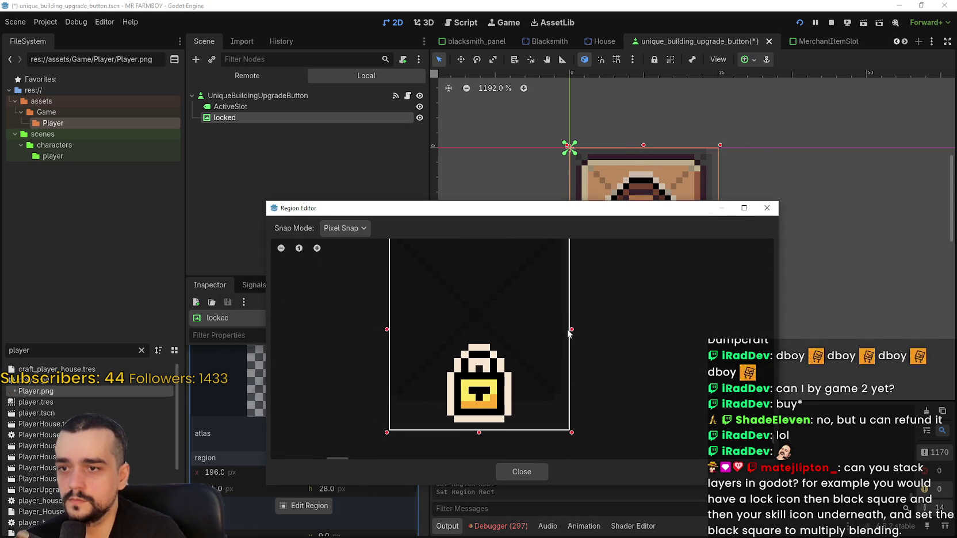
left_click_drag(385, 332, 382, 332)
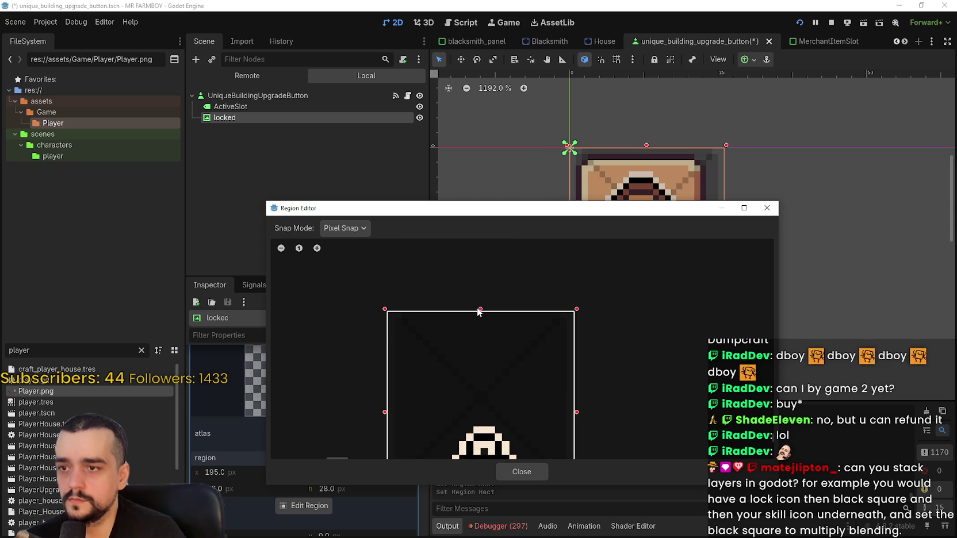
left_click_drag(480, 310, 480, 303)
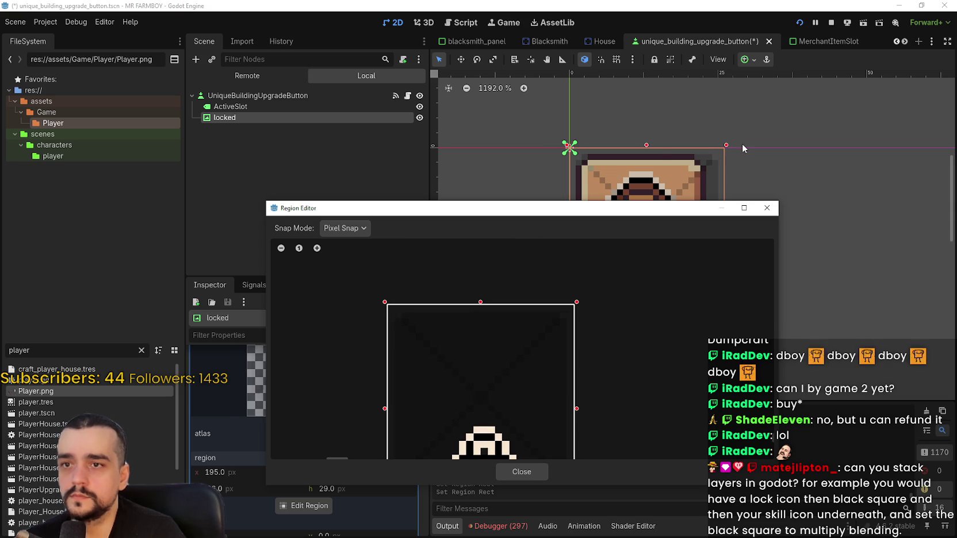
left_click_drag(611, 212, 589, 385)
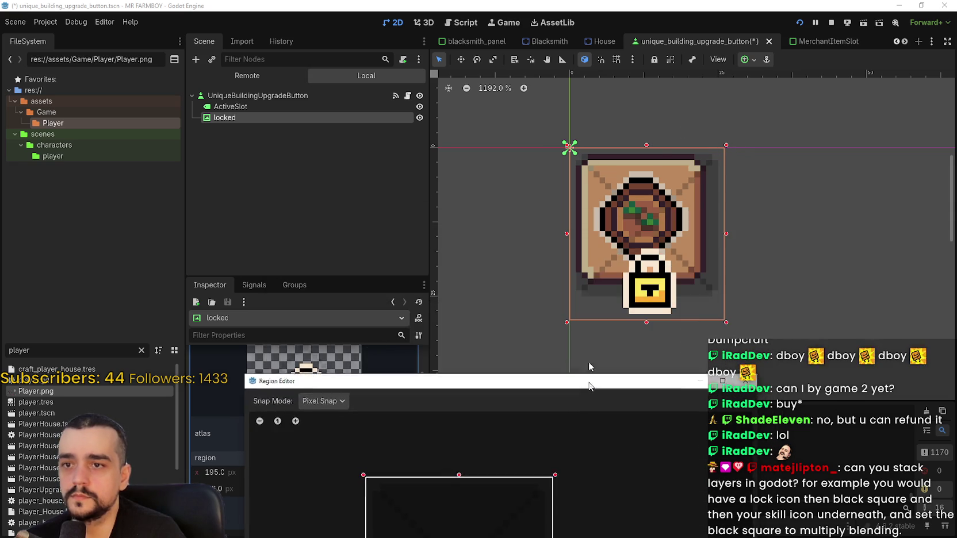
left_click(500, 493)
Fit the locked TextureRect to its padlock texture at 26×29 and zoom into the 2D viewport
scroll(725, 248, "up", 5)
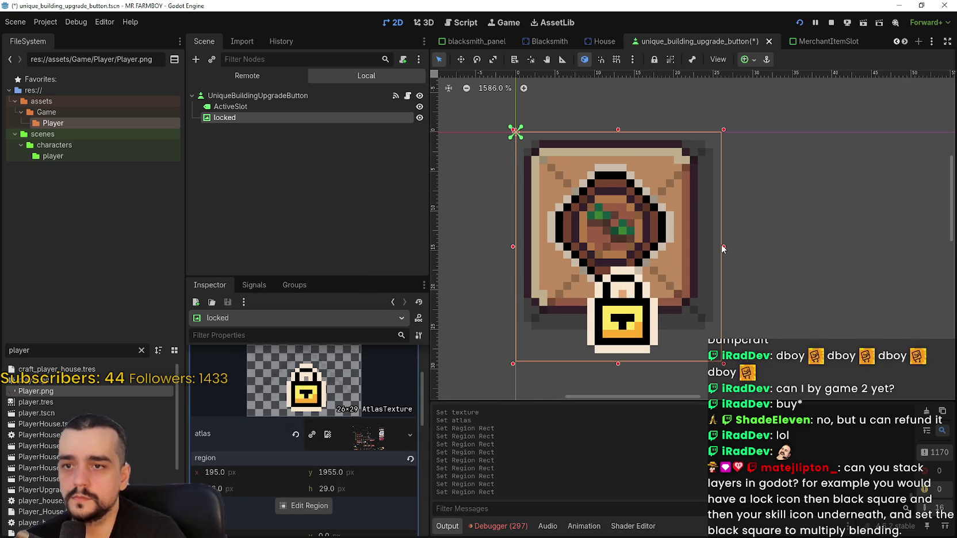
left_click(630, 246)
scroll(533, 307, "up", 2)
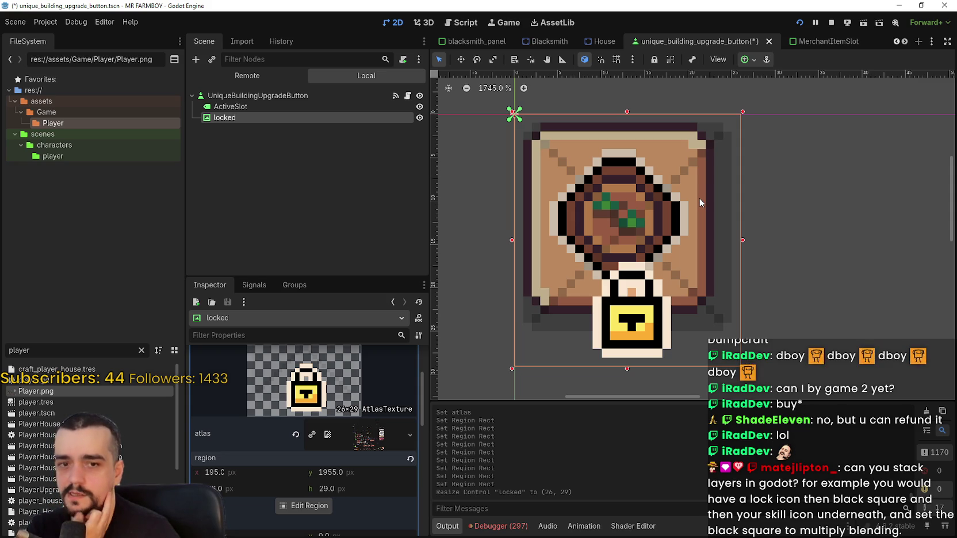
scroll(720, 121, "up", 1)
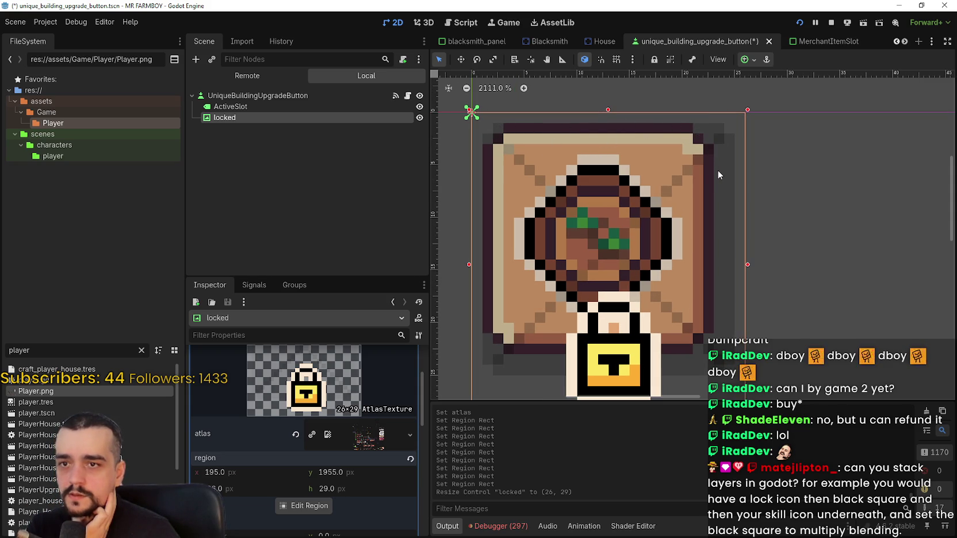
In Aseprite's Player.png, erase the two rightmost columns of the grey square behind the padlock
key("alt+Tab")
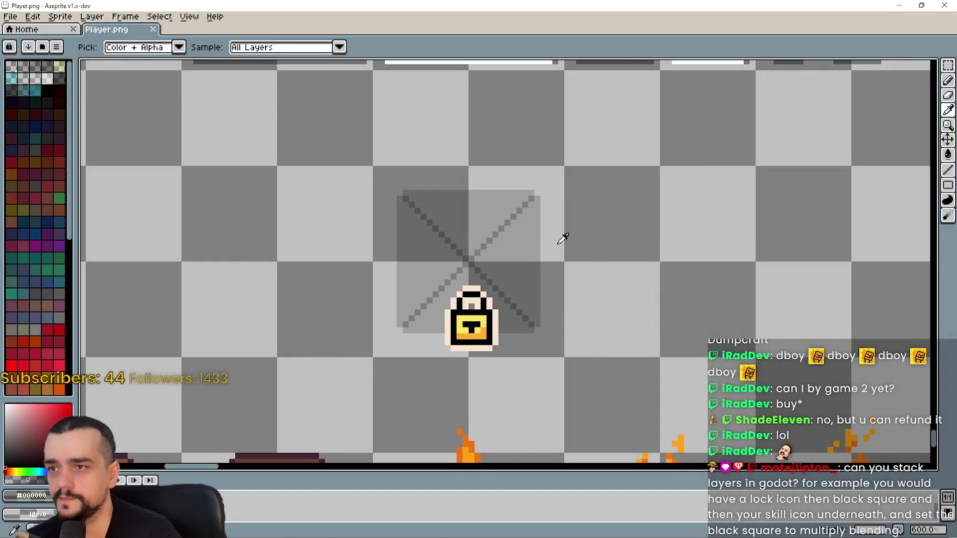
key("alt+Tab")
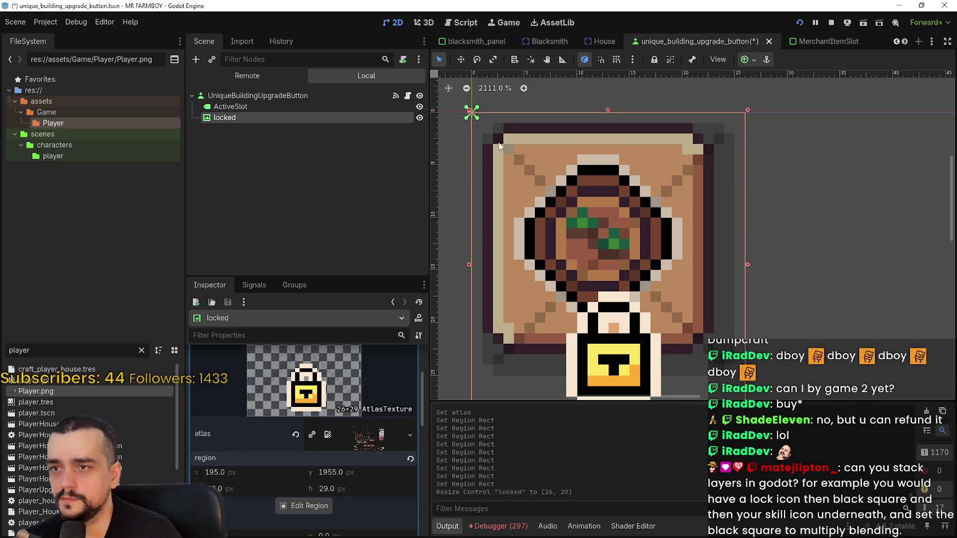
key("alt+Tab")
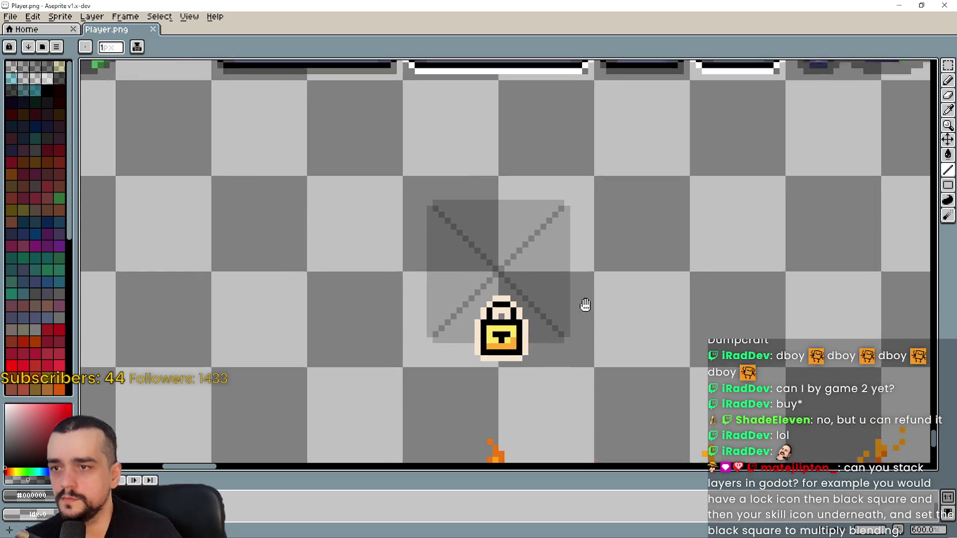
scroll(562, 201, "up", 3)
scroll(562, 201, "down", 4)
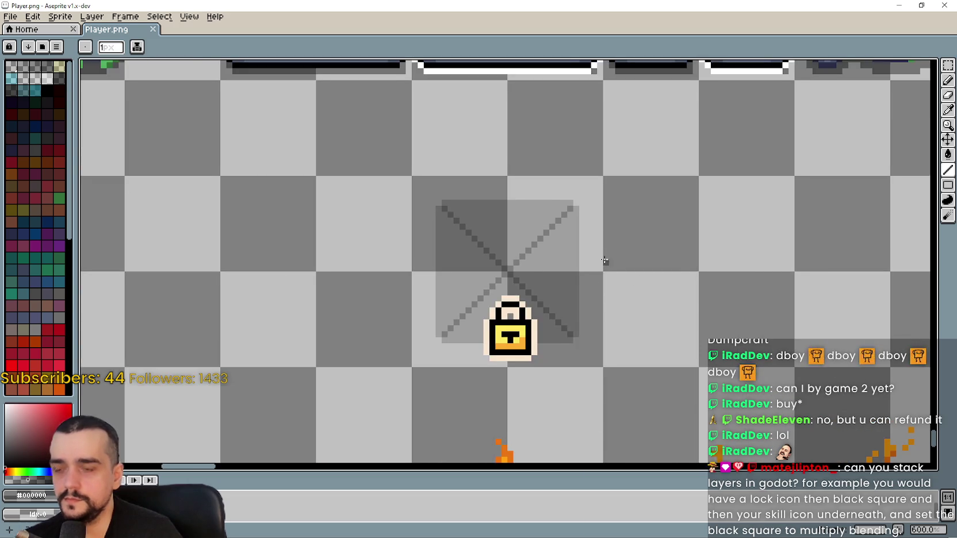
scroll(587, 262, "up", 2)
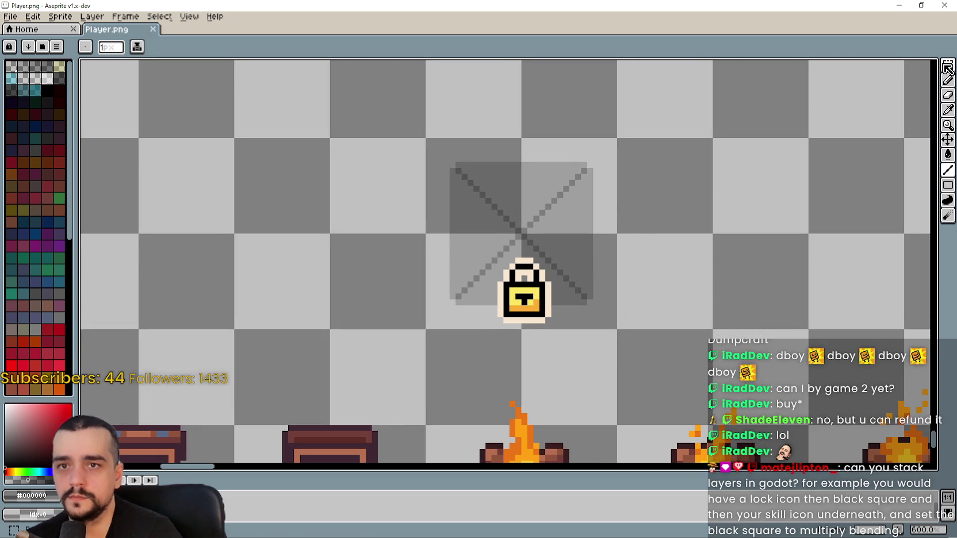
scroll(619, 202, "up", 1)
left_click_drag(580, 185, 591, 164)
mouse_move(590, 130)
left_mouse_down()
mouse_move(591, 302)
mouse_move(591, 253)
left_mouse_up()
left_click_drag(584, 118, 583, 311)
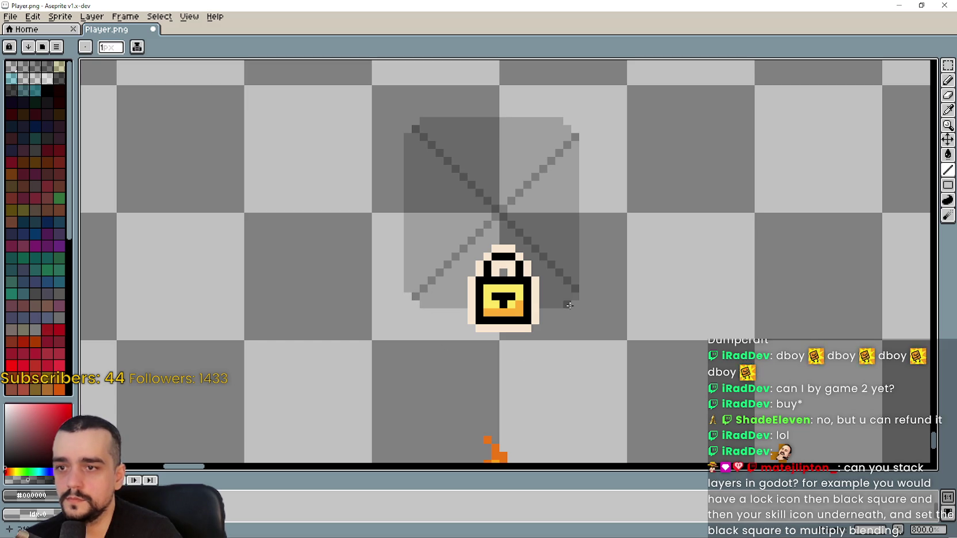
Pick the grey colour and paint a rectangle over the X's diagonal lines
left_click_drag(600, 297, 639, 299)
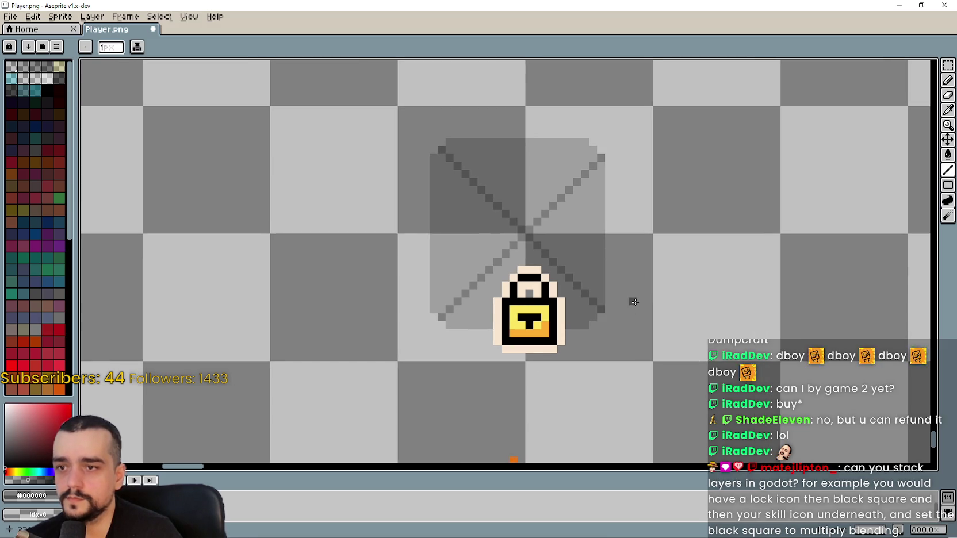
left_click(948, 109)
scroll(513, 173, "up", 2)
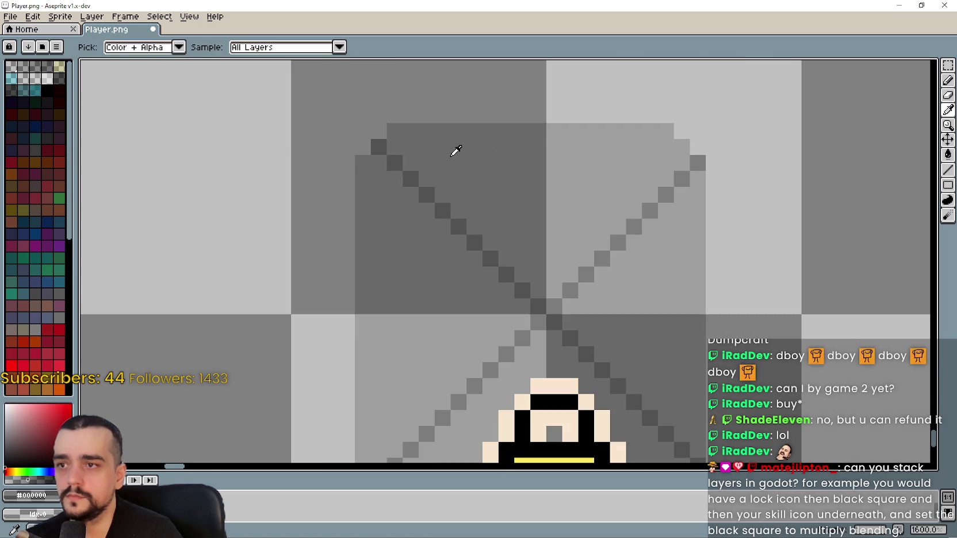
scroll(453, 149, "down", 1)
left_click(950, 183)
scroll(407, 207, "down", 3)
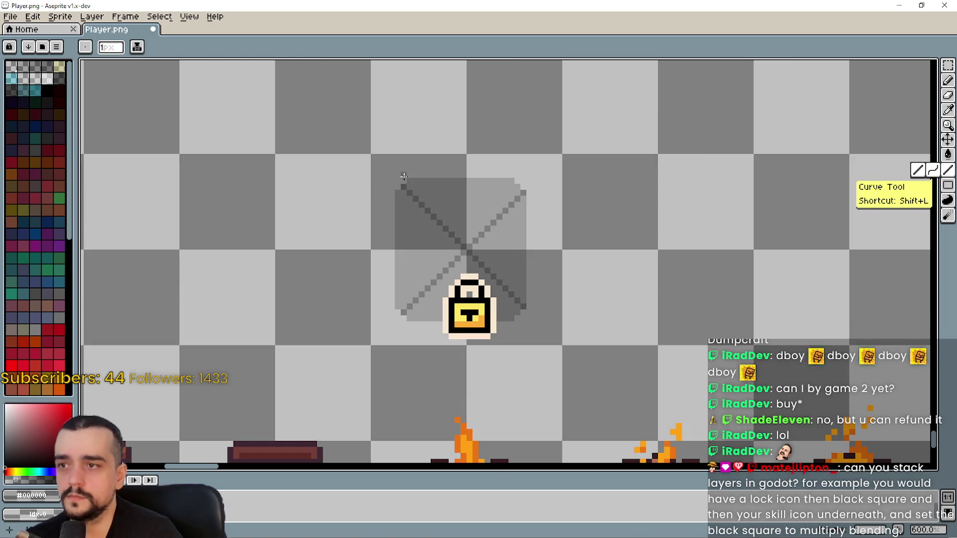
left_click_drag(469, 247, 527, 304)
scroll(523, 307, "up", 2)
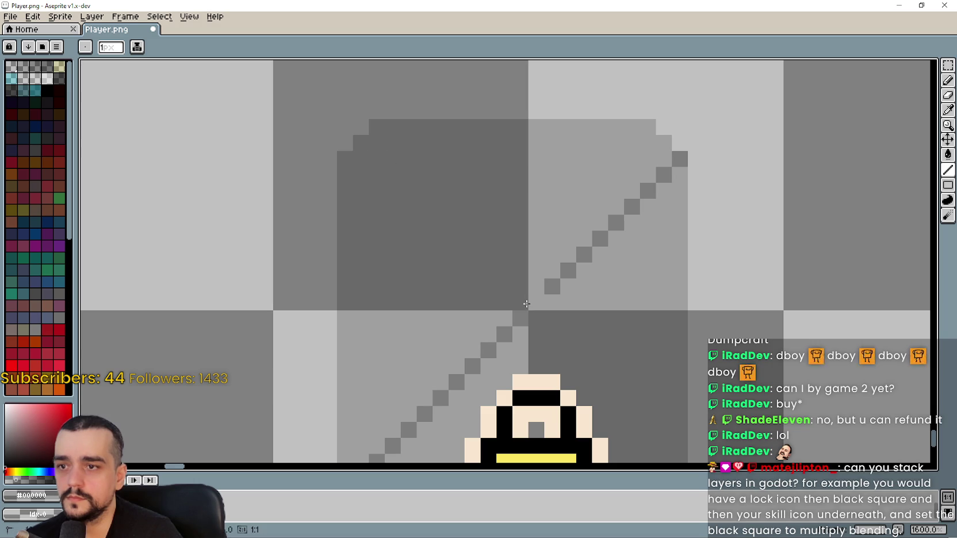
scroll(671, 154, "down", 2)
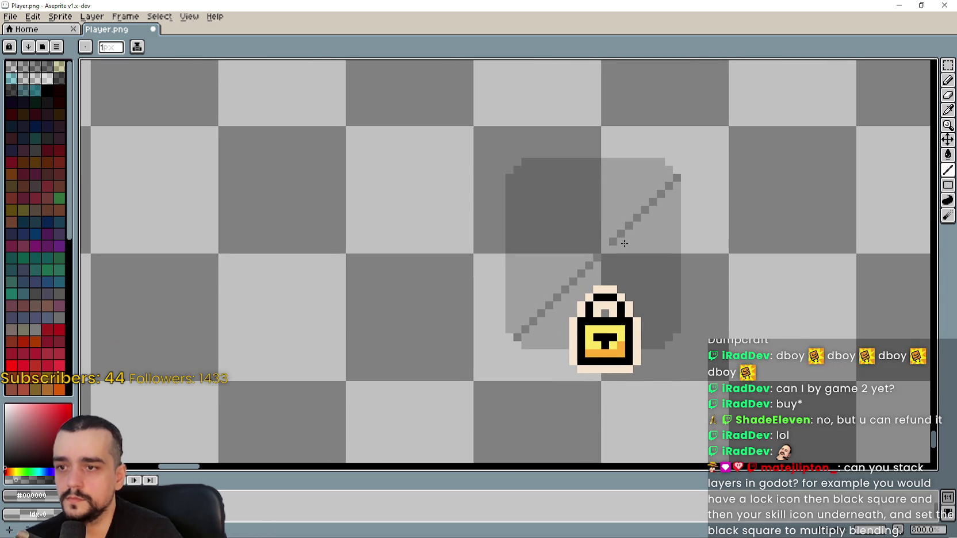
key("ctrl+z")
key("ctrl+z")
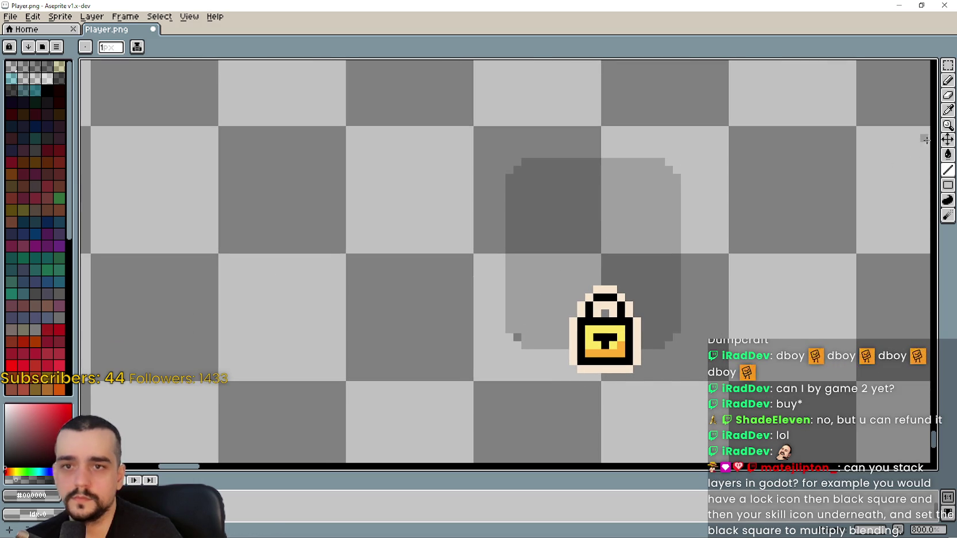
Redraw a diagonal line across the grey square with the Line tool
key("i")
scroll(506, 306, "up", 3)
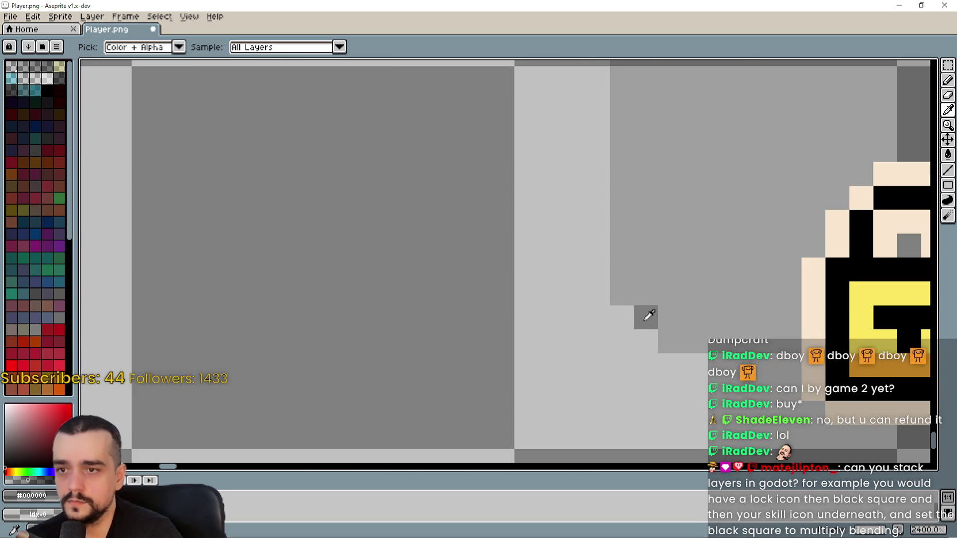
scroll(645, 317, "down", 3)
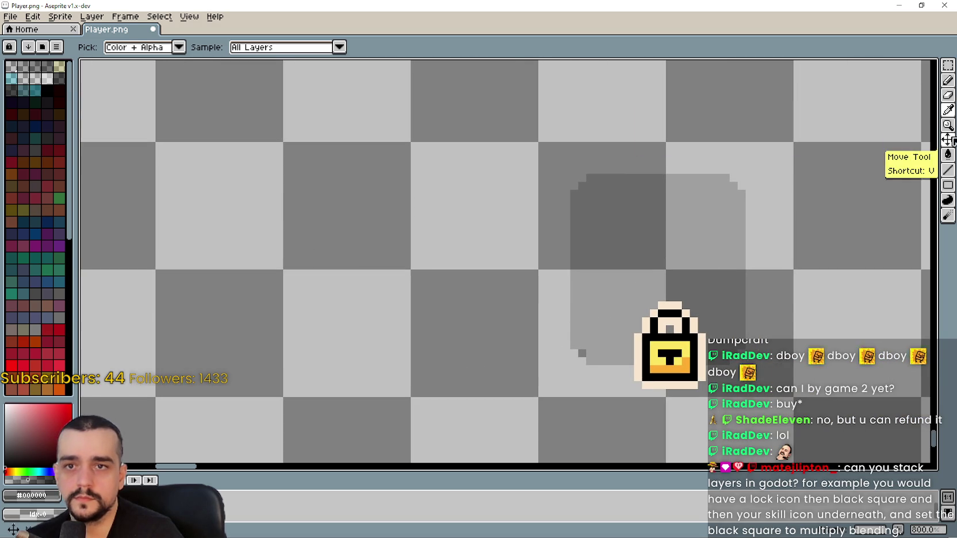
left_click(948, 169)
mouse_move(730, 191)
left_mouse_down()
mouse_move(581, 345)
mouse_move(591, 346)
mouse_move(562, 353)
mouse_move(588, 346)
left_mouse_up()
mouse_move(586, 186)
left_mouse_down()
mouse_move(524, 177)
mouse_move(671, 340)
left_mouse_up()
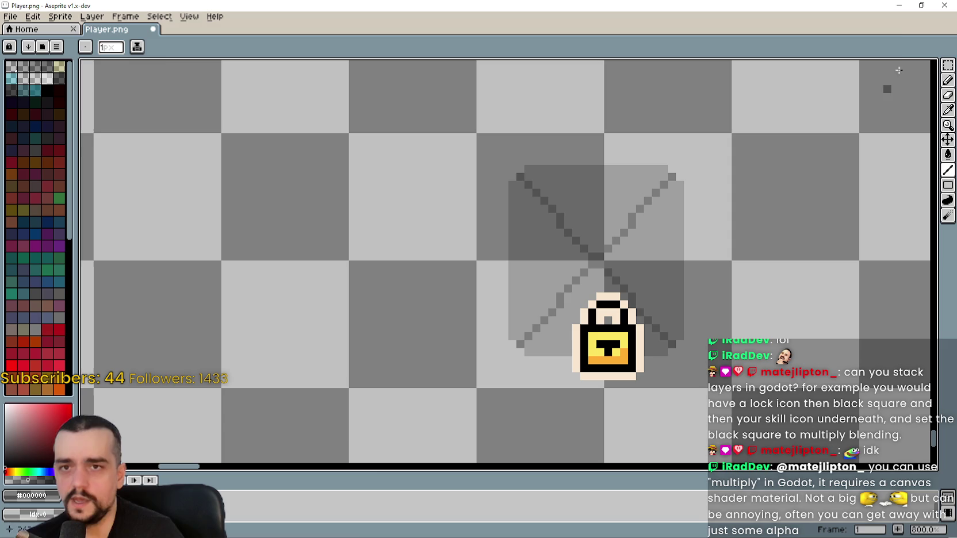
Make a trial selection around the padlock and discard a rectangle outline drawn beneath it
key("m")
scroll(624, 344, "up", 5)
scroll(529, 160, "down", 3)
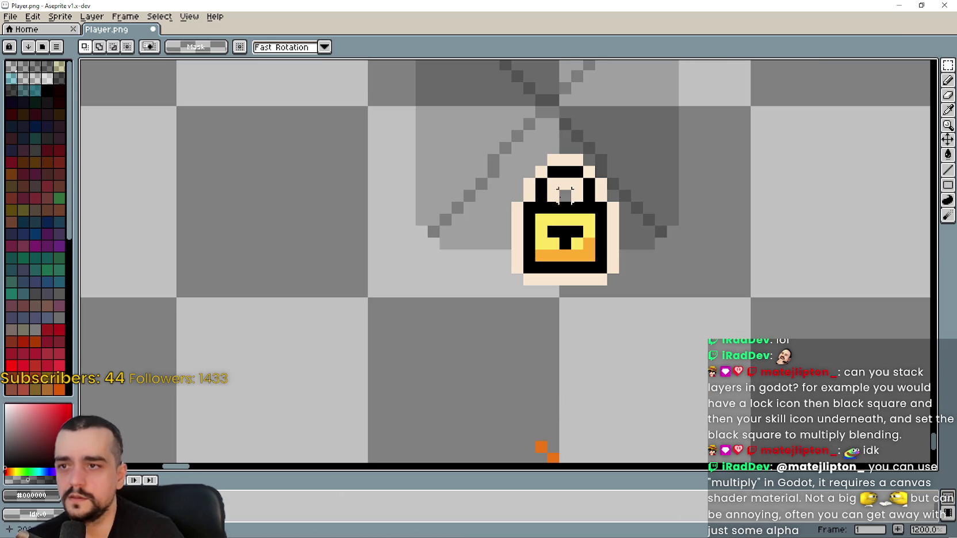
mouse_move(517, 159)
left_mouse_down()
mouse_move(609, 299)
mouse_move(543, 163)
mouse_move(509, 152)
left_mouse_up()
left_click(613, 296)
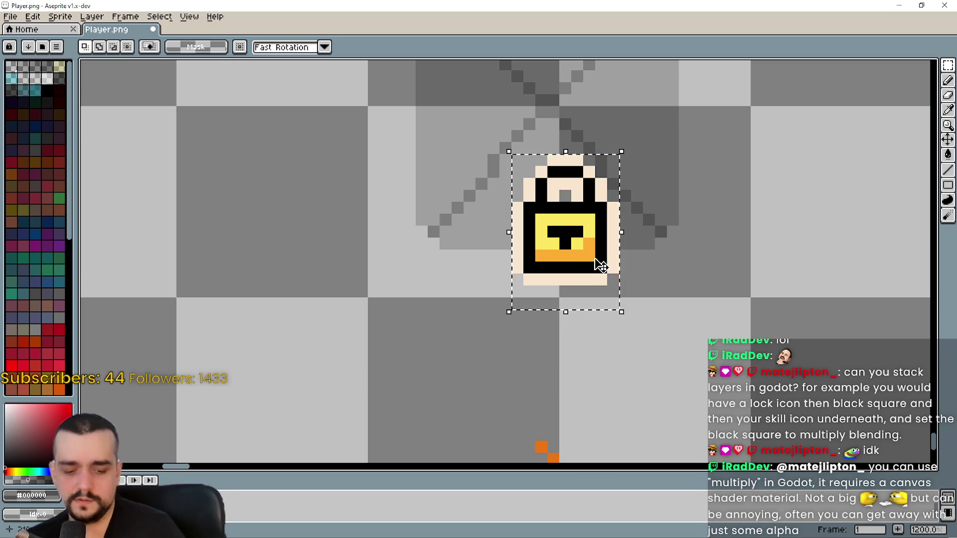
left_click(768, 160)
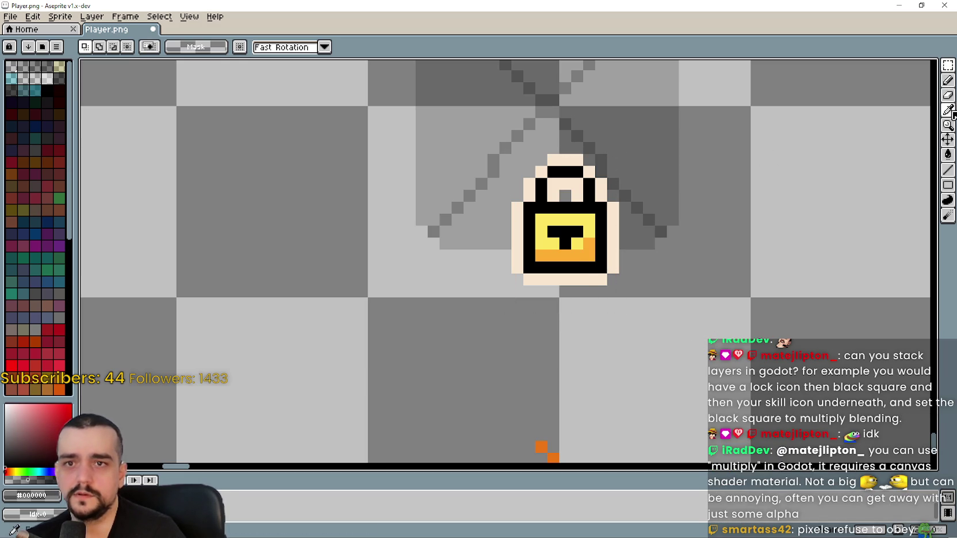
key("b")
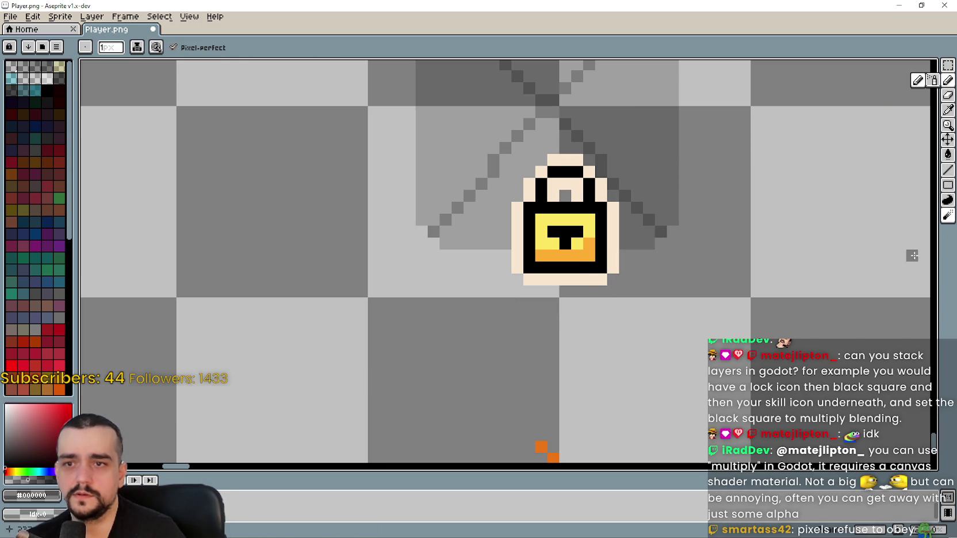
left_click(948, 185)
left_click_drag(697, 304, 478, 265)
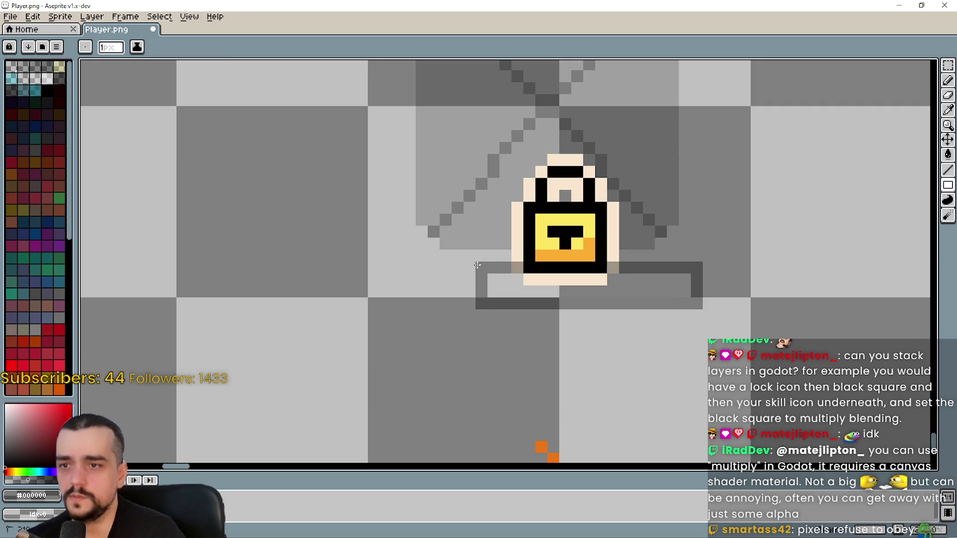
key("ctrl+z")
Erase the lock's pixels strip by strip with marquee selections and Delete
left_click(948, 65)
mouse_move(715, 285)
left_mouse_down()
mouse_move(500, 264)
mouse_move(458, 244)
left_mouse_up()
key("Delete")
key("ctrl+d")
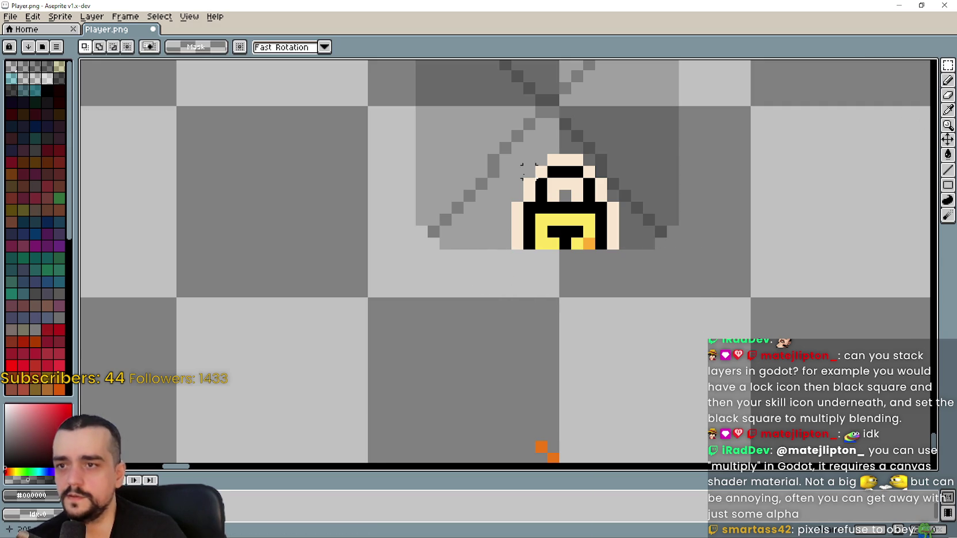
left_click_drag(517, 160, 570, 249)
key("Delete")
left_click_drag(593, 168, 551, 242)
key("Delete")
left_click_drag(598, 177, 601, 231)
key("Delete")
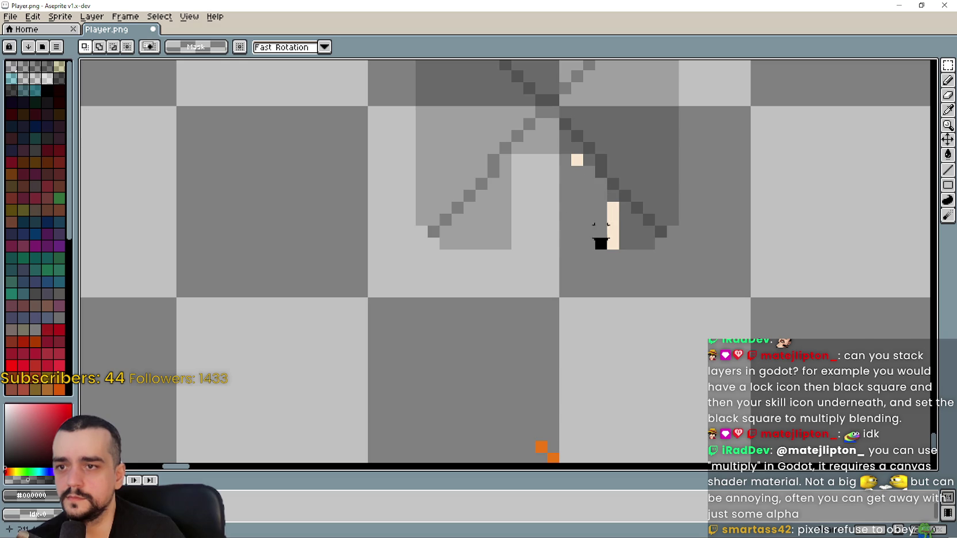
left_click_drag(620, 197, 581, 252)
key("Delete")
Stretch a dark column across the gap left by the lock
left_click_drag(547, 154, 582, 177)
key("f")
key("Delete")
mouse_move(631, 251)
left_mouse_down()
mouse_move(619, 197)
mouse_move(613, 224)
mouse_move(504, 229)
left_mouse_up()
left_click(803, 147)
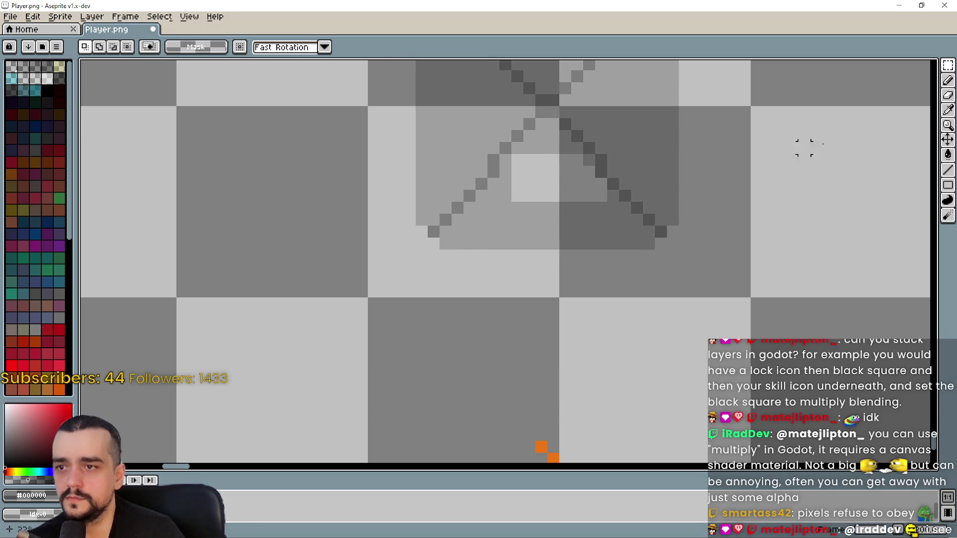
Flood-fill the lighter square with the darker shade and save Player.png
left_click(948, 110)
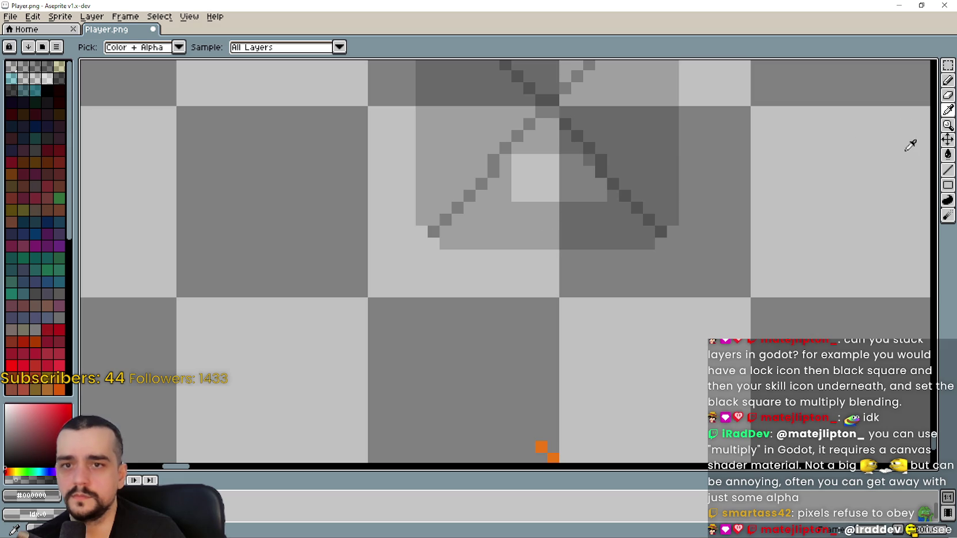
left_click(948, 155)
left_click(568, 185)
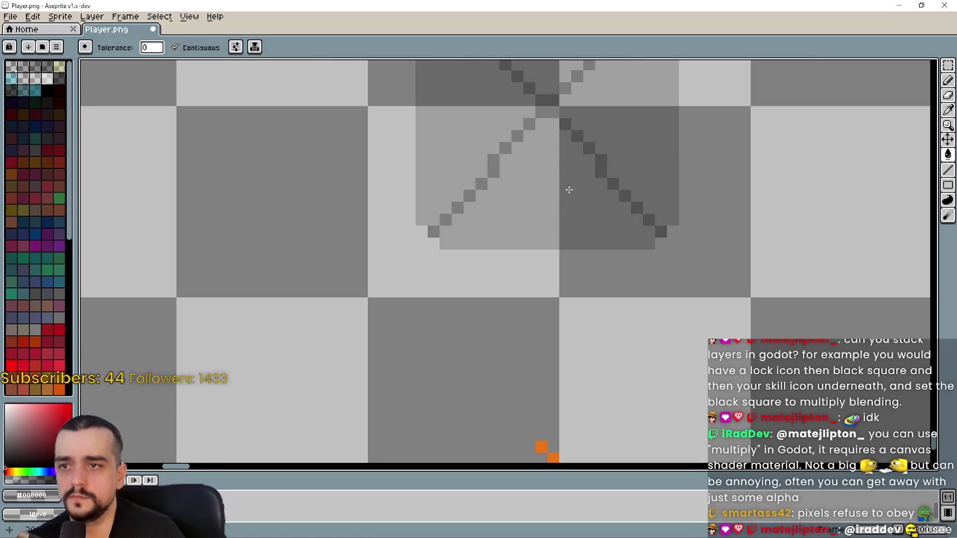
scroll(568, 185, "down", 2)
key("ctrl+s")
left_click(899, 5)
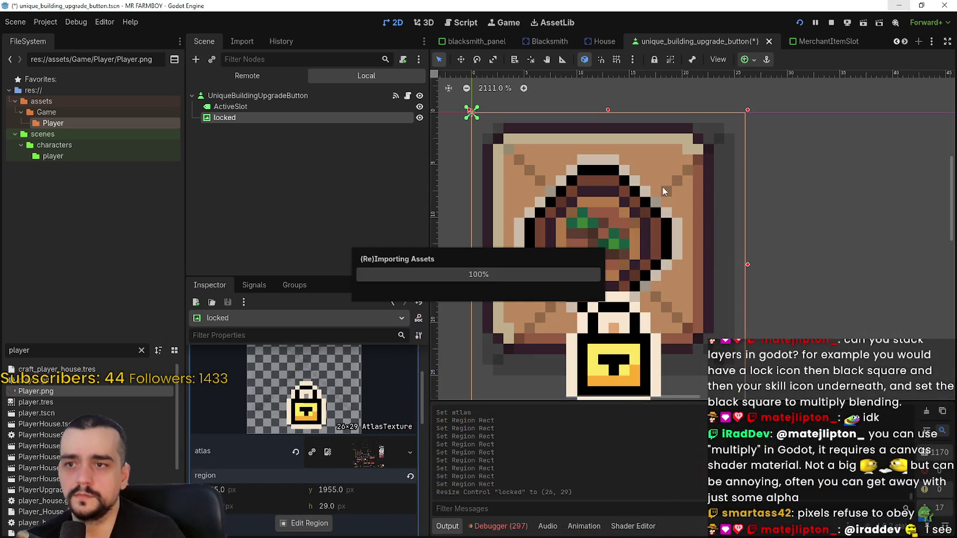
Open the Region Editor for the locked node's atlas texture
scroll(757, 255, "down", 2)
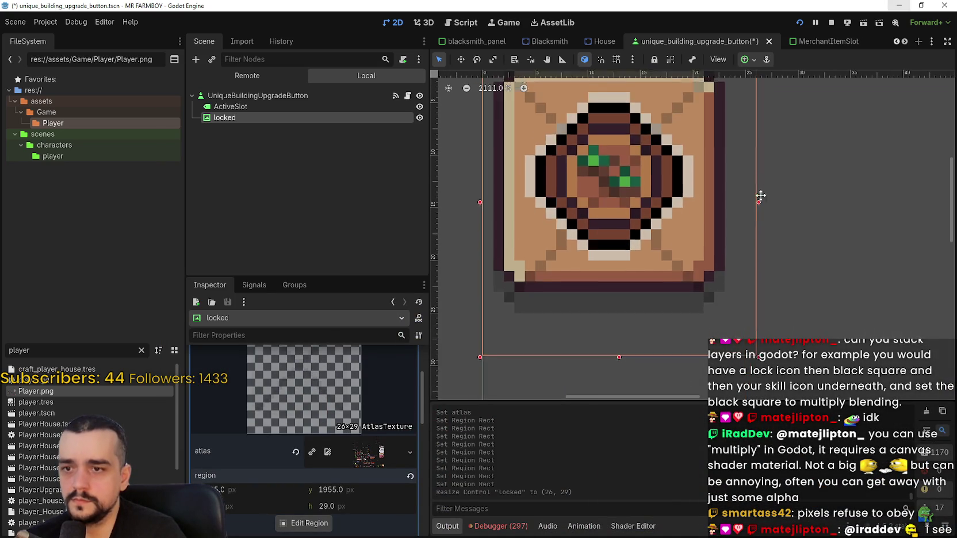
scroll(556, 360, "down", 1)
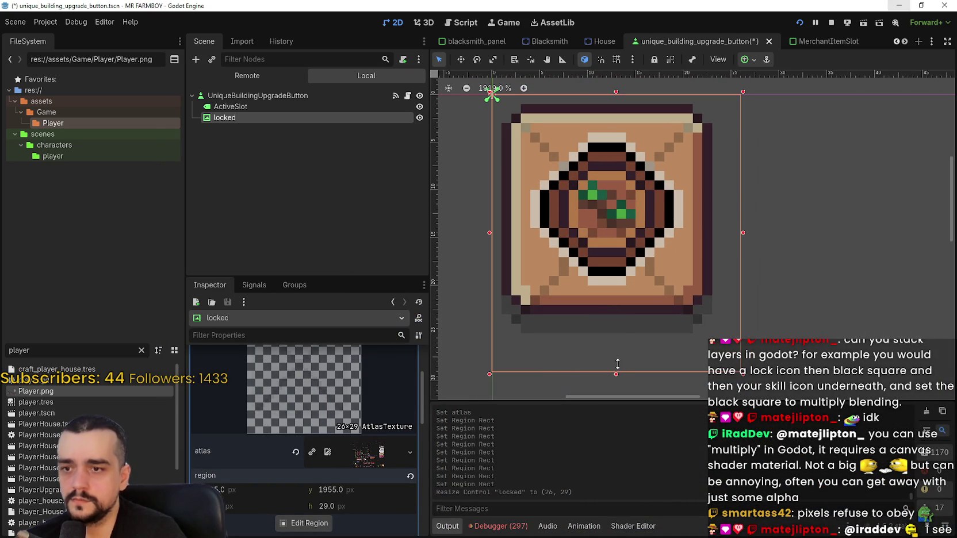
scroll(317, 468, "down", 1)
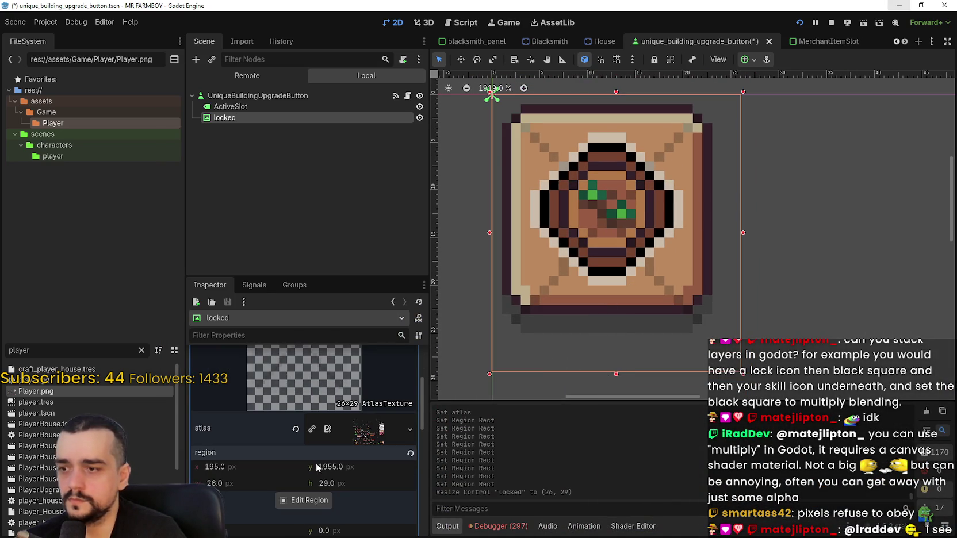
left_click(313, 500)
scroll(442, 293, "down", 4)
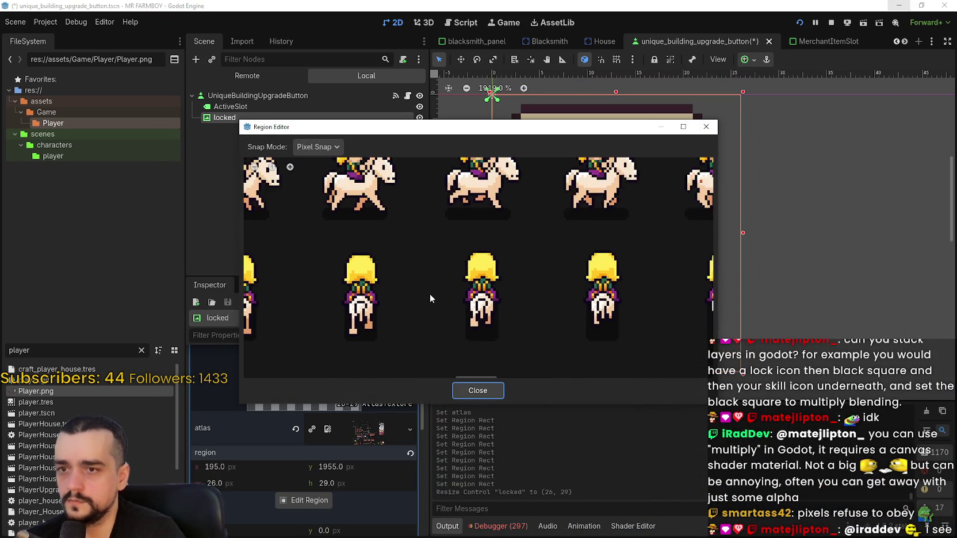
scroll(429, 293, "down", 6)
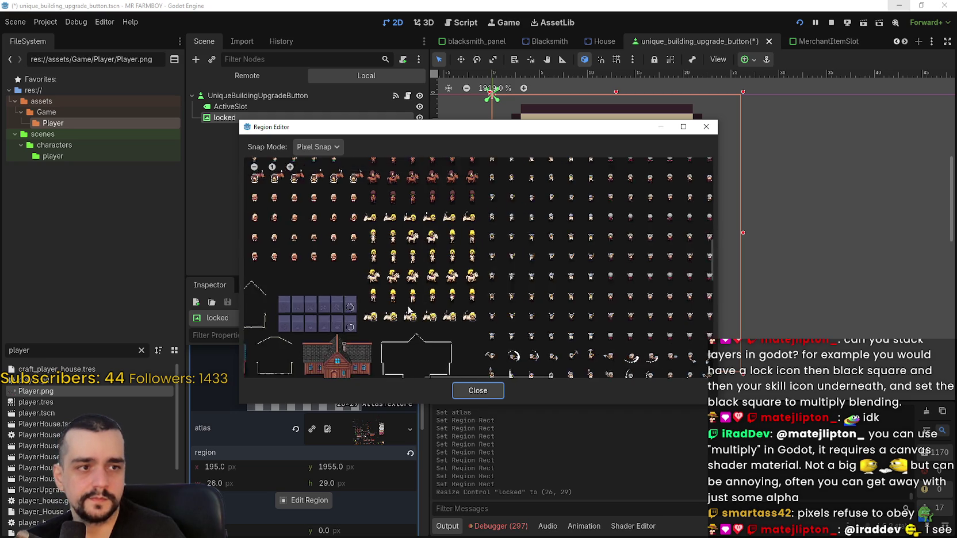
scroll(397, 351, "down", 3)
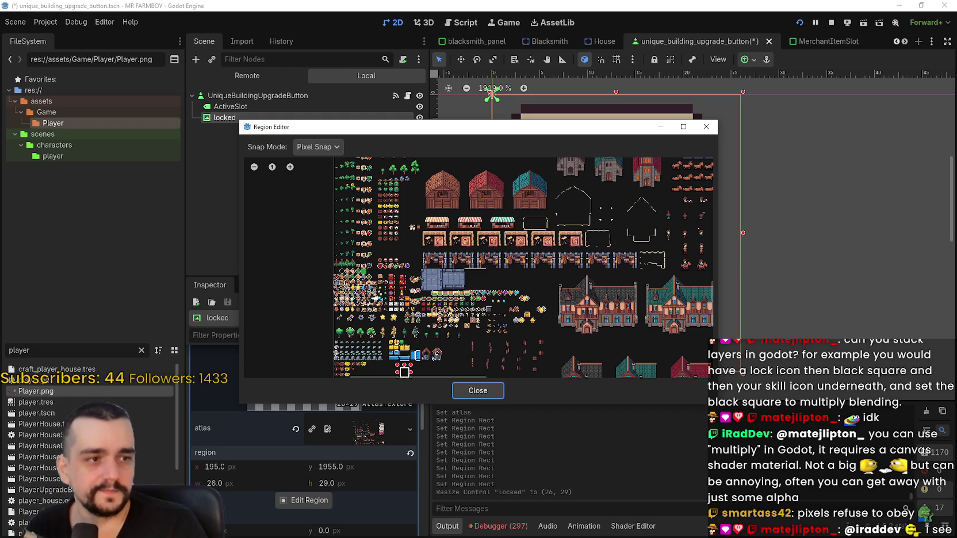
scroll(510, 262, "up", 3)
scroll(510, 262, "up", 10)
scroll(507, 311, "up", 3)
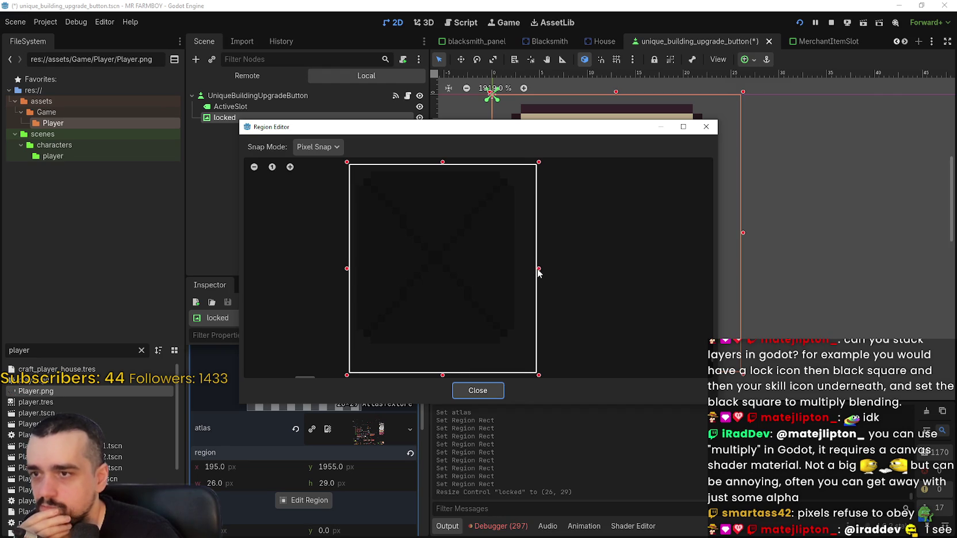
Pull the region's right and bottom edges in to 24×26 px and close the editor
left_click_drag(555, 130, 577, 207)
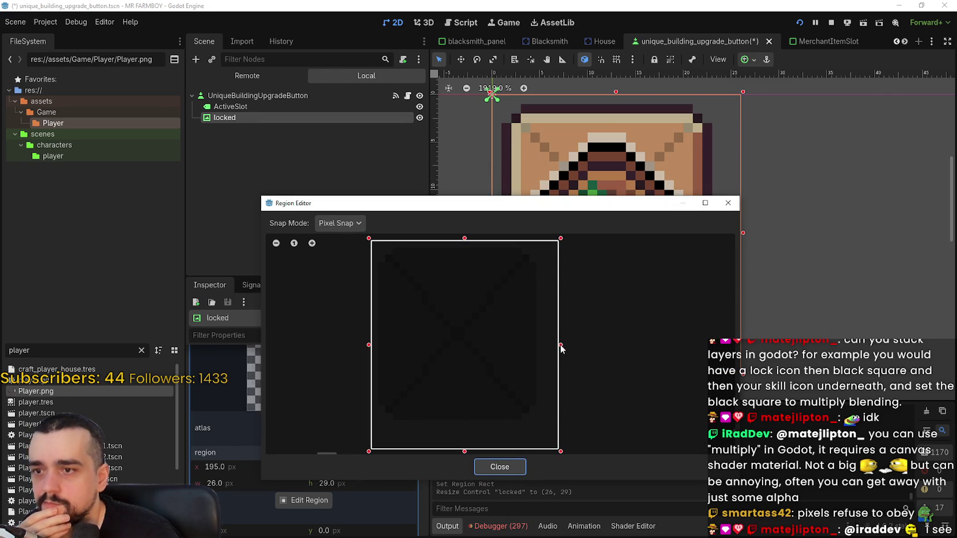
mouse_move(562, 348)
left_mouse_down()
mouse_move(544, 347)
mouse_move(561, 345)
left_mouse_up()
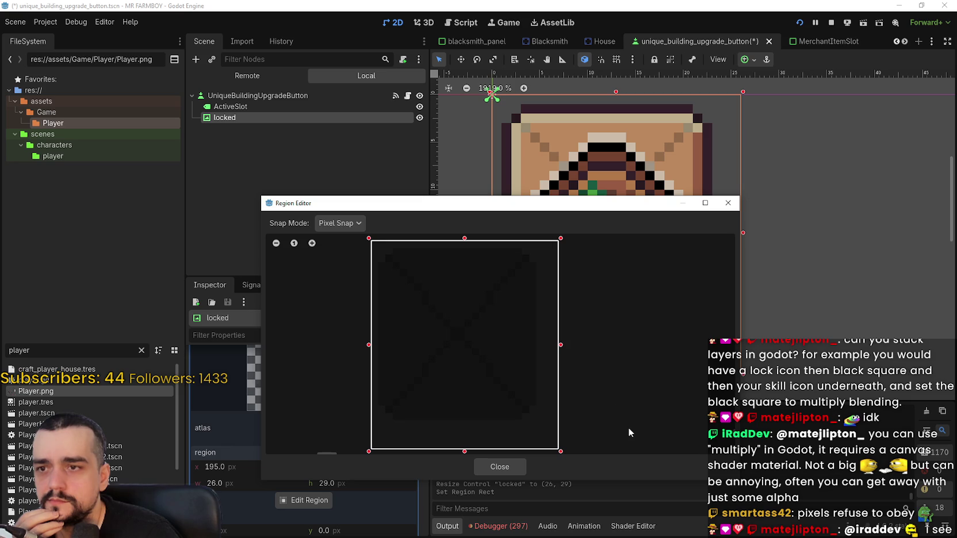
mouse_move(584, 224)
left_mouse_down()
mouse_move(690, 374)
mouse_move(706, 421)
mouse_move(622, 183)
left_mouse_up()
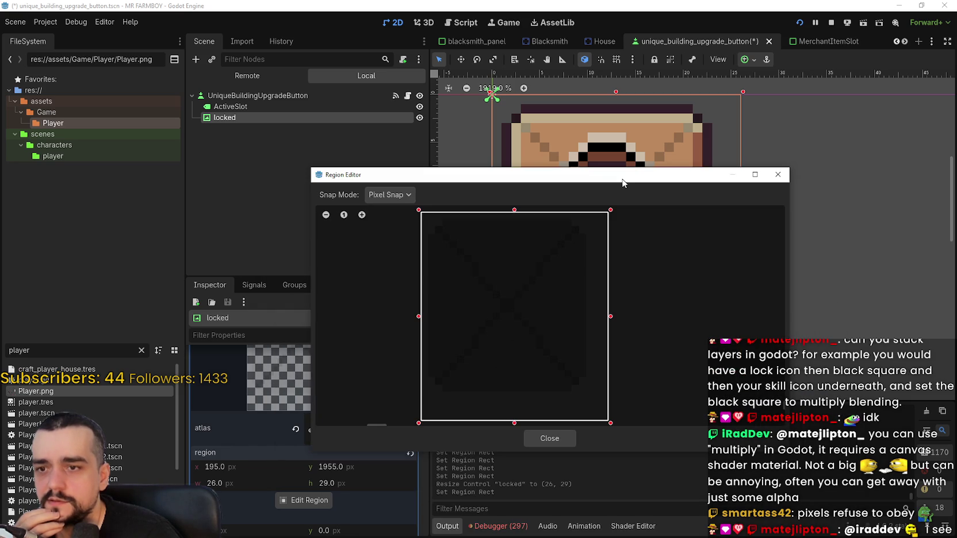
left_click_drag(611, 318, 597, 320)
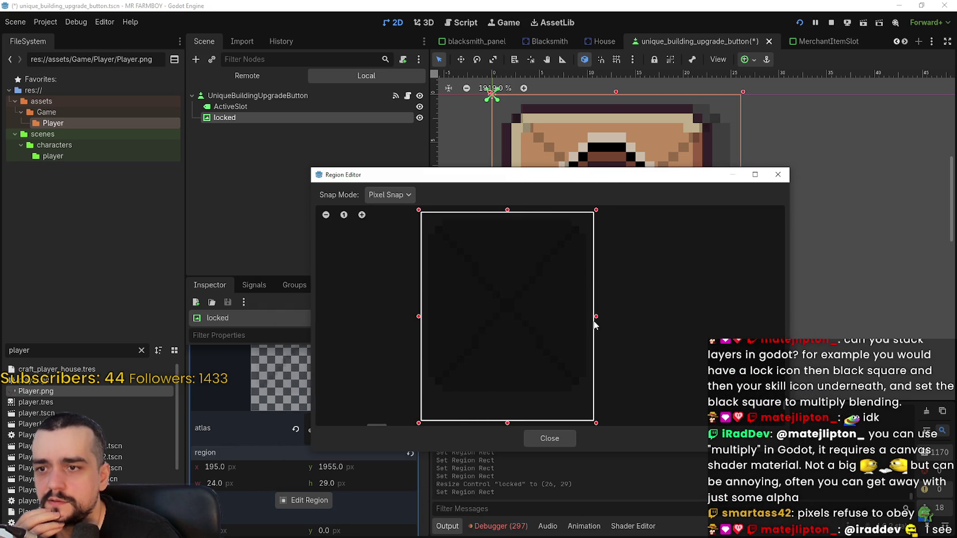
scroll(509, 379, "down", 2)
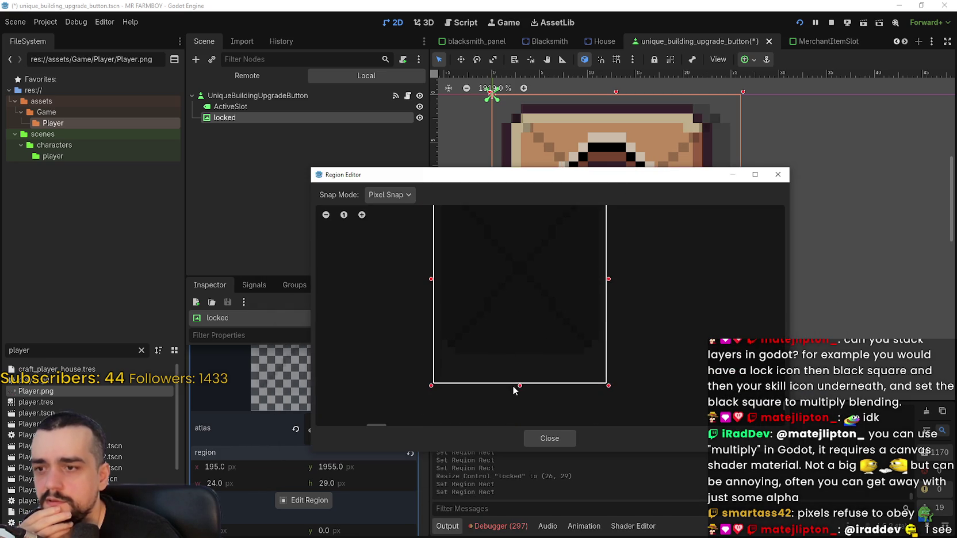
left_click_drag(520, 386, 516, 364)
scroll(509, 314, "up", 3)
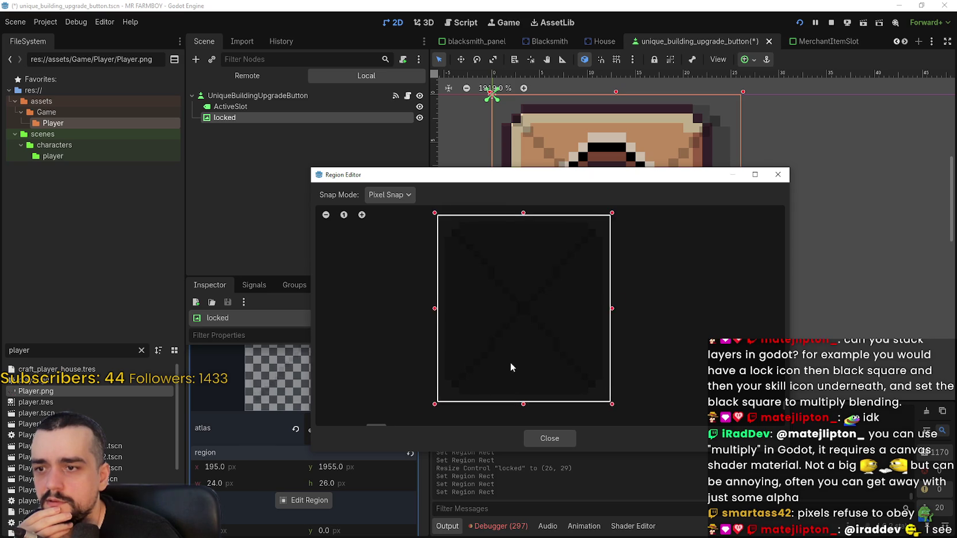
scroll(514, 368, "down", 3)
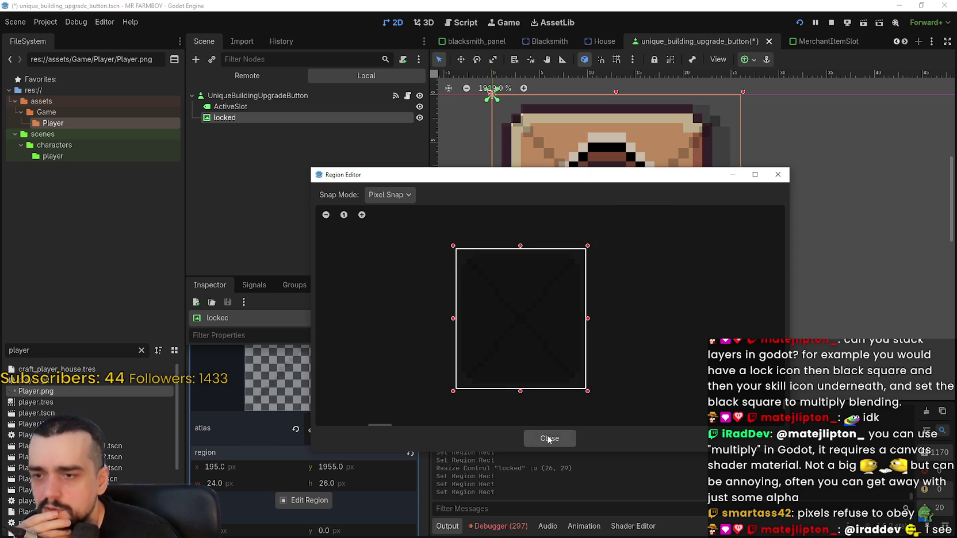
left_click(548, 438)
Shrink the locked control's right and bottom edges to match, then return to Aseprite
left_click_drag(743, 234, 701, 226)
left_click_drag(606, 363, 601, 291)
scroll(686, 136, "up", 3)
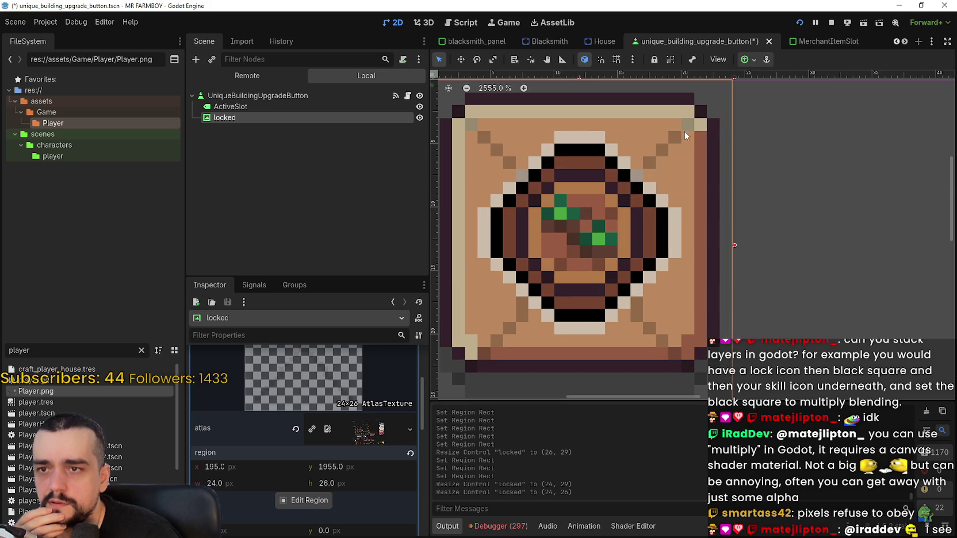
scroll(570, 225, "down", 1)
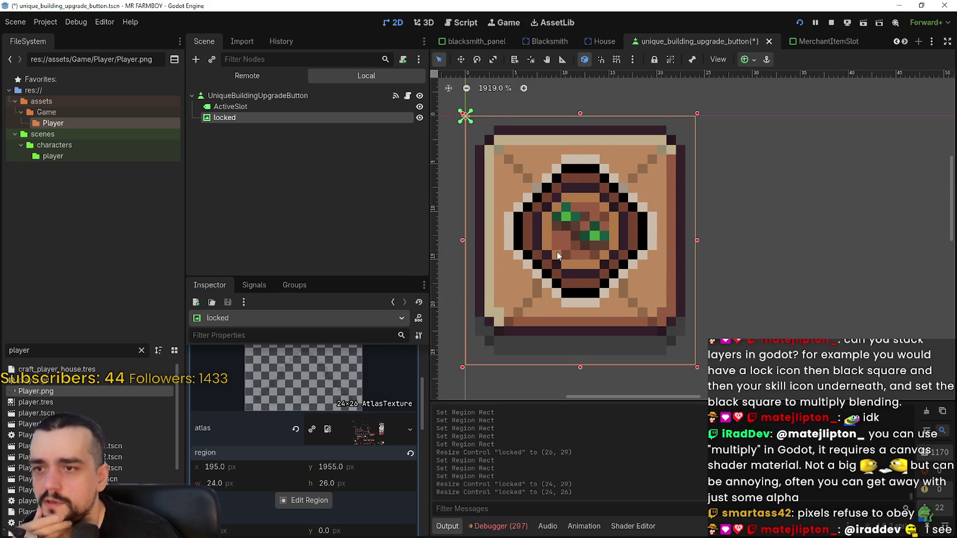
scroll(633, 218, "down", 1)
scroll(686, 179, "up", 3)
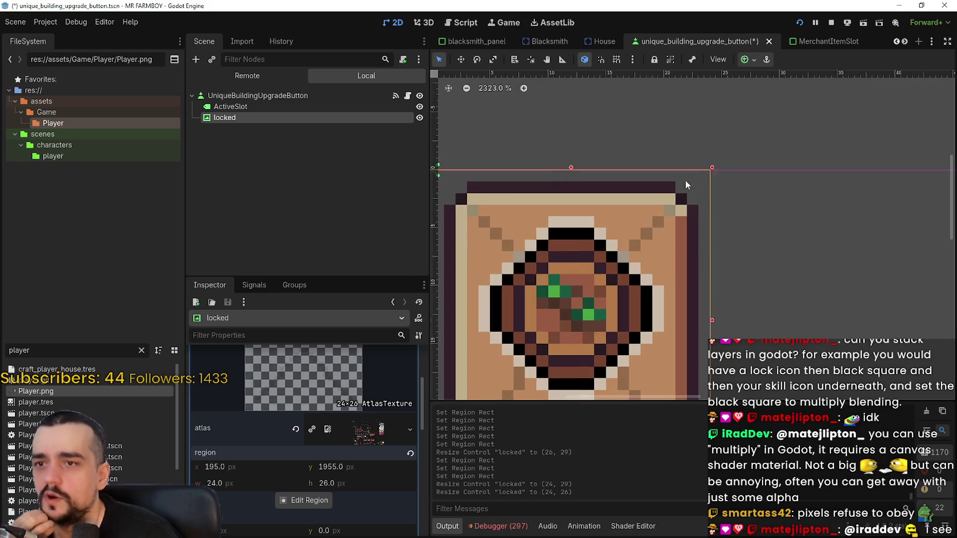
scroll(693, 190, "up", 6)
scroll(661, 273, "down", 7)
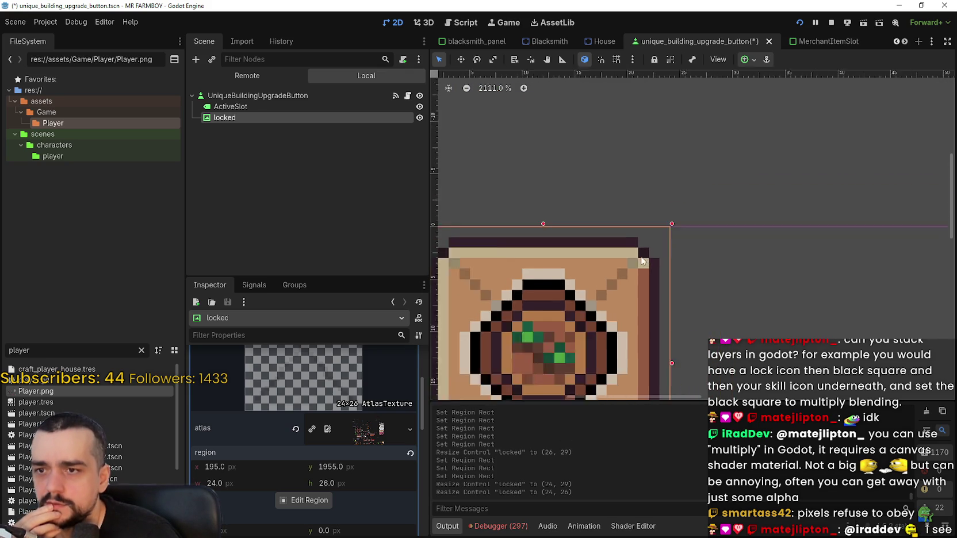
scroll(642, 264, "down", 5)
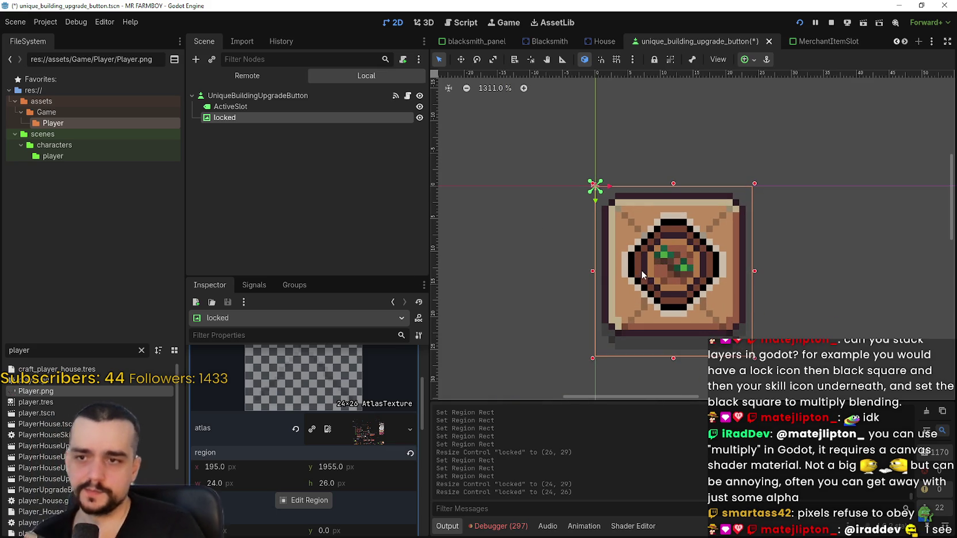
key("alt+Tab")
left_click(947, 68)
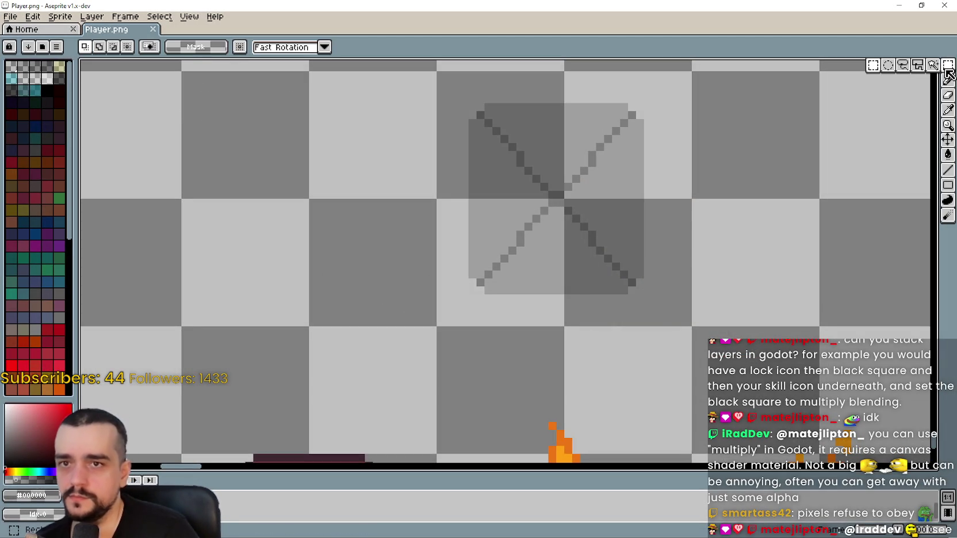
Shift the sprite's lower half up two pixels and delete the dark middle band
mouse_move(729, 290)
left_mouse_down()
mouse_move(478, 241)
mouse_move(457, 221)
left_mouse_up()
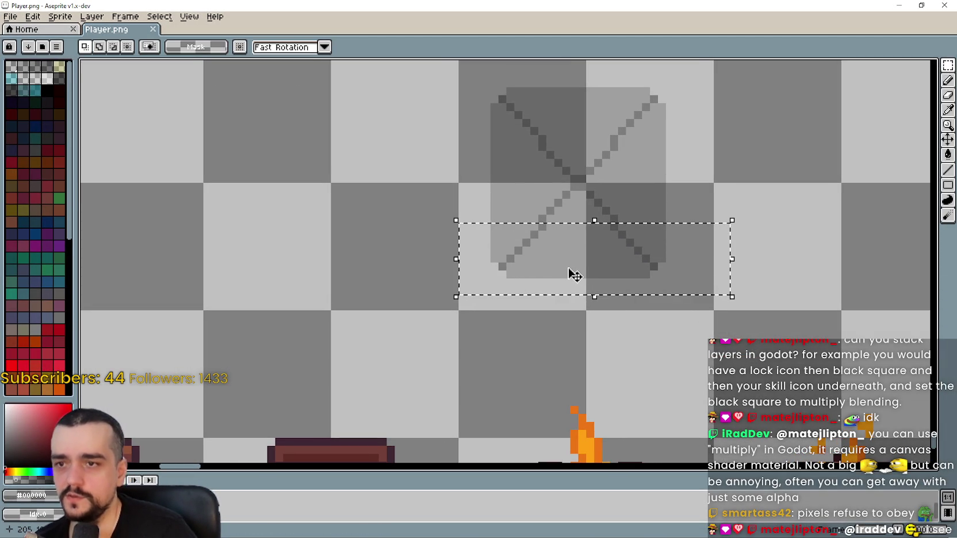
key("Up")
key("Up")
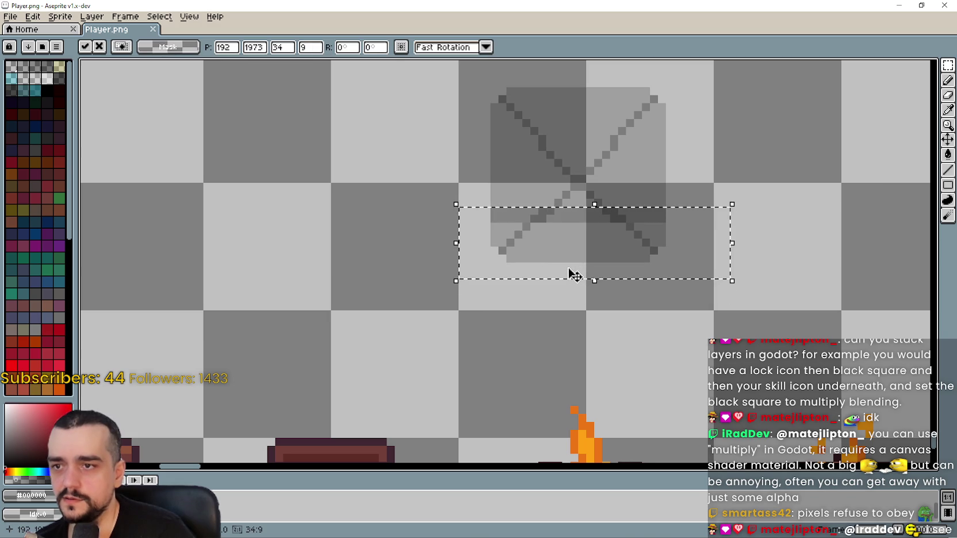
key("ctrl+d")
scroll(605, 189, "up", 2)
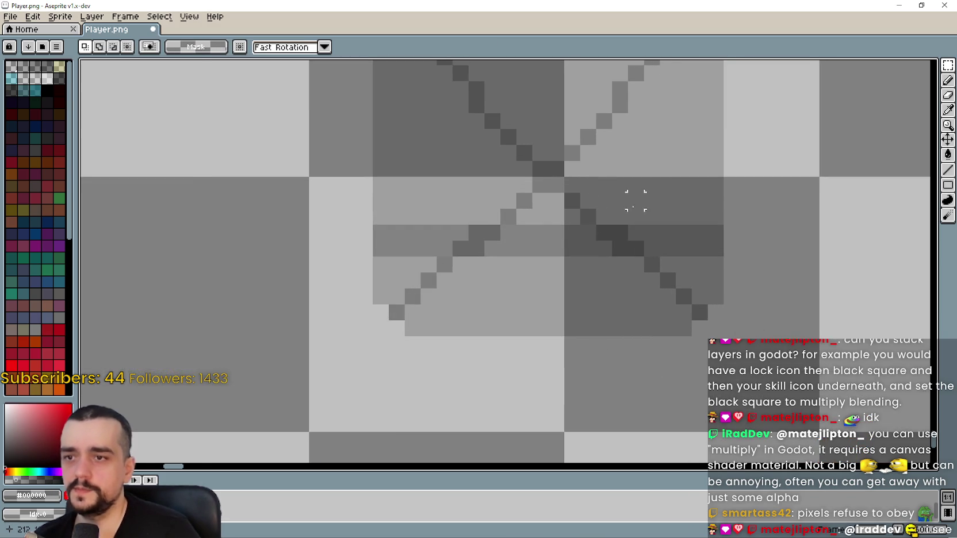
scroll(634, 198, "down", 1)
mouse_move(700, 226)
left_mouse_down()
mouse_move(466, 229)
mouse_move(446, 243)
left_mouse_up()
key("Delete")
scroll(587, 198, "up", 2)
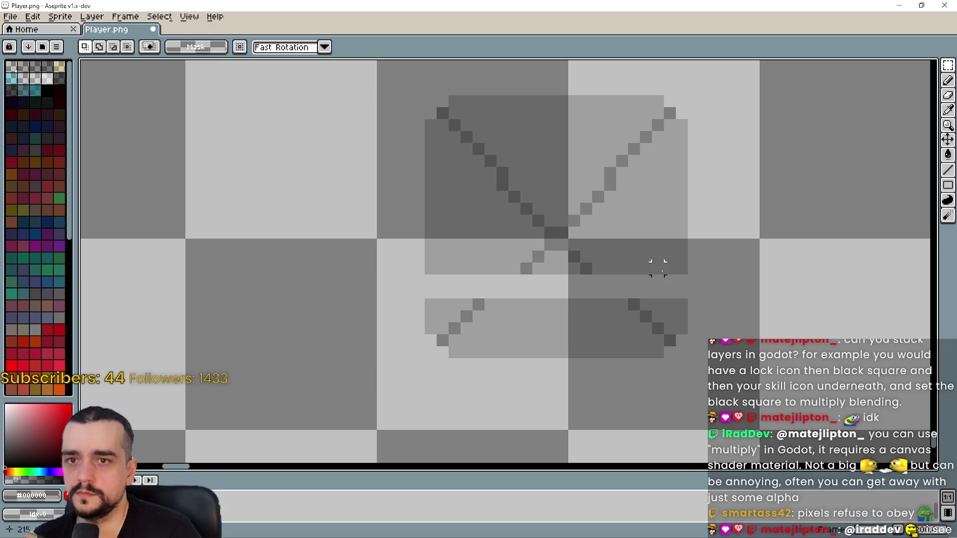
Paint-bucket the light bar and stray dark diagonal pixels to match the surroundings
left_click(948, 109)
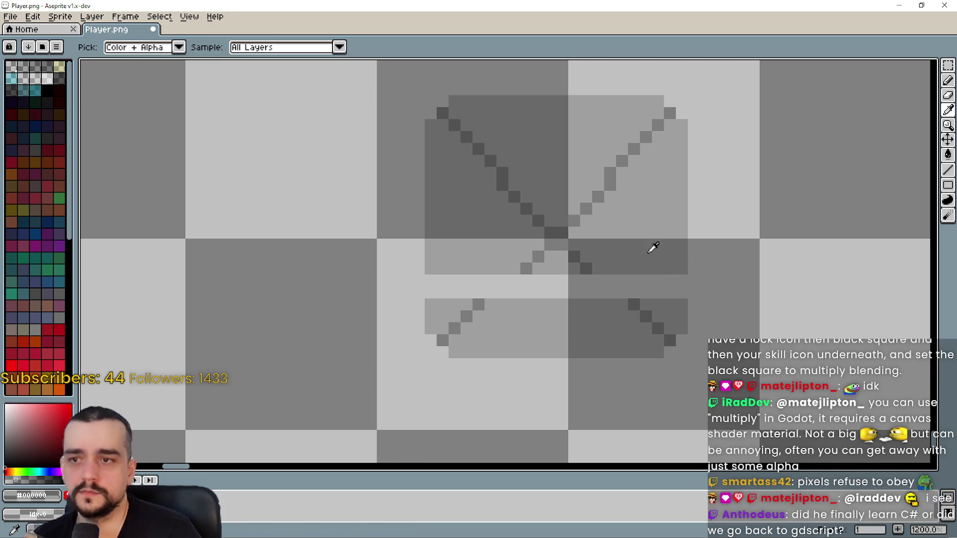
left_click(949, 81)
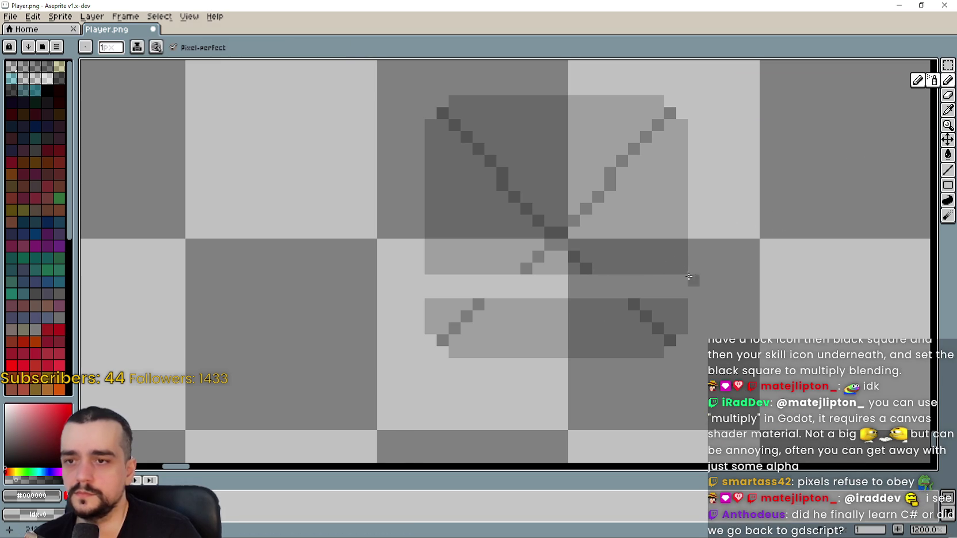
left_click(683, 293)
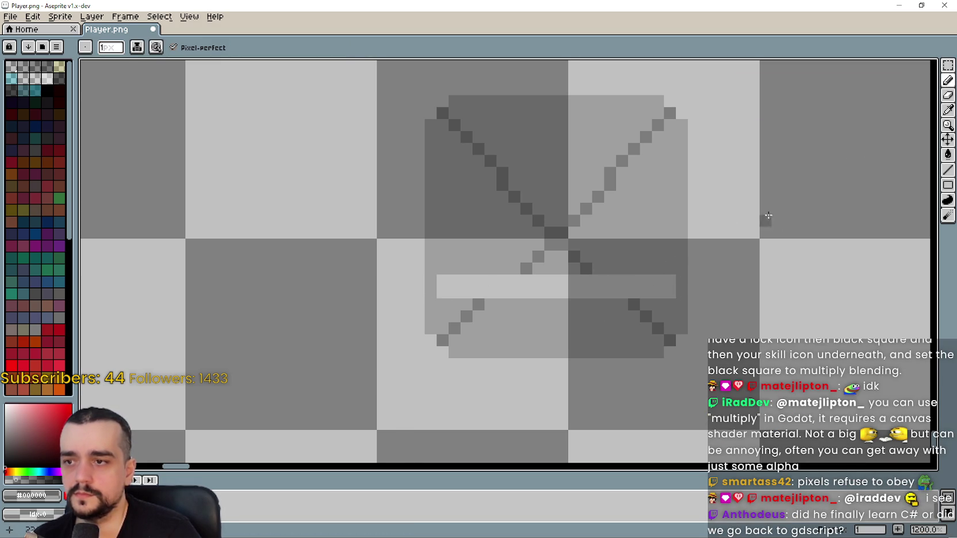
left_click(949, 154)
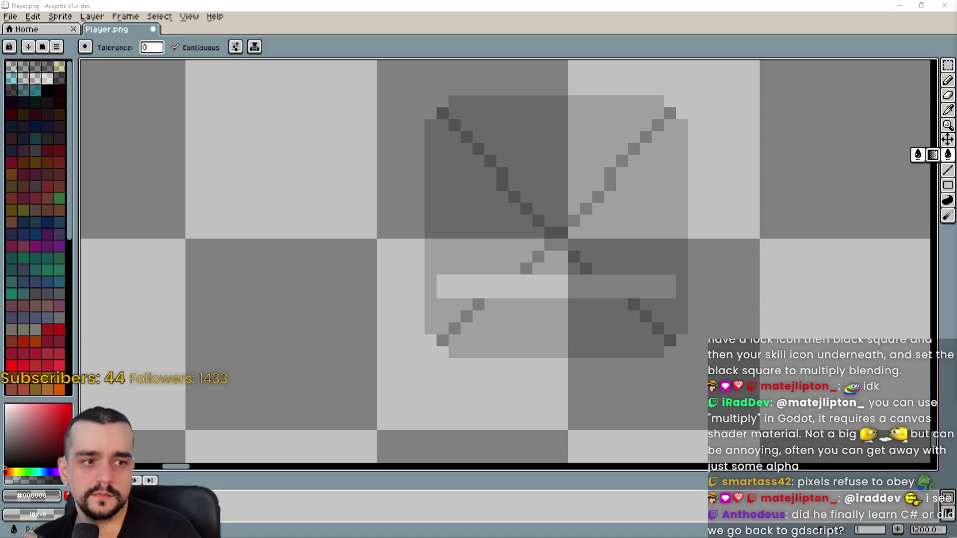
left_click(638, 283)
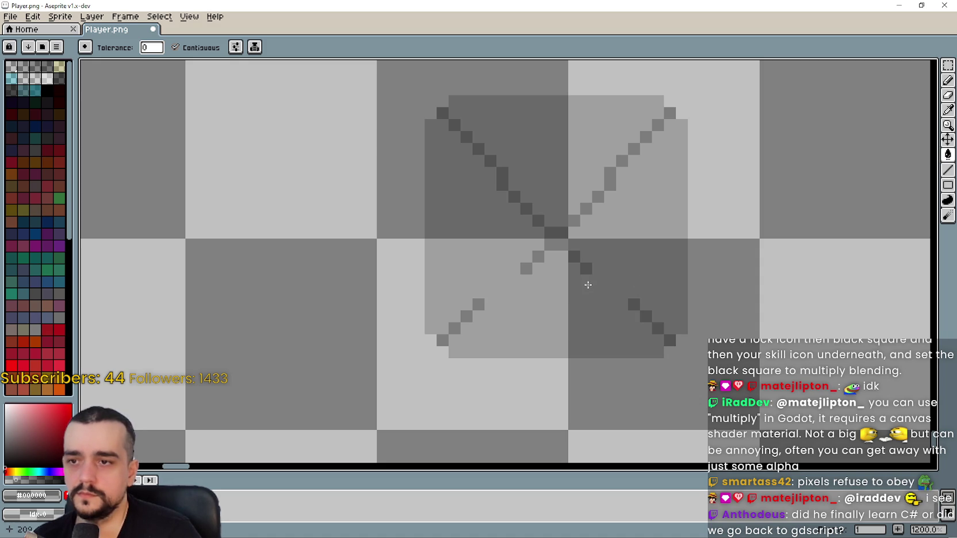
left_click(643, 317)
left_click(639, 308)
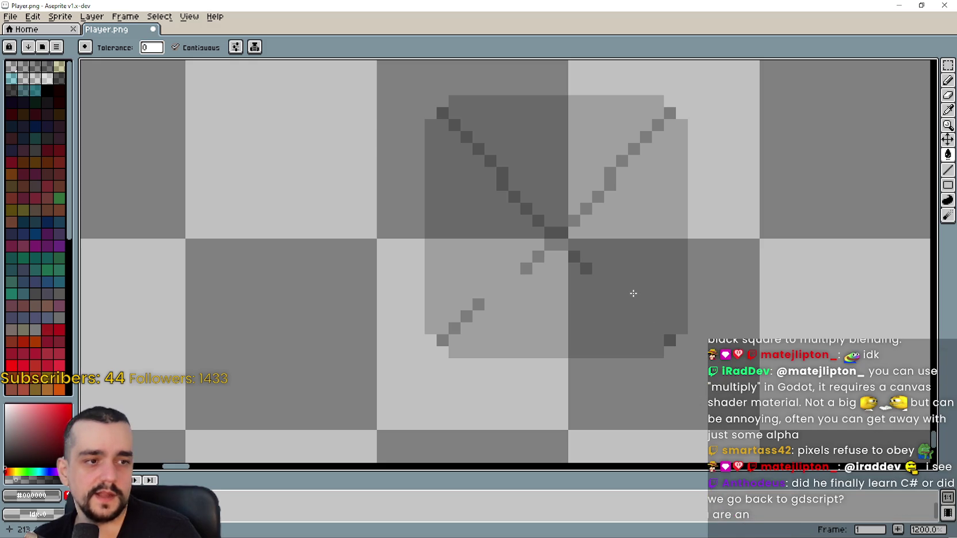
left_click(654, 128)
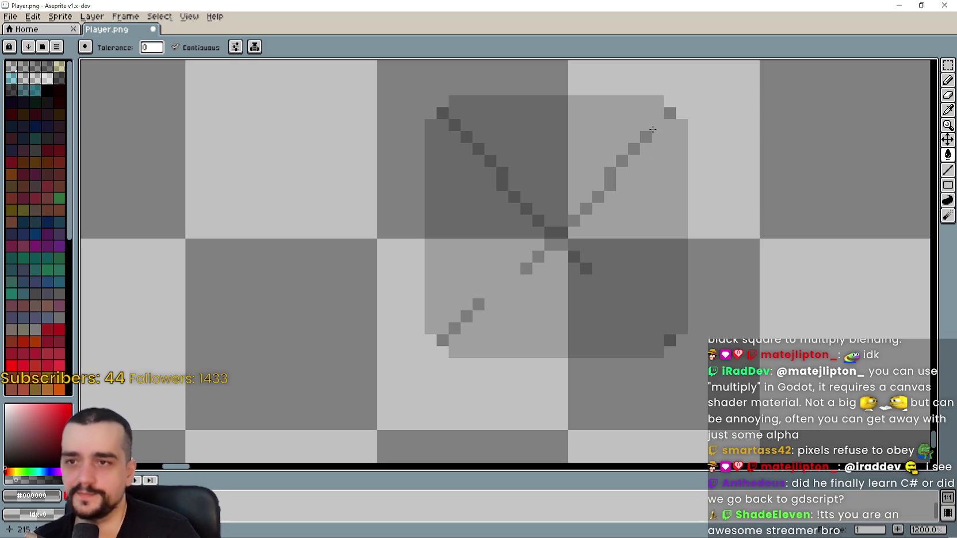
Paint over the old diagonal pixels on all four arms with the Line tool
left_click(948, 169)
mouse_move(646, 137)
left_mouse_down()
mouse_move(553, 234)
mouse_move(562, 236)
left_mouse_up()
left_click_drag(530, 265, 553, 243)
left_click_drag(454, 329, 482, 305)
left_click_drag(591, 270, 500, 186)
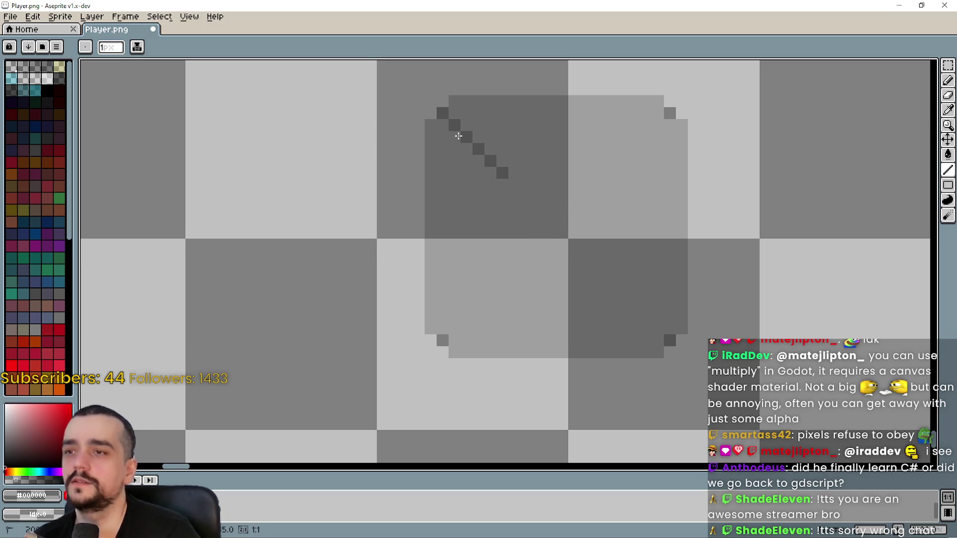
left_click_drag(458, 136, 502, 181)
Draw two corner-to-corner diagonals forming a clean X and save Player.png
left_click(948, 110)
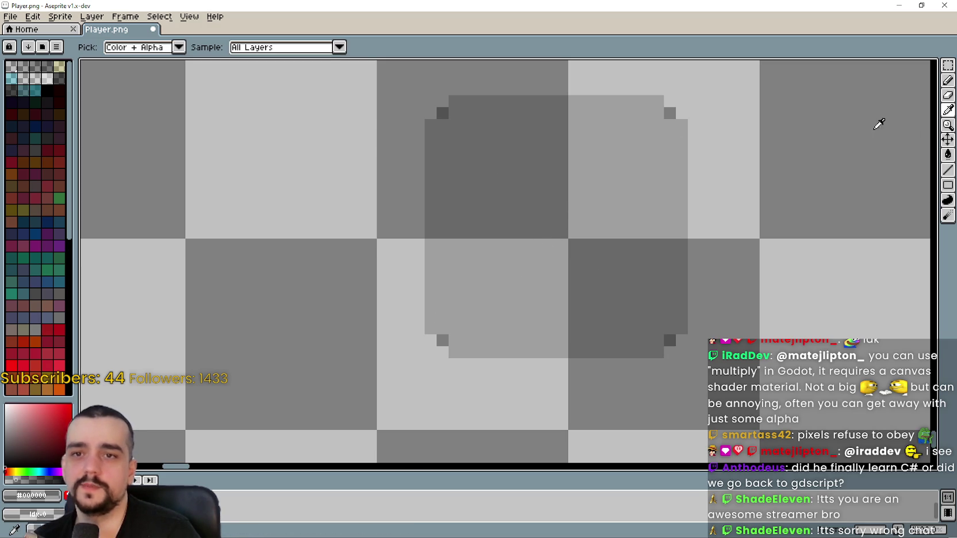
left_click(948, 170)
mouse_move(450, 124)
left_mouse_down()
mouse_move(658, 304)
mouse_move(662, 334)
mouse_move(657, 327)
left_mouse_up()
mouse_move(658, 121)
left_mouse_down()
mouse_move(467, 319)
mouse_move(461, 344)
mouse_move(452, 329)
left_mouse_up()
scroll(451, 329, "down", 3)
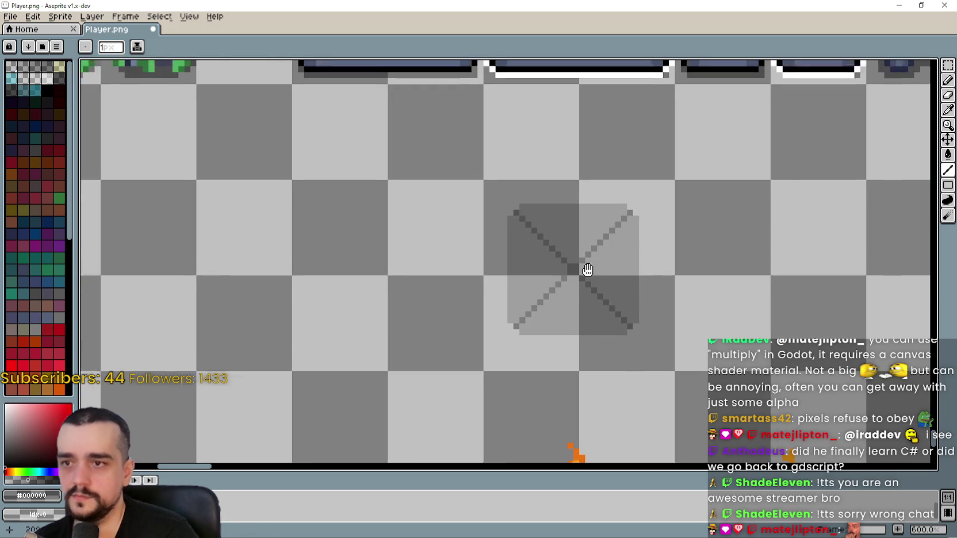
scroll(638, 289, "up", 1)
key("ctrl+s")
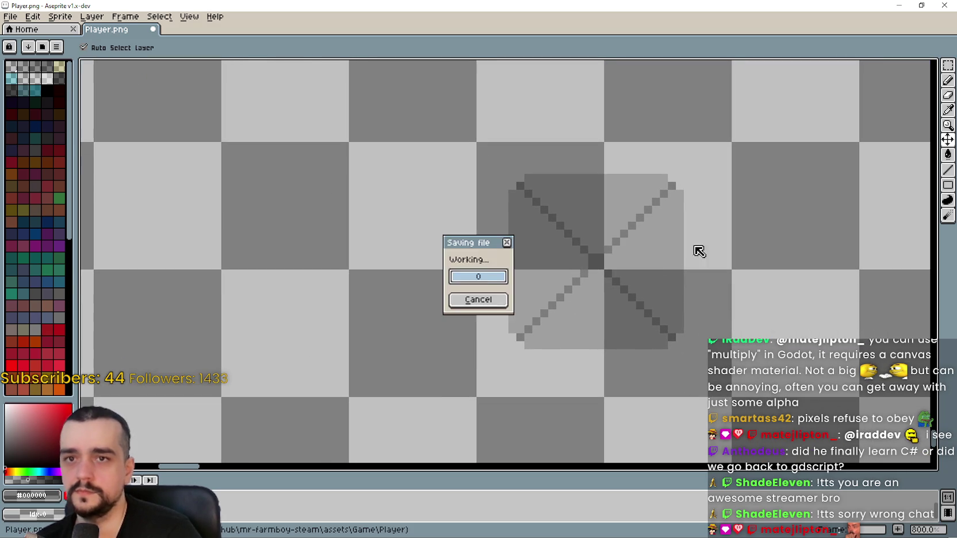
Move the whole button sprite one pixel down and right, save, and minimize Aseprite
left_click(948, 65)
mouse_move(471, 152)
left_mouse_down()
mouse_move(517, 253)
mouse_move(698, 355)
left_mouse_up()
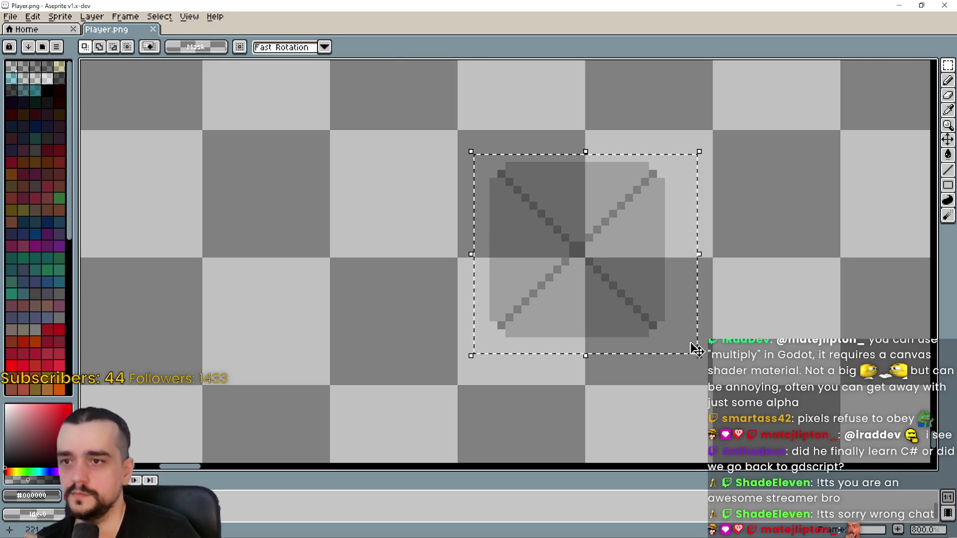
key("Down")
key("Right")
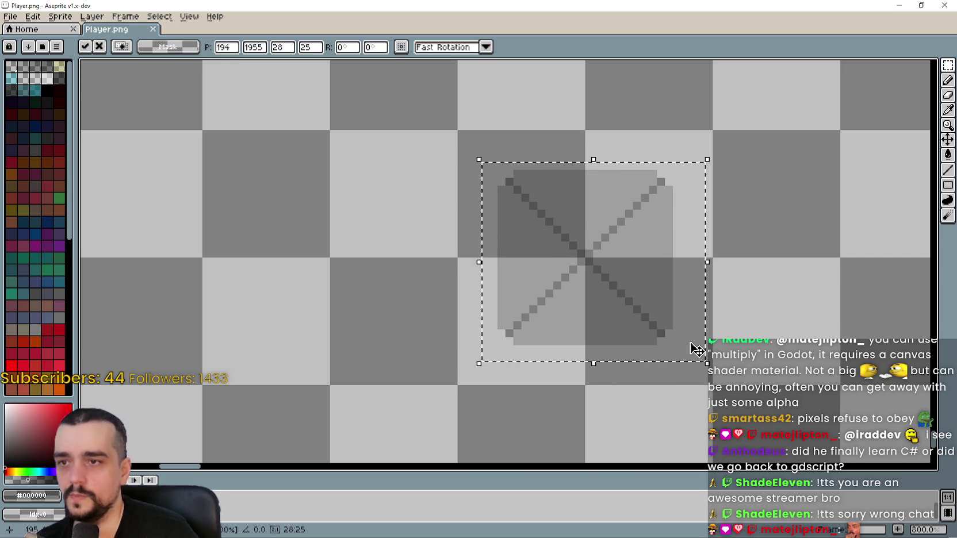
key("ctrl+d")
key("ctrl+s")
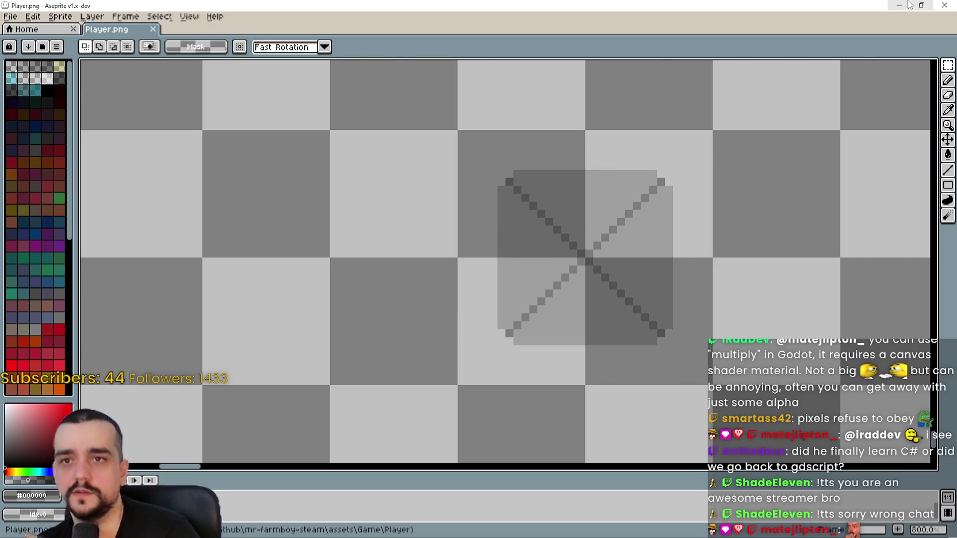
left_click(909, 5)
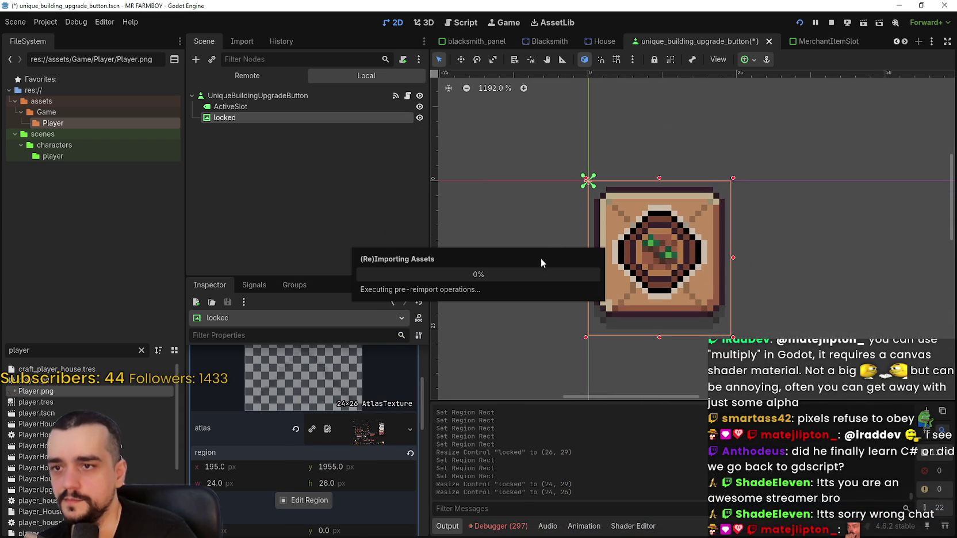
In the locked texture's region editor, widen the atlas region one pixel on the right
scroll(684, 242, "up", 5)
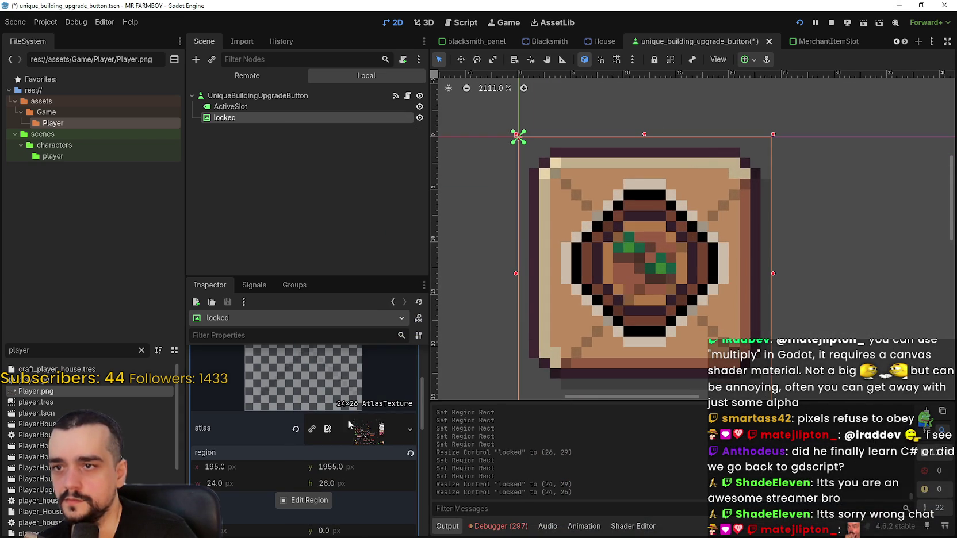
left_click(312, 503)
scroll(468, 251, "down", 4)
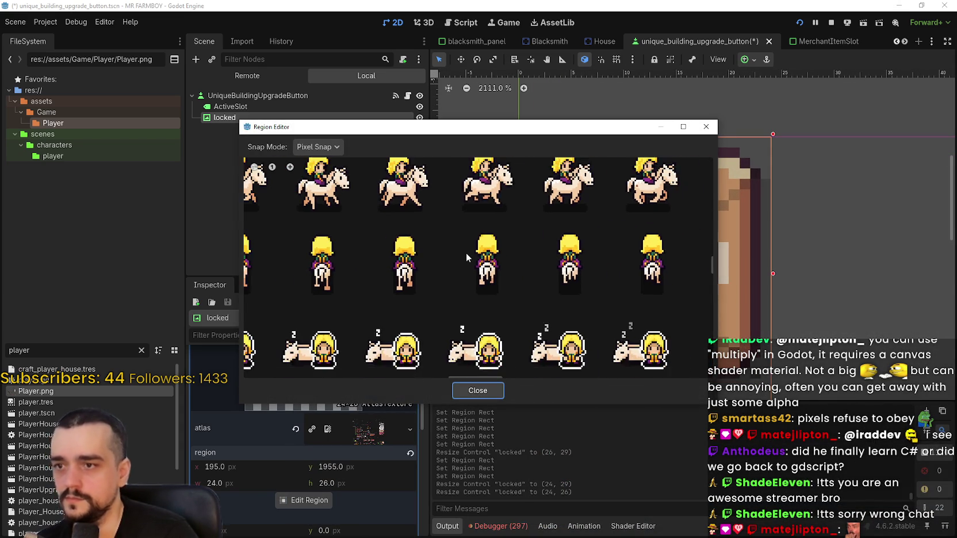
scroll(460, 256, "down", 2)
scroll(407, 298, "up", 4)
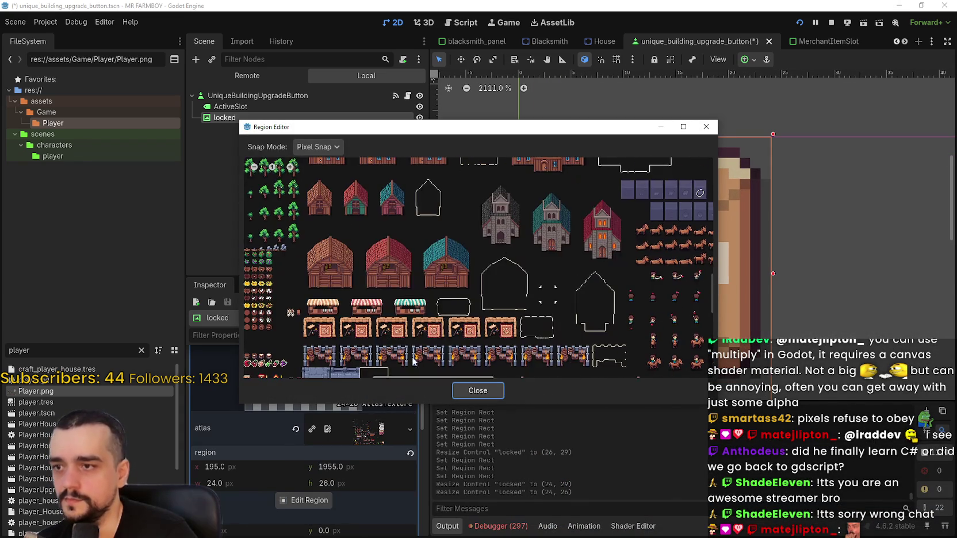
left_click_drag(438, 324, 616, 200)
scroll(514, 269, "up", 8)
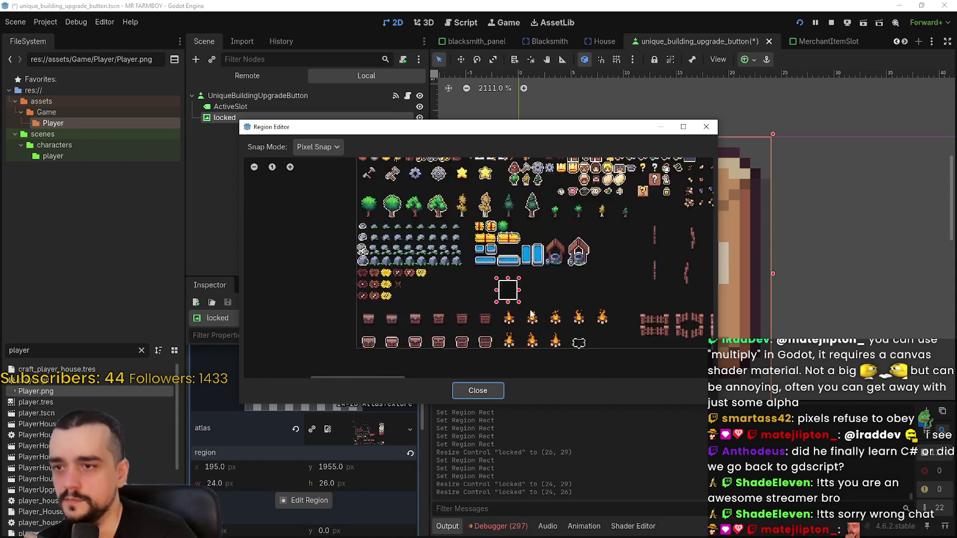
scroll(469, 236, "up", 2)
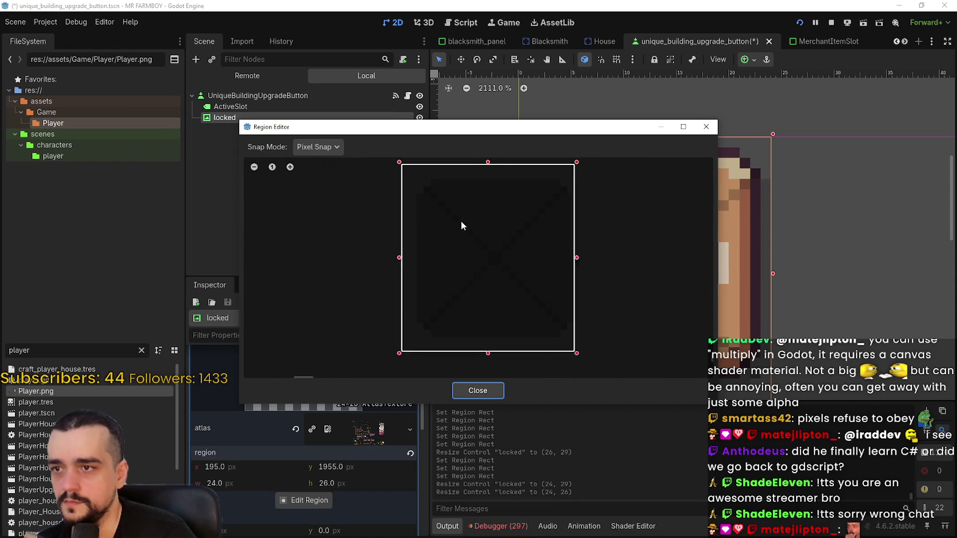
scroll(479, 239, "up", 2)
left_click_drag(611, 264, 619, 267)
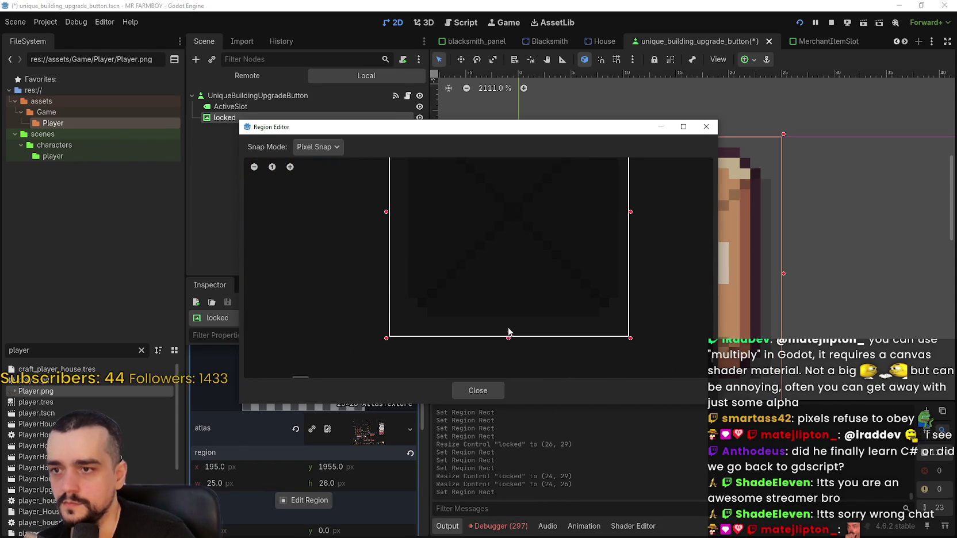
Move the region's left and top edges in one pixel, giving 24×24 at 196, 1956
left_click_drag(443, 221, 462, 287)
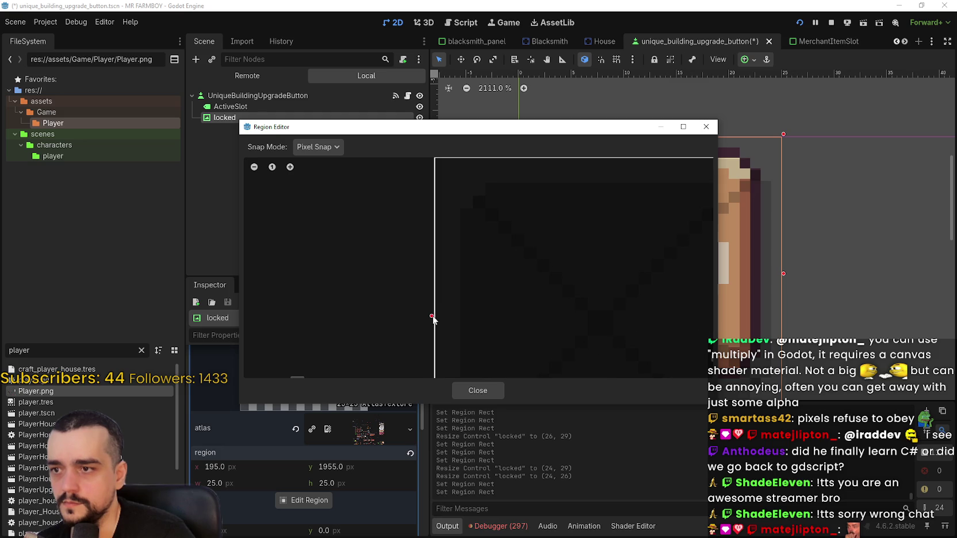
left_click_drag(432, 320, 444, 317)
scroll(445, 316, "down", 1)
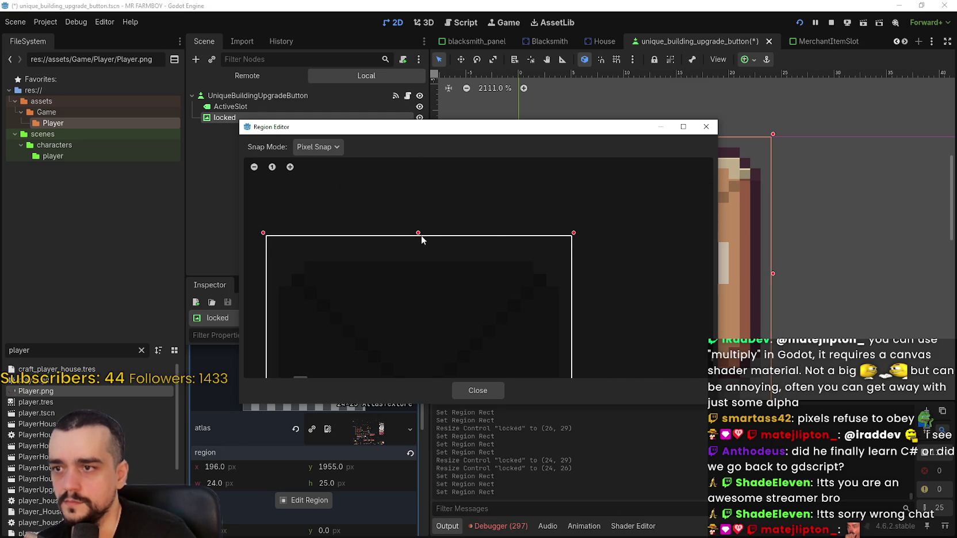
left_click_drag(421, 239, 423, 252)
scroll(437, 312, "down", 1)
scroll(479, 355, "down", 2)
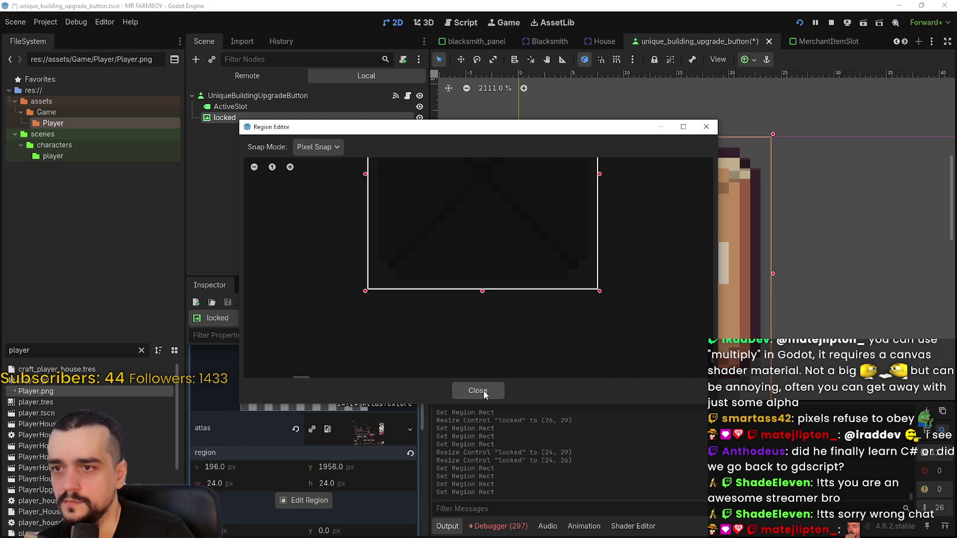
left_click(483, 390)
Shrink the locked control to fit the texture and save the scene
scroll(762, 249, "down", 3)
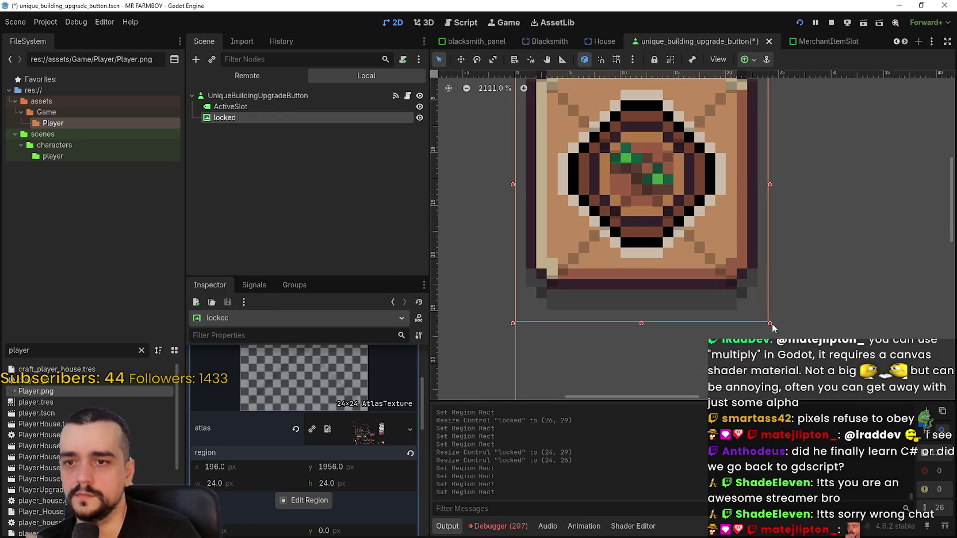
left_click_drag(773, 327, 758, 279)
scroll(688, 314, "down", 3)
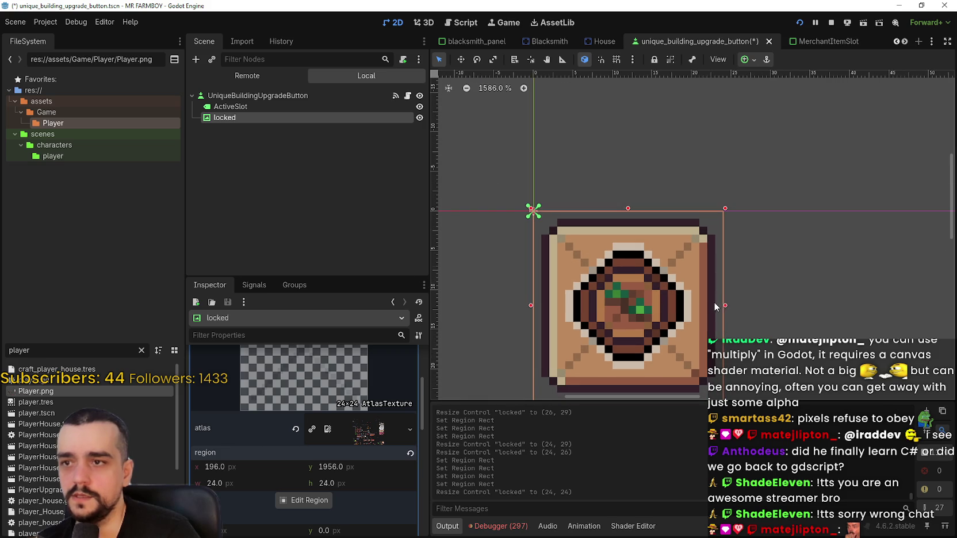
scroll(581, 241, "down", 3)
key("ctrl+s")
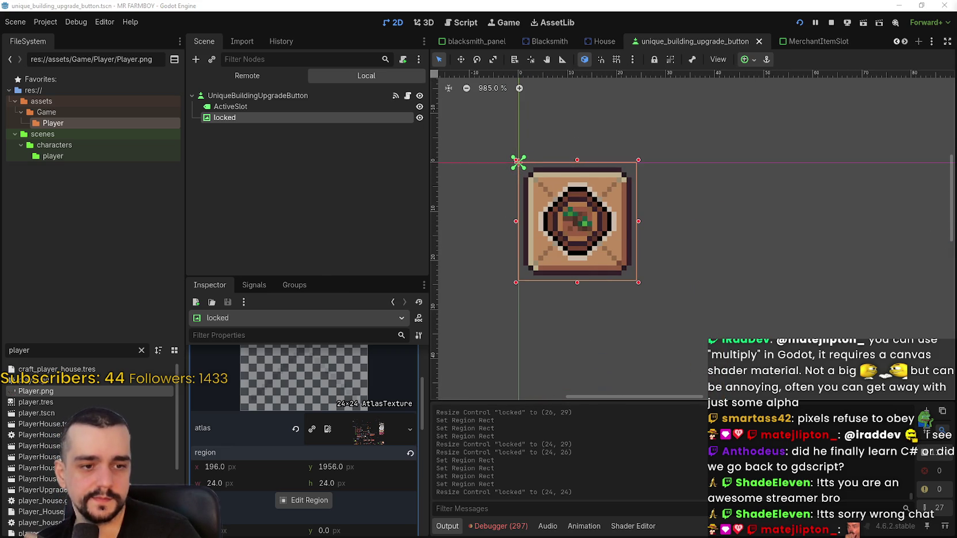
key("alt+Tab")
scroll(682, 268, "down", 5)
Paste the lock sprite at 100% zoom and drag it onto the X-marked slot
scroll(682, 268, "up", 2)
scroll(605, 178, "down", 1)
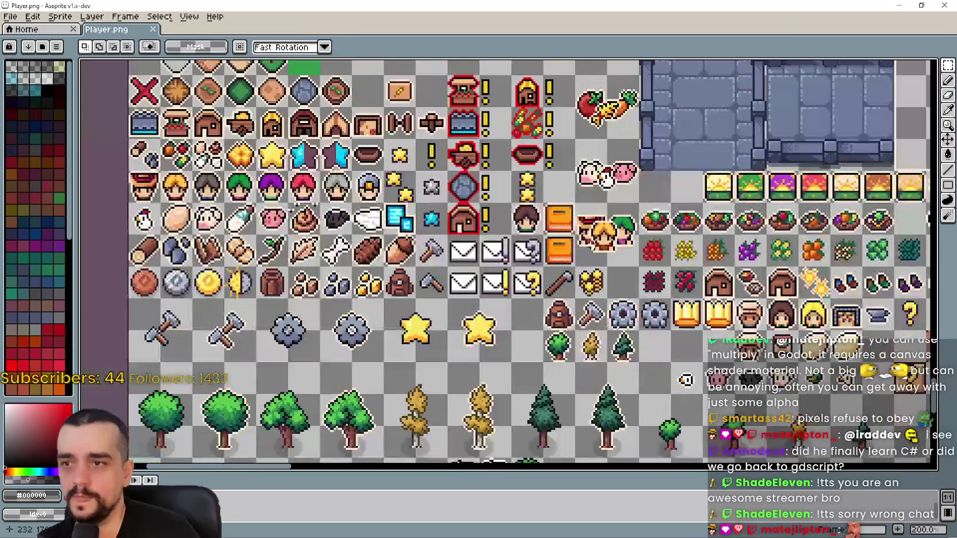
key("minus")
key("minus")
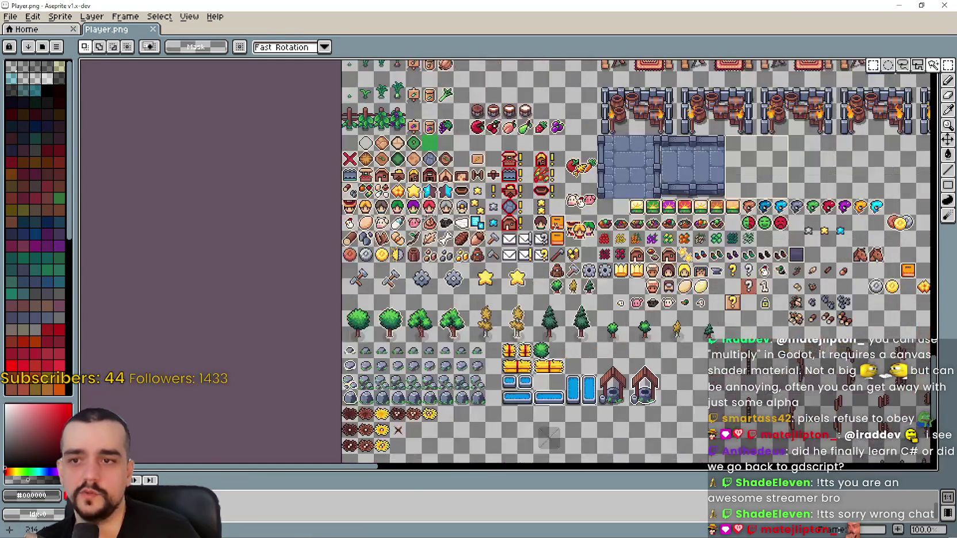
key("plus")
scroll(537, 238, "right", 5)
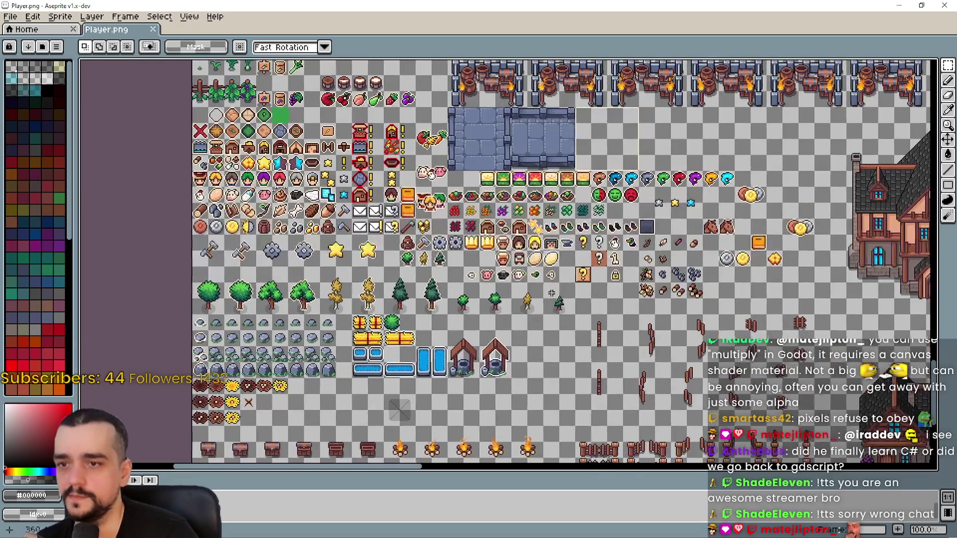
scroll(536, 238, "up", 2)
scroll(630, 280, "down", 1)
scroll(632, 285, "down", 5)
scroll(595, 262, "up", 3)
key("ctrl+v")
scroll(595, 262, "up", 2)
mouse_move(516, 281)
left_mouse_down()
mouse_move(671, 298)
mouse_move(628, 280)
left_mouse_up()
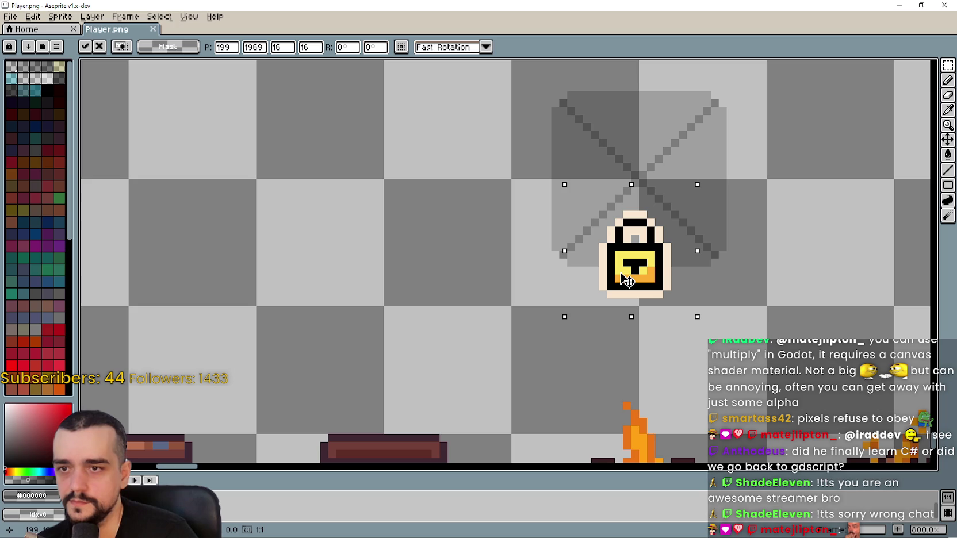
Nudge the lock two pixels right and one down, then save Player.png
scroll(635, 281, "up", 1)
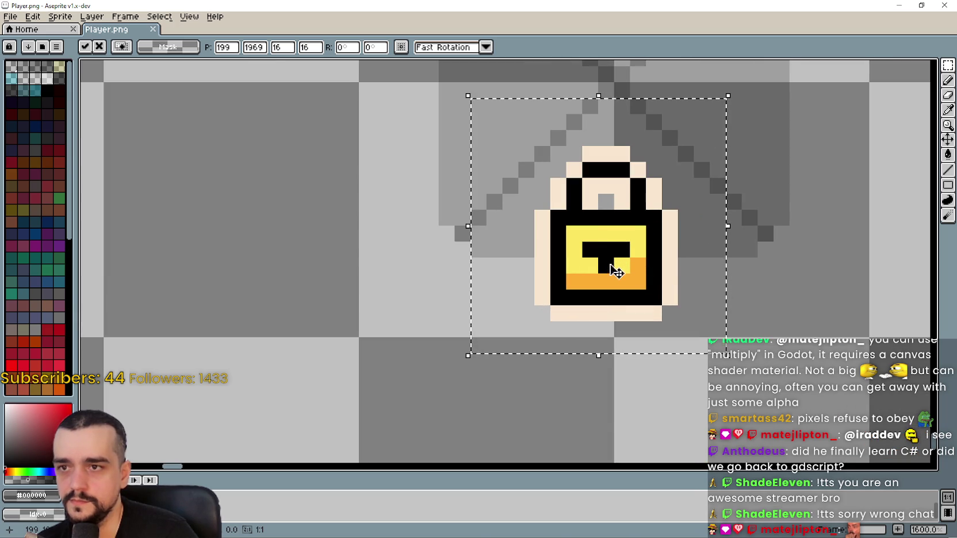
scroll(627, 277, "down", 4)
left_click_drag(634, 286, 580, 305)
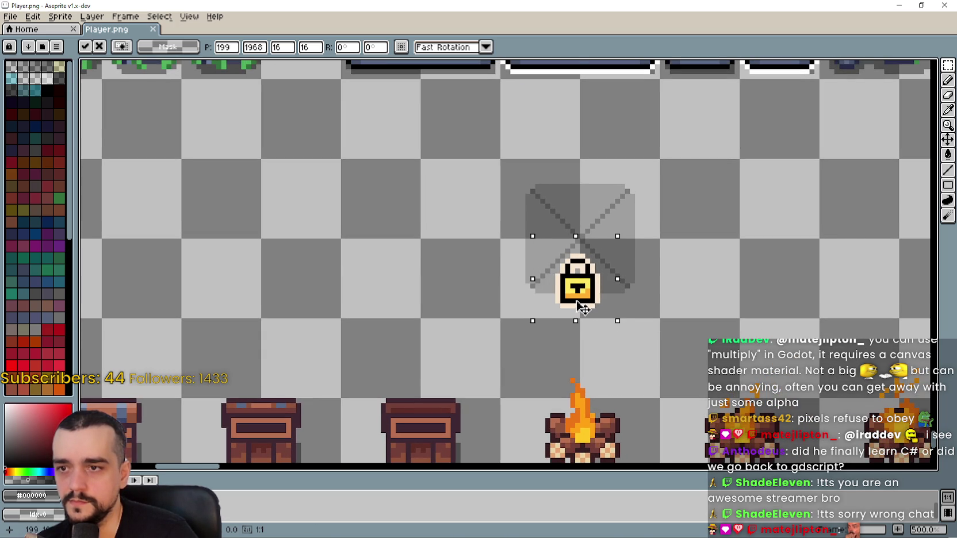
scroll(584, 293, "up", 2)
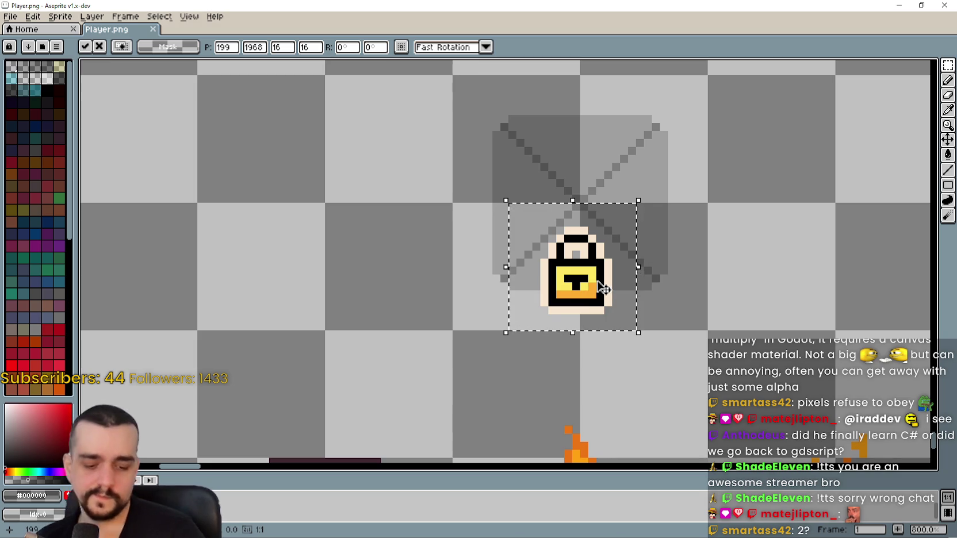
key("Right")
scroll(604, 290, "down", 1)
key("Right")
scroll(598, 305, "up", 3)
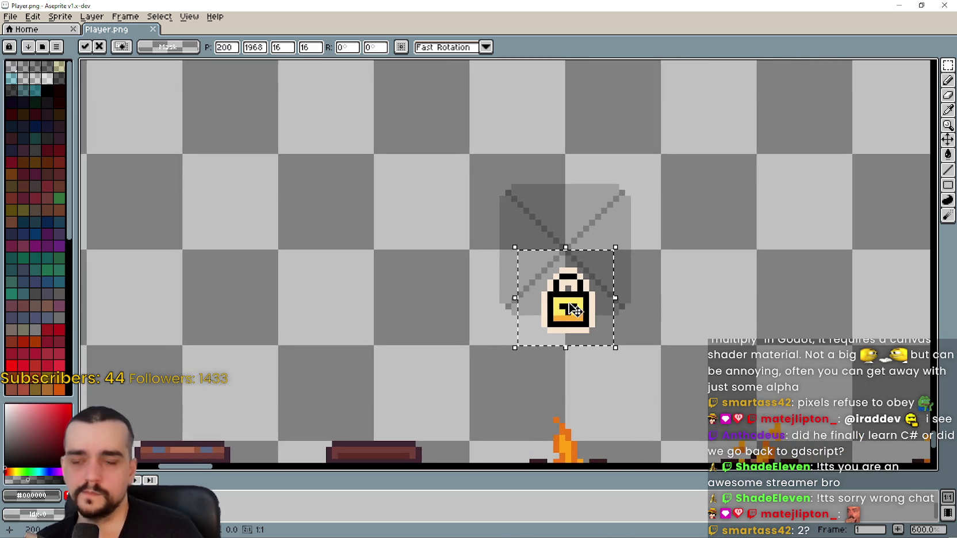
key("Down")
key("ctrl+s")
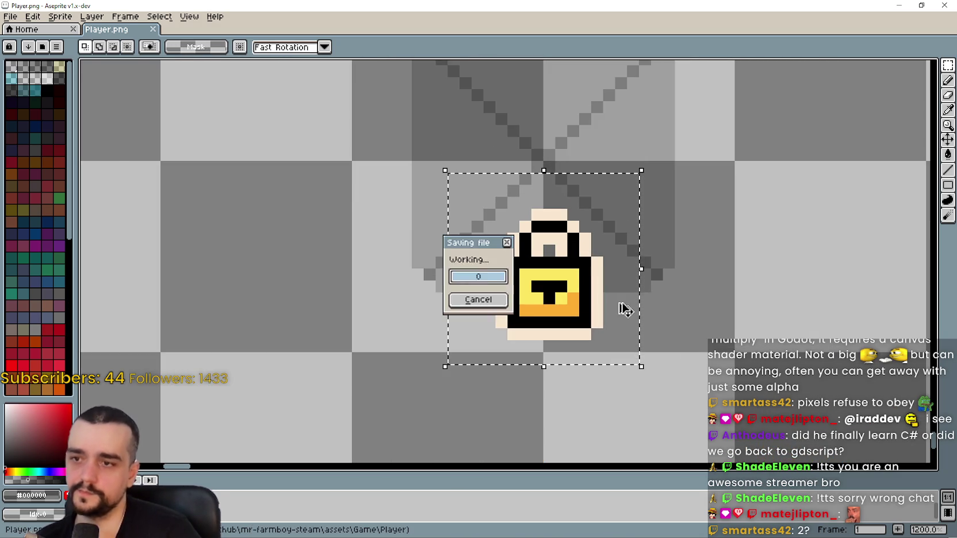
Return to Godot and centre the button sprite to view the updated lock
scroll(741, 274, "down", 2)
key("alt+Tab")
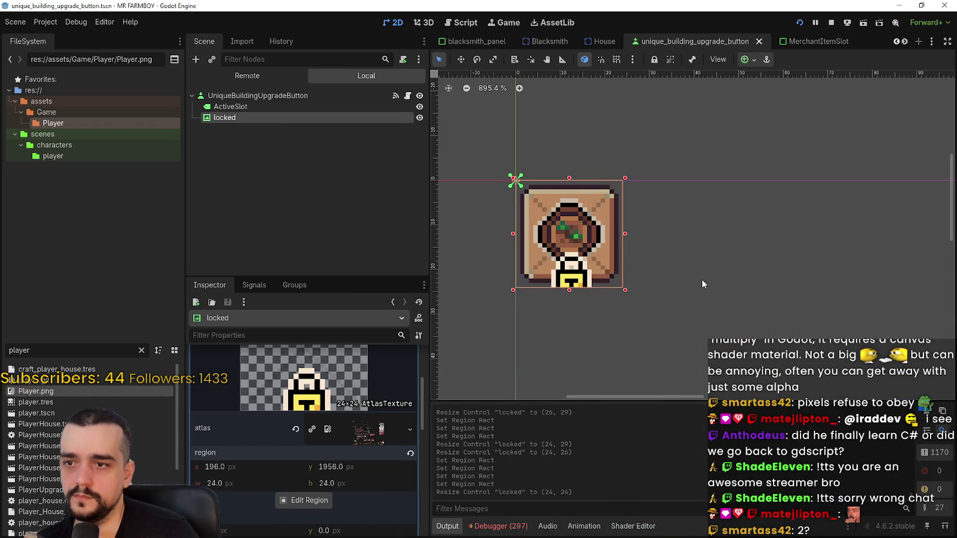
left_click_drag(535, 314, 490, 300)
left_click_drag(673, 285, 769, 273)
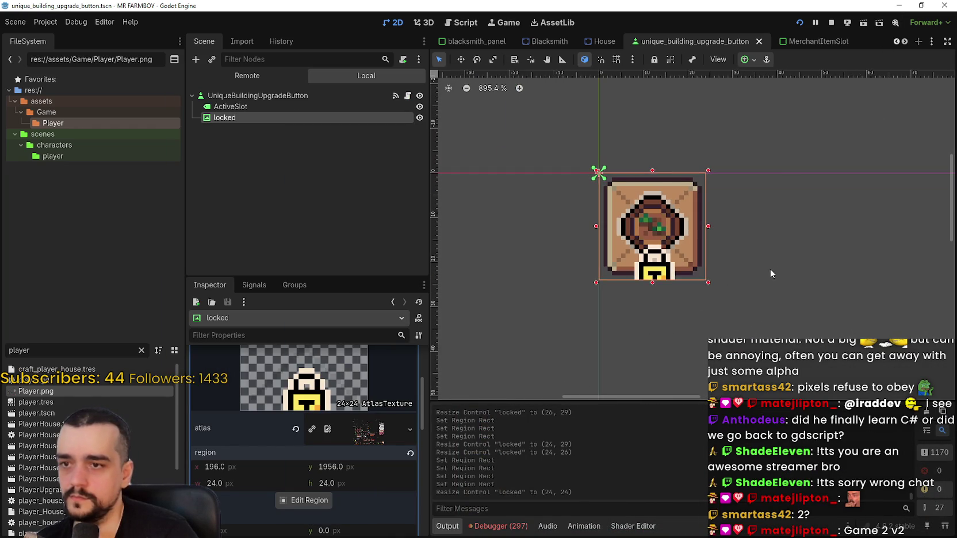
scroll(662, 286, "up", 3)
scroll(675, 308, "down", 2)
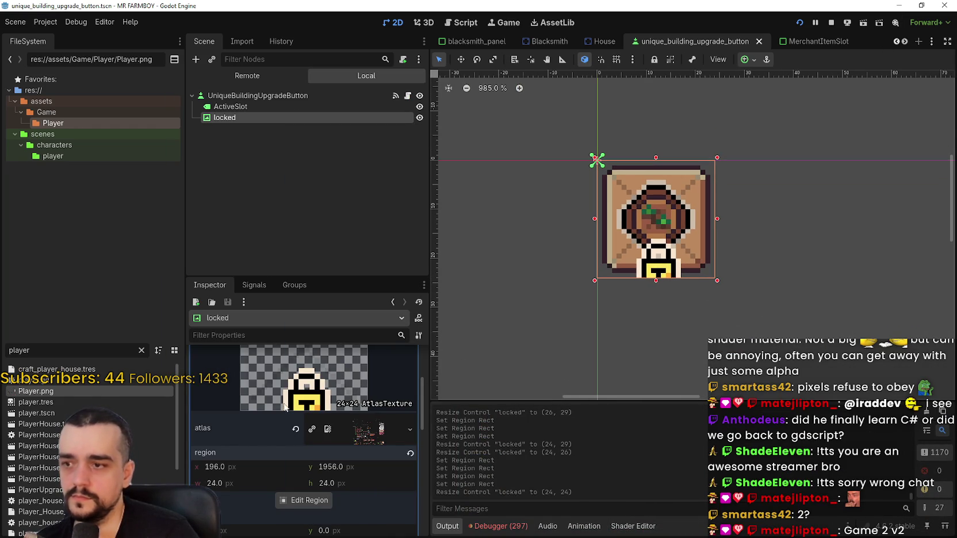
Extend the locked texture's atlas region to 27 px tall and save the scene
left_click(312, 501)
scroll(460, 342, "down", 6)
scroll(445, 343, "down", 5)
scroll(466, 372, "down", 4)
scroll(548, 282, "up", 6)
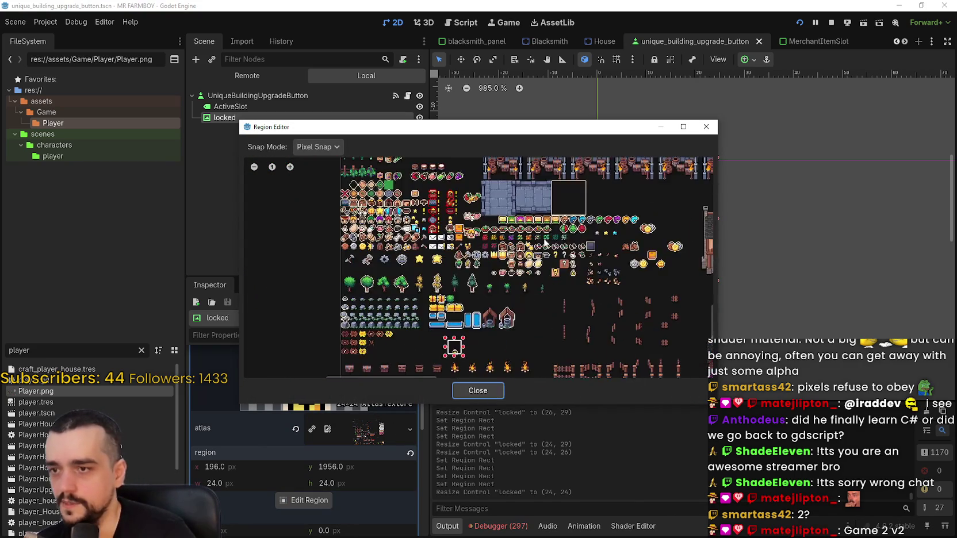
scroll(533, 247, "up", 5)
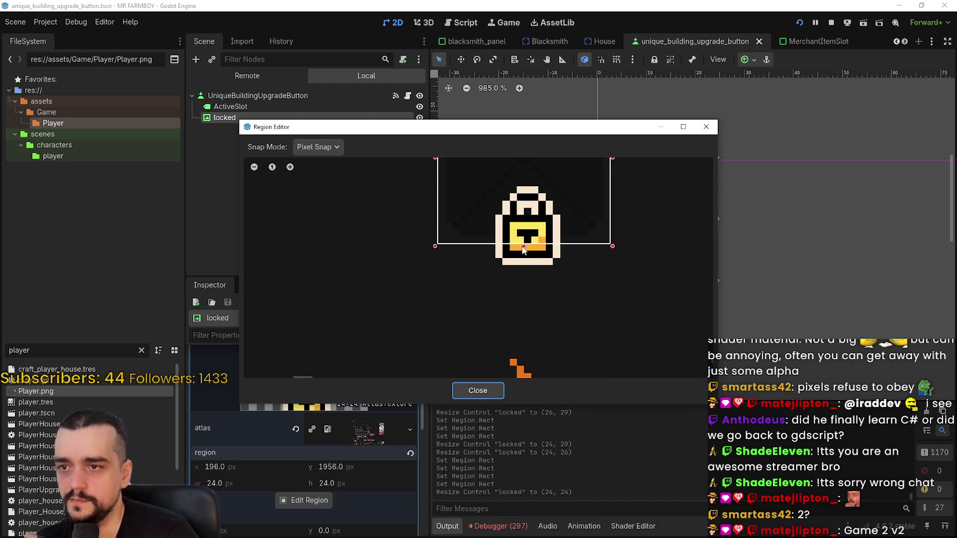
left_click_drag(523, 261, 524, 266)
left_click_drag(588, 138, 588, 336)
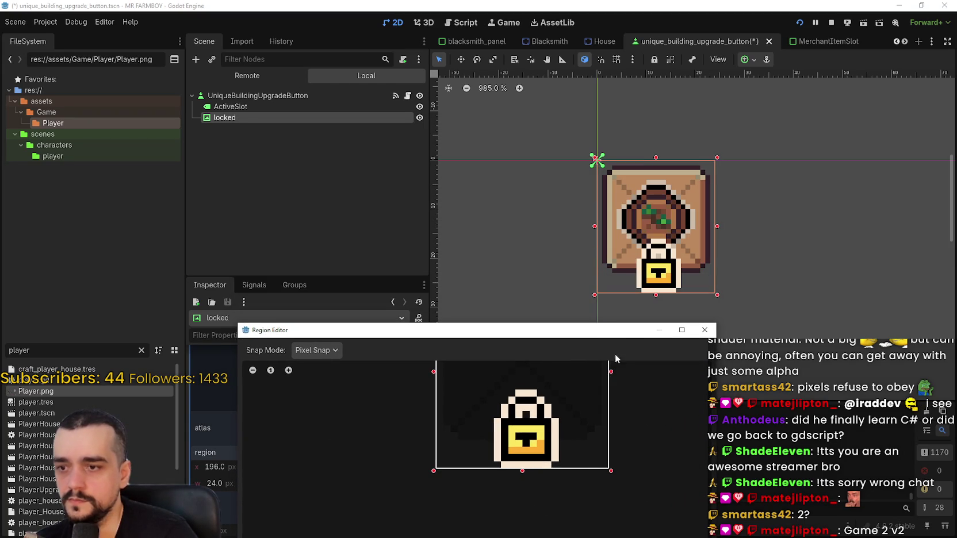
left_click(491, 400)
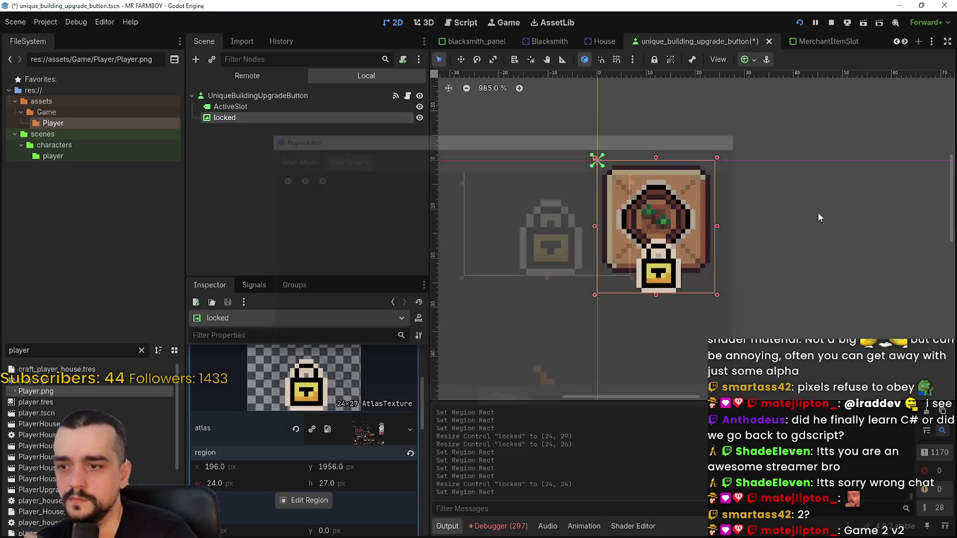
key("ctrl+s")
Stop the running game and run the project again
scroll(680, 267, "down", 5)
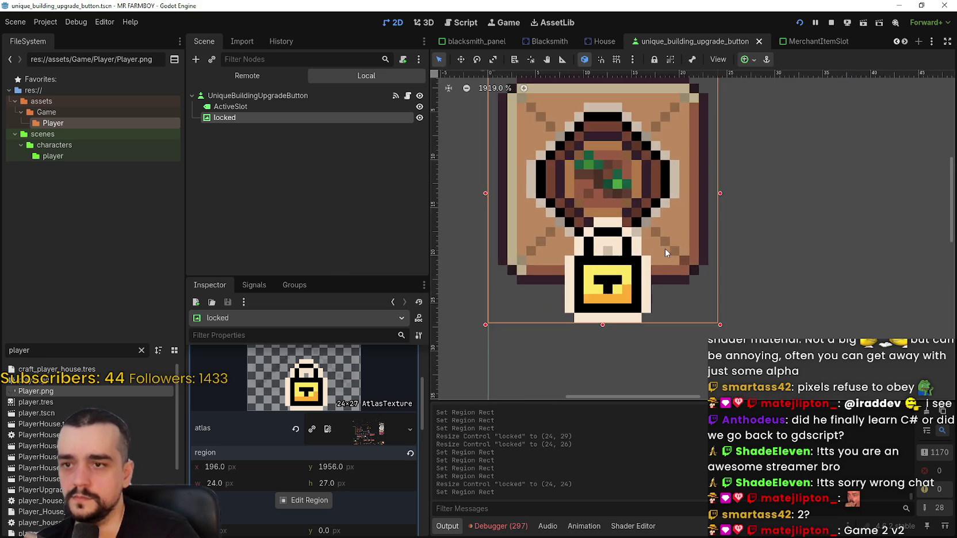
scroll(666, 251, "down", 3)
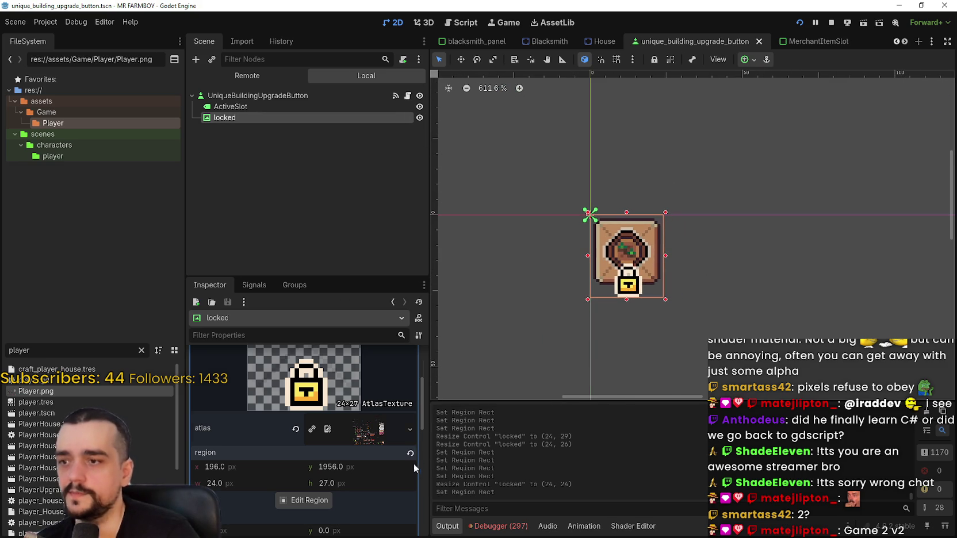
scroll(414, 460, "up", 2)
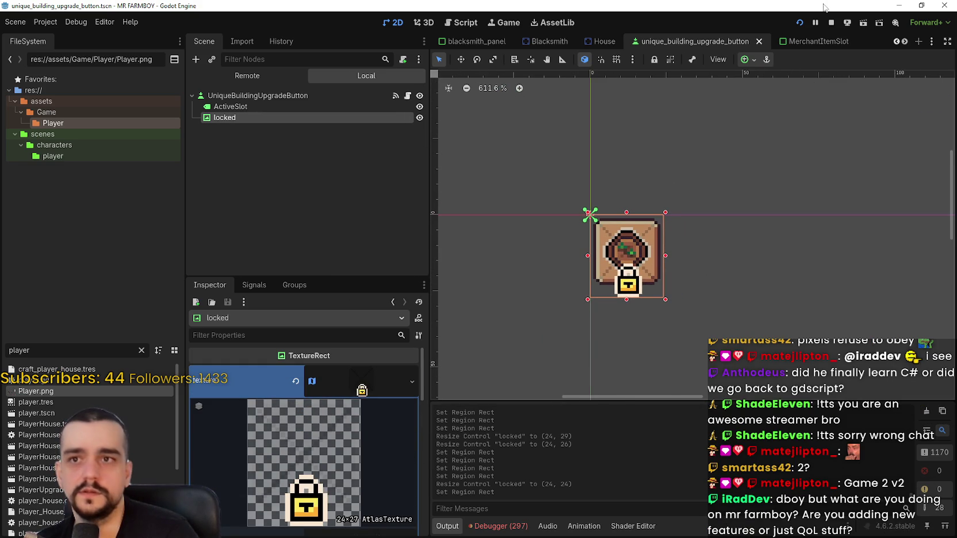
left_click(831, 22)
left_click(797, 22)
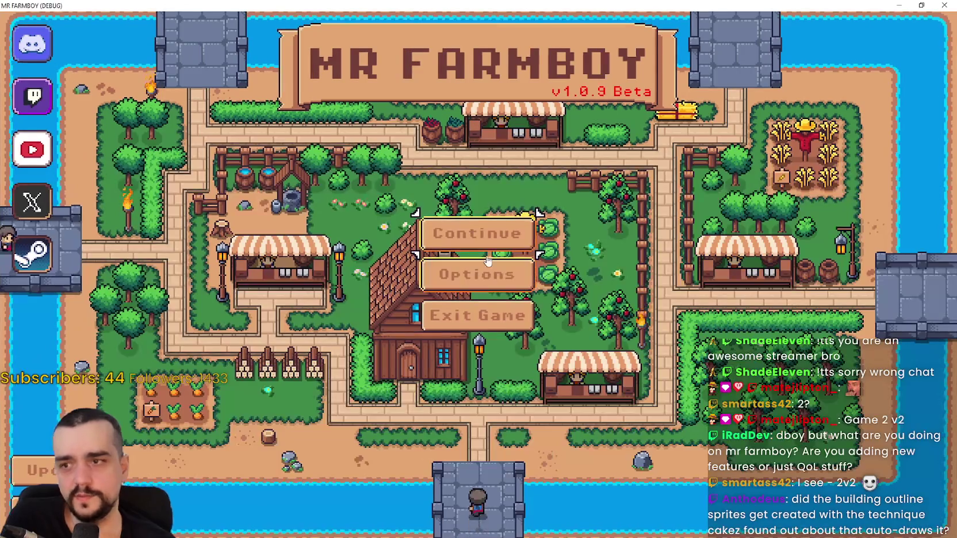
Continue, load Save 1 into the village, and open the Blacksmith building's panel
left_click(454, 234)
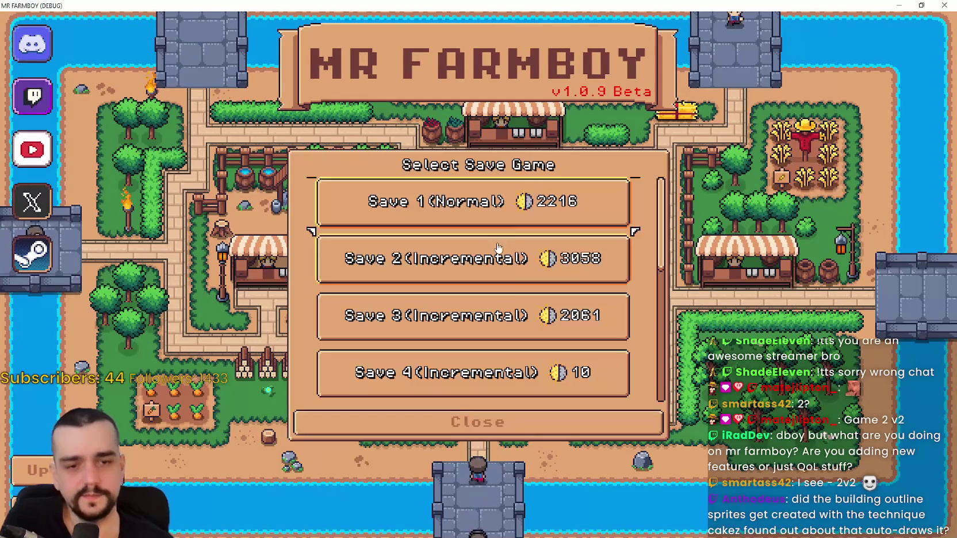
left_click(474, 218)
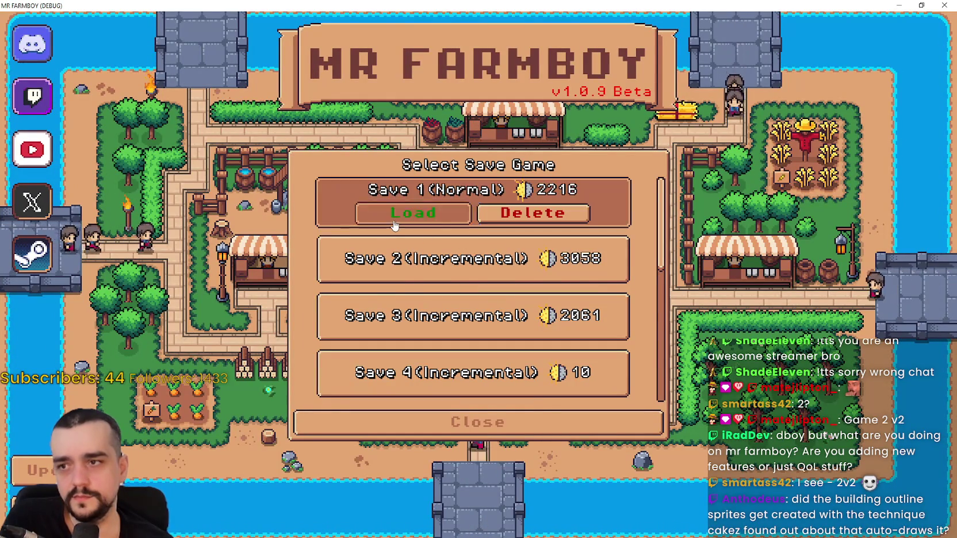
left_click(434, 211)
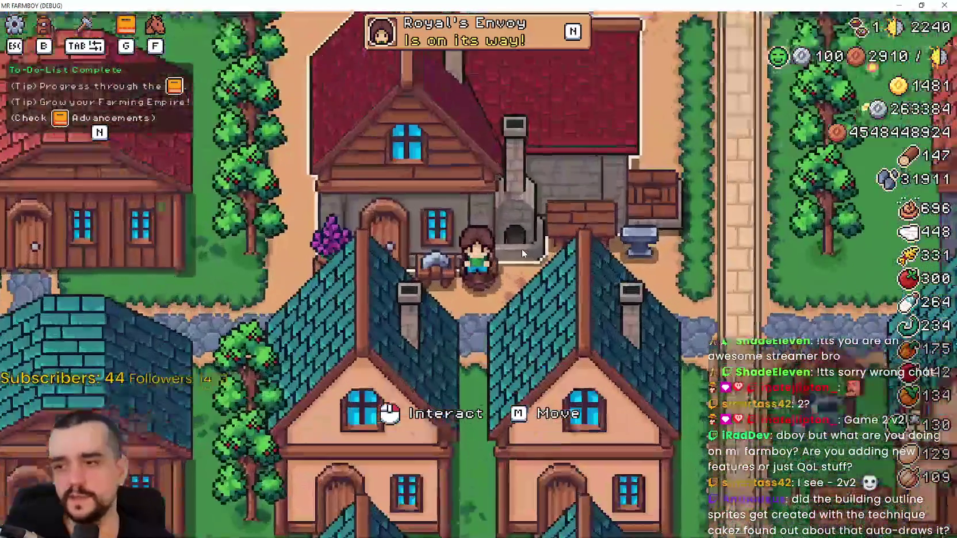
left_click(552, 254)
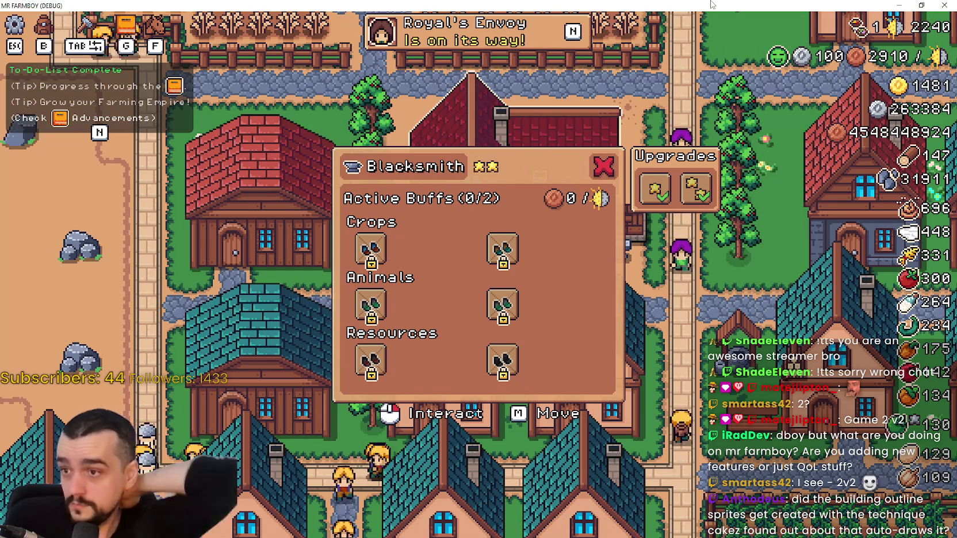
Check the tooltips of the Blacksmith's padlocked Active Buffs slots, then return to Aseprite
mouse_move(382, 261)
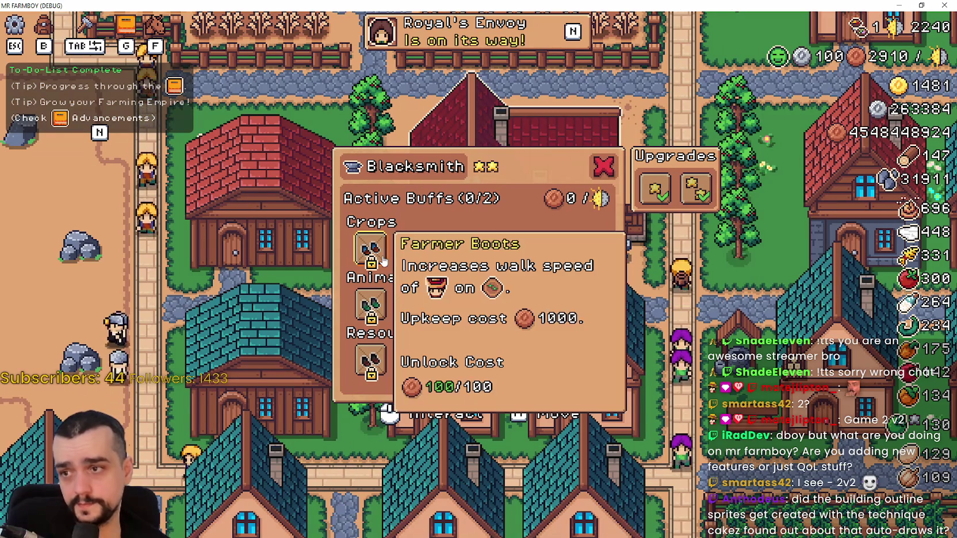
mouse_move(501, 249)
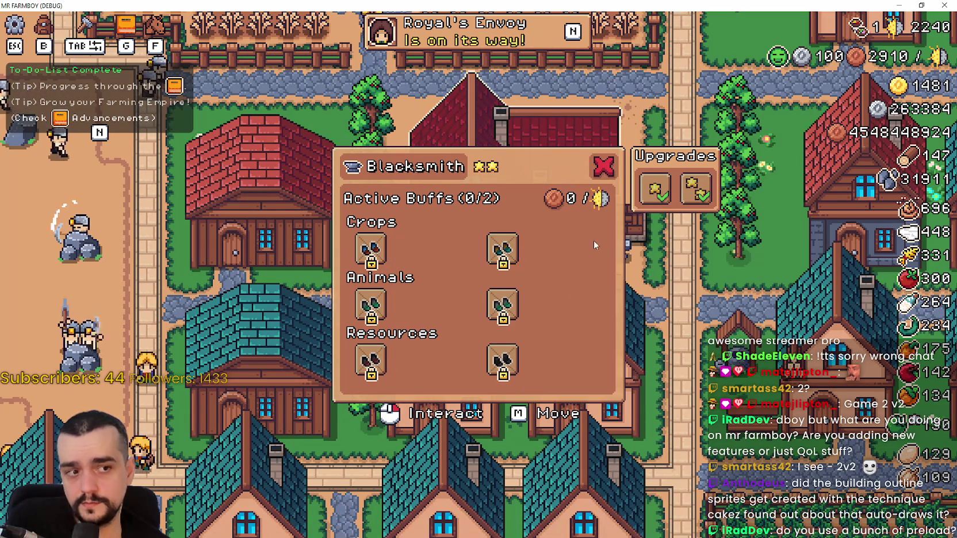
mouse_move(505, 305)
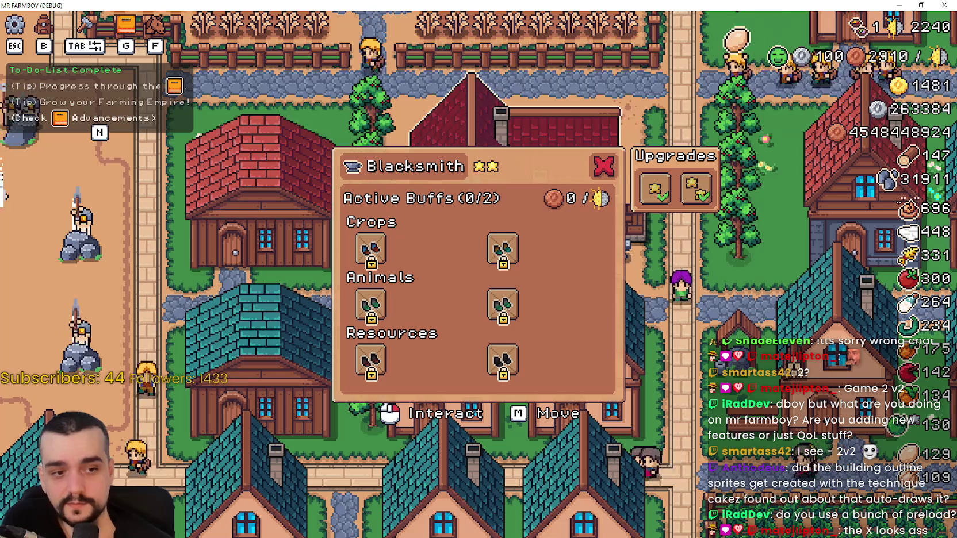
key("alt+Tab")
Undo both drawn diagonals of the X and save Player.png
scroll(627, 216, "up", 1)
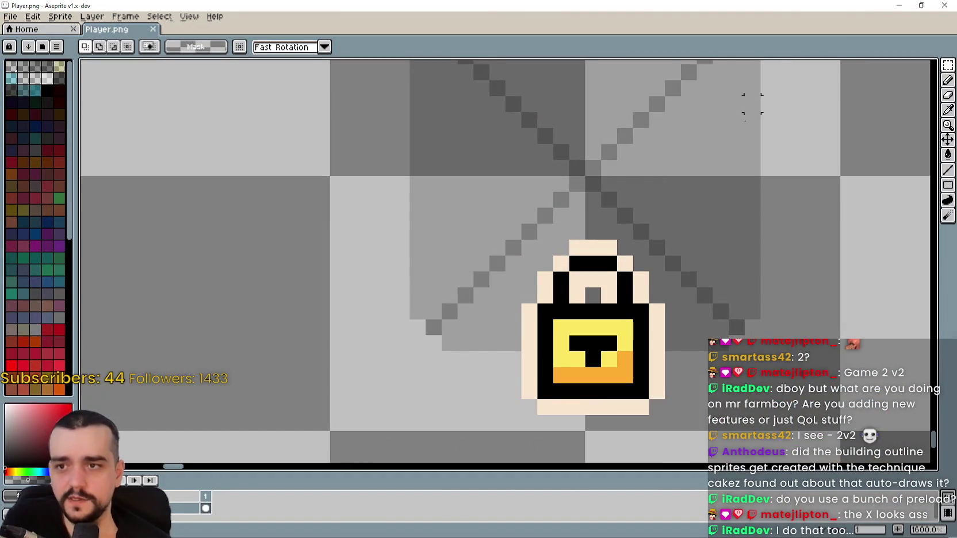
scroll(659, 190, "down", 1)
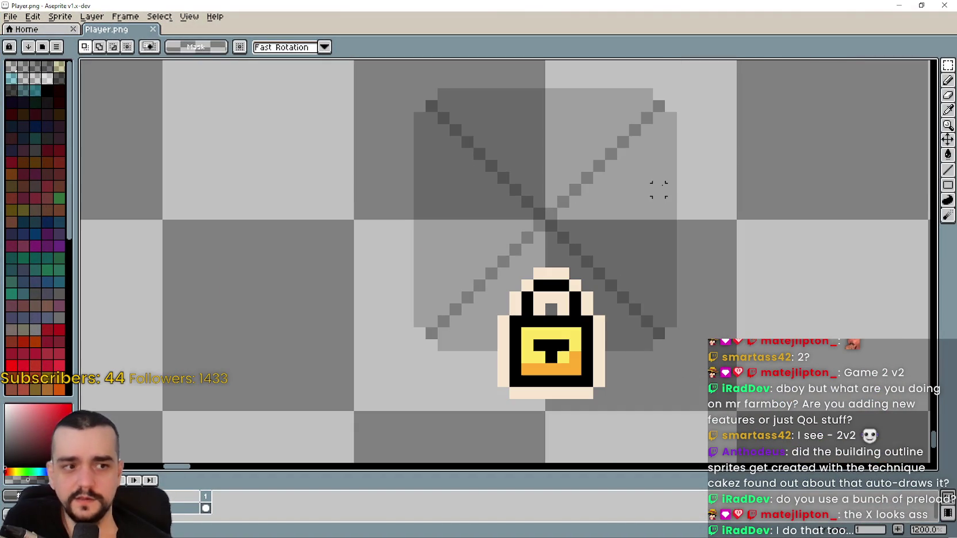
left_click(947, 111)
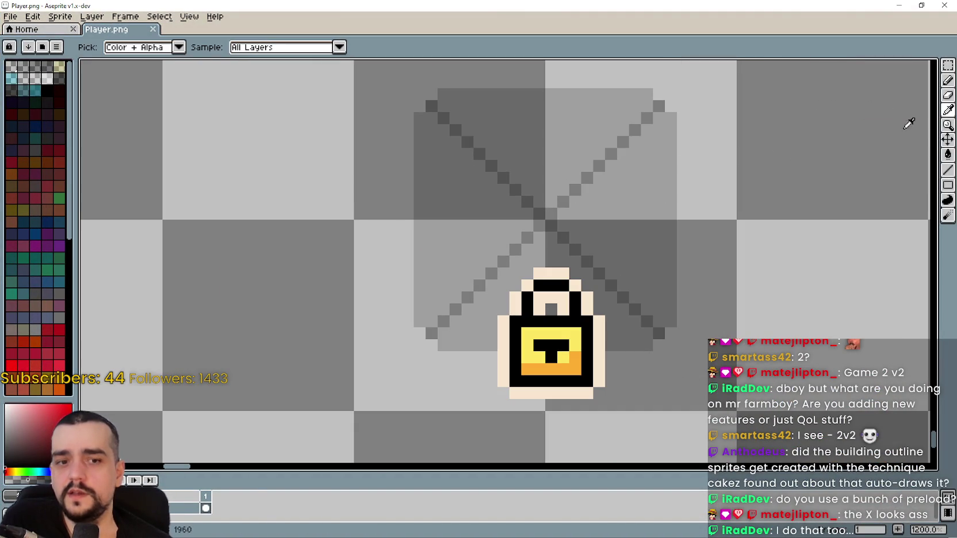
left_click(949, 171)
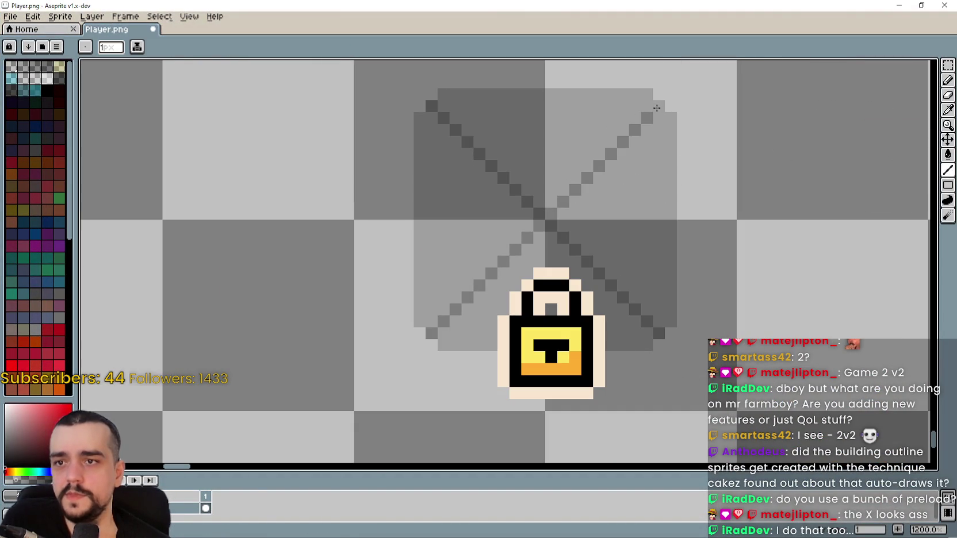
key("ctrl+z")
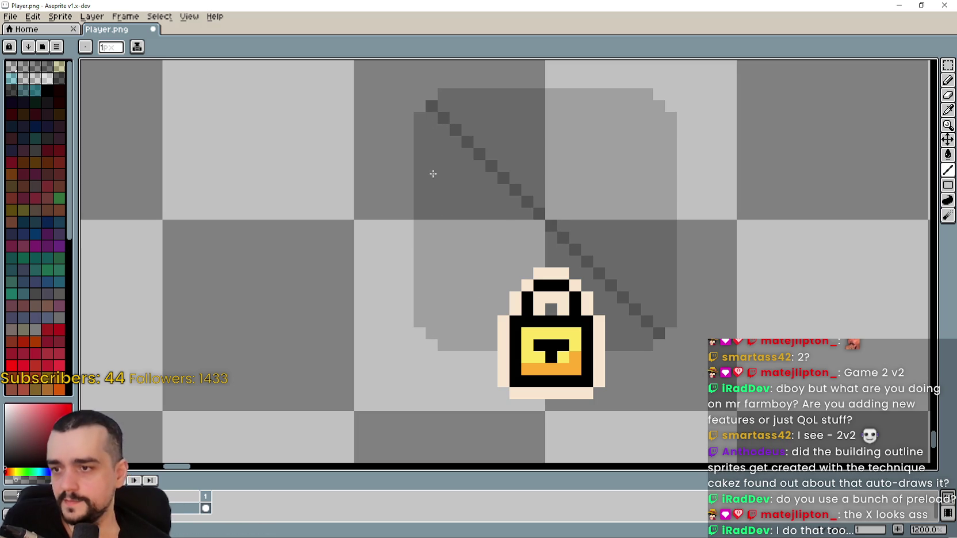
key("ctrl+z")
key("ctrl+s")
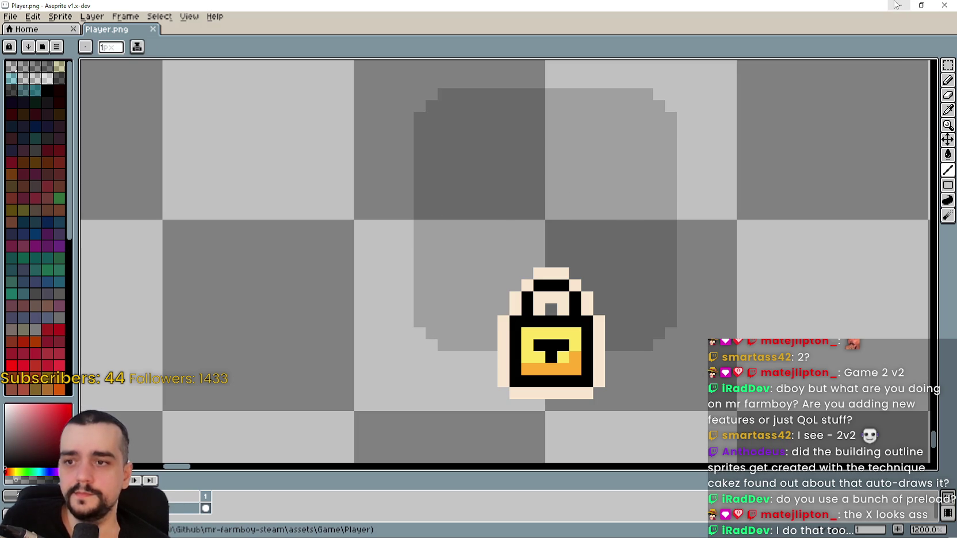
Minimize, restore, and minimize Aseprite again to return to the running game
left_click(901, 6)
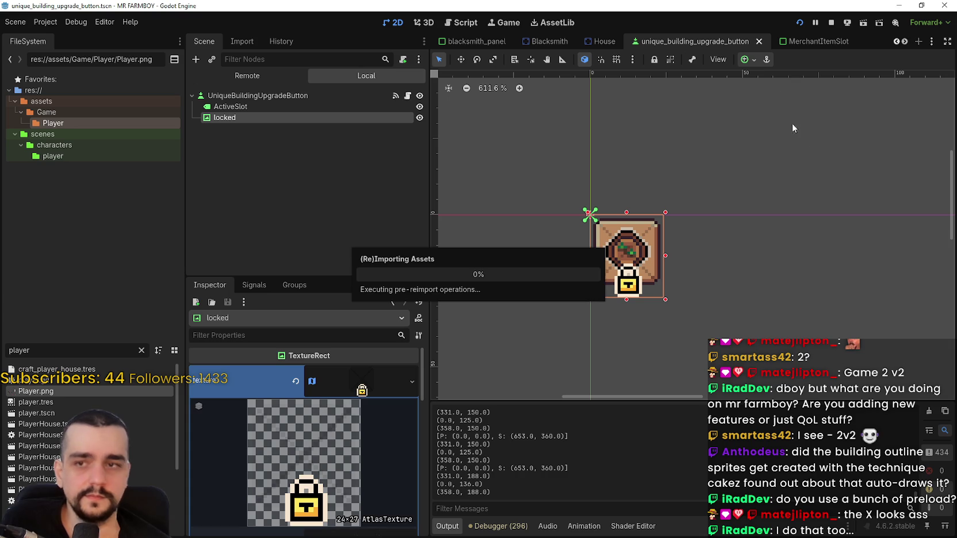
left_click(901, 6)
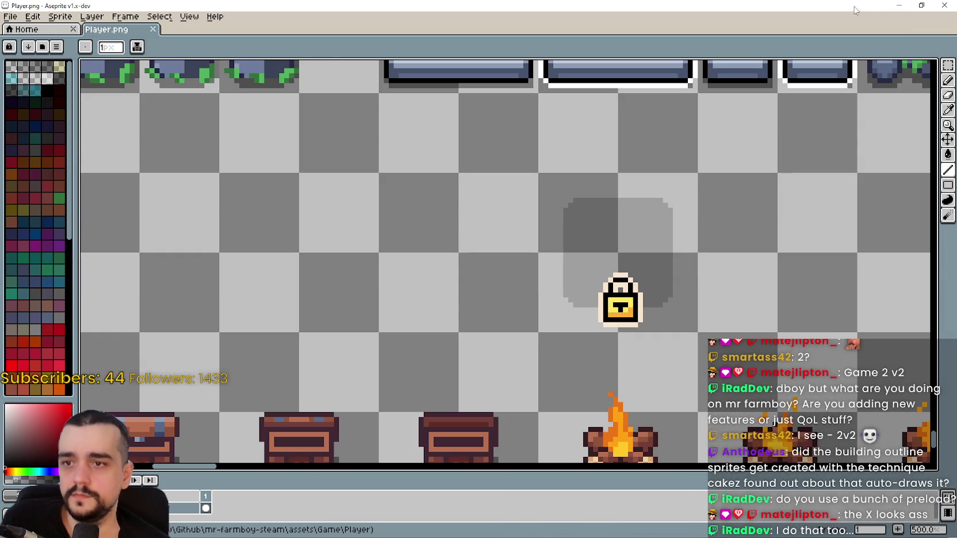
left_click(898, 4)
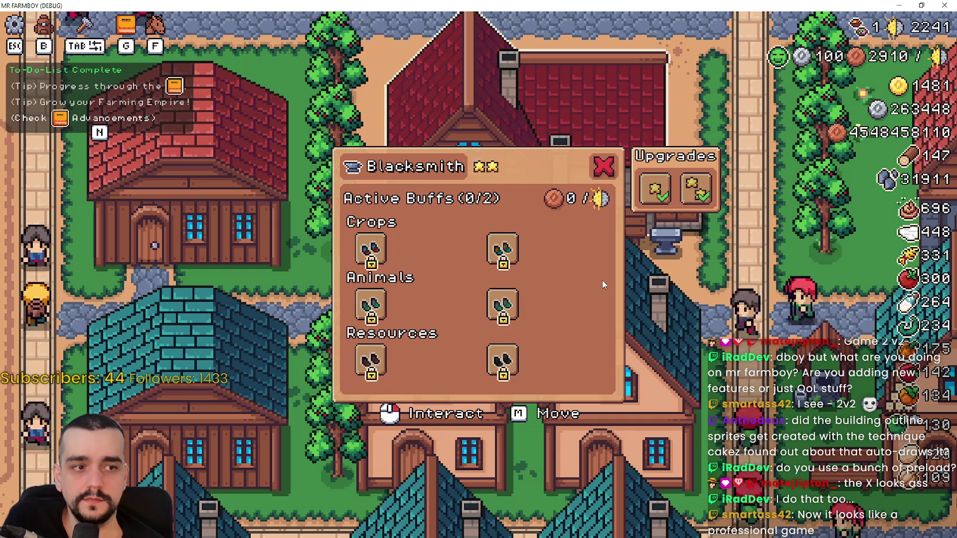
Inspect a padlocked buff slot in the Blacksmith panel
mouse_move(515, 364)
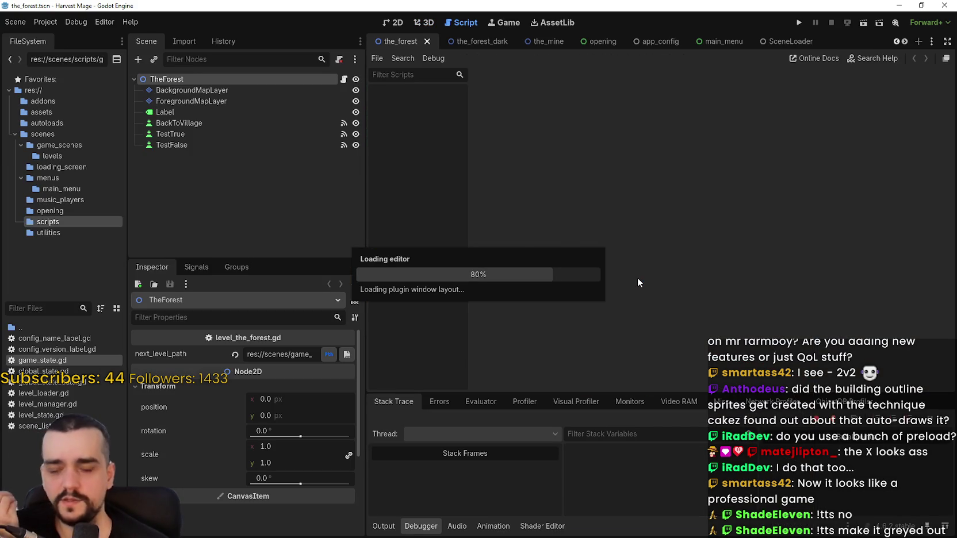
Review to_save_dict in game_state.gd around lines 80–97, then run the Harvest Mage project
left_click(639, 178)
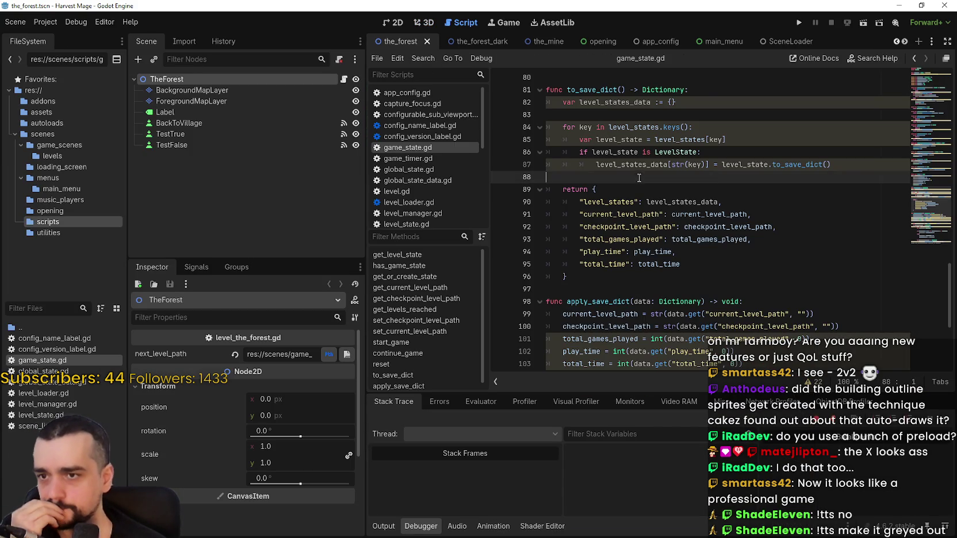
scroll(639, 178, "up", 4)
left_click(669, 225)
scroll(670, 227, "down", 4)
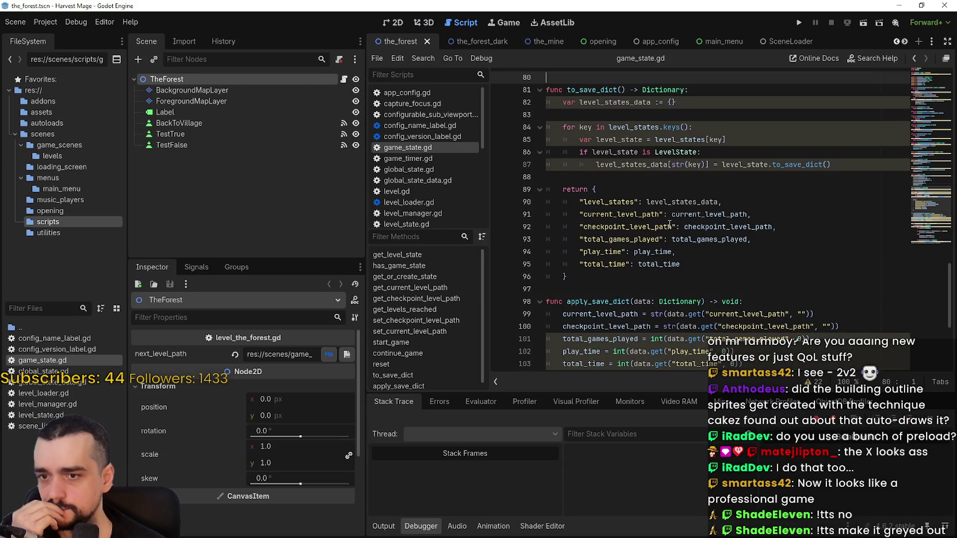
left_click(686, 286)
scroll(687, 285, "down", 1)
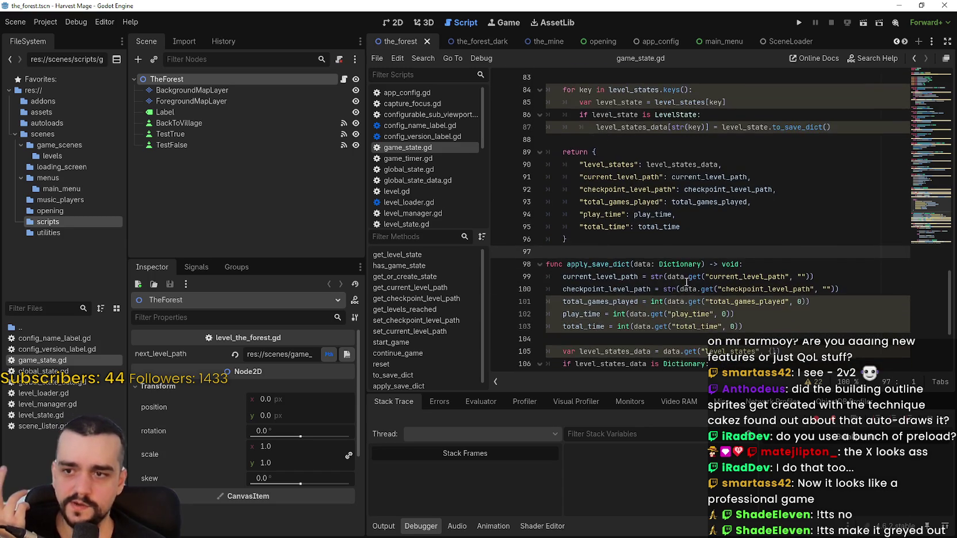
scroll(691, 227, "up", 3)
scroll(799, 231, "down", 2)
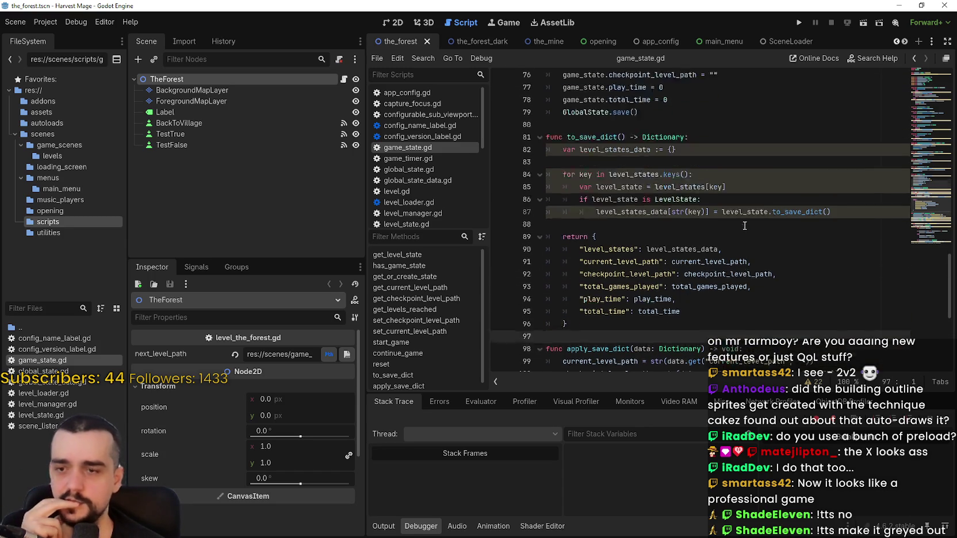
scroll(719, 204, "down", 1)
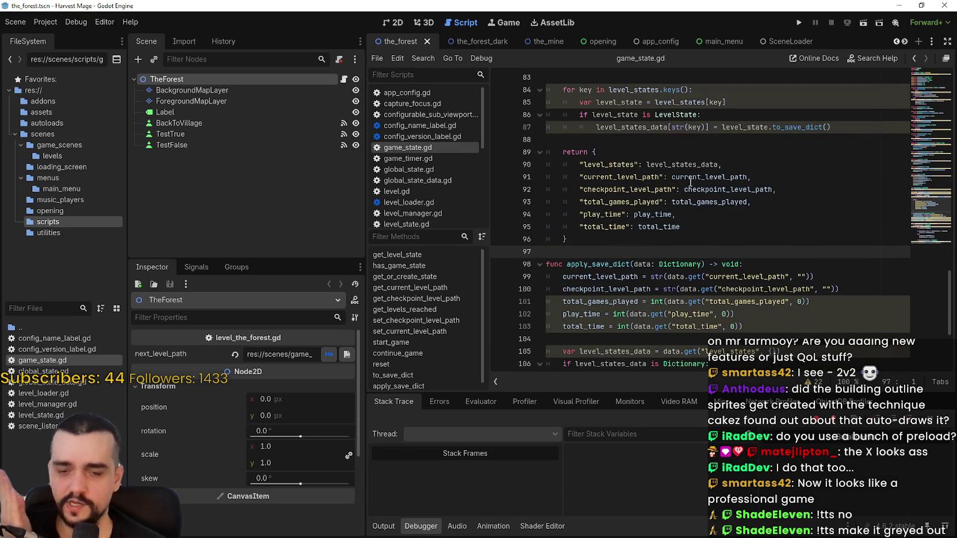
left_click(677, 245)
left_click(660, 252)
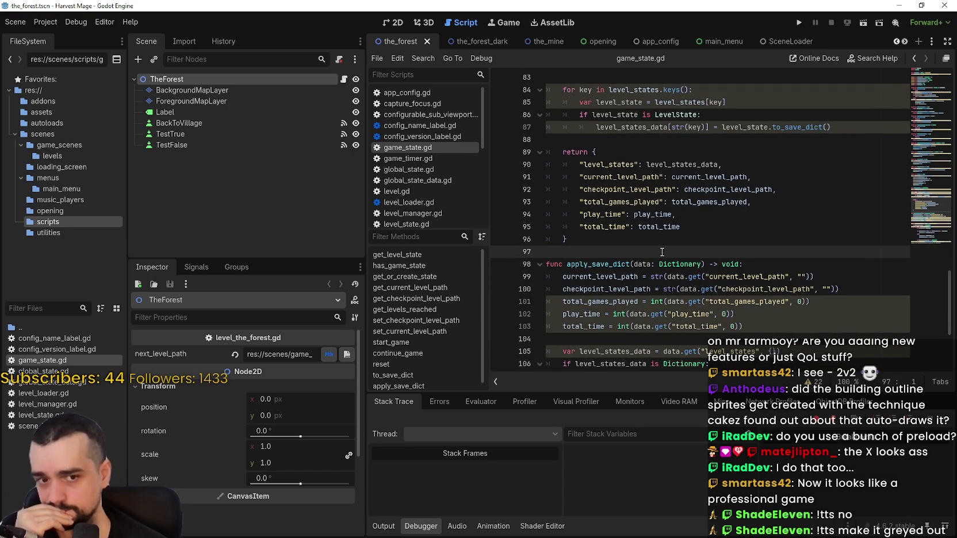
left_click(799, 24)
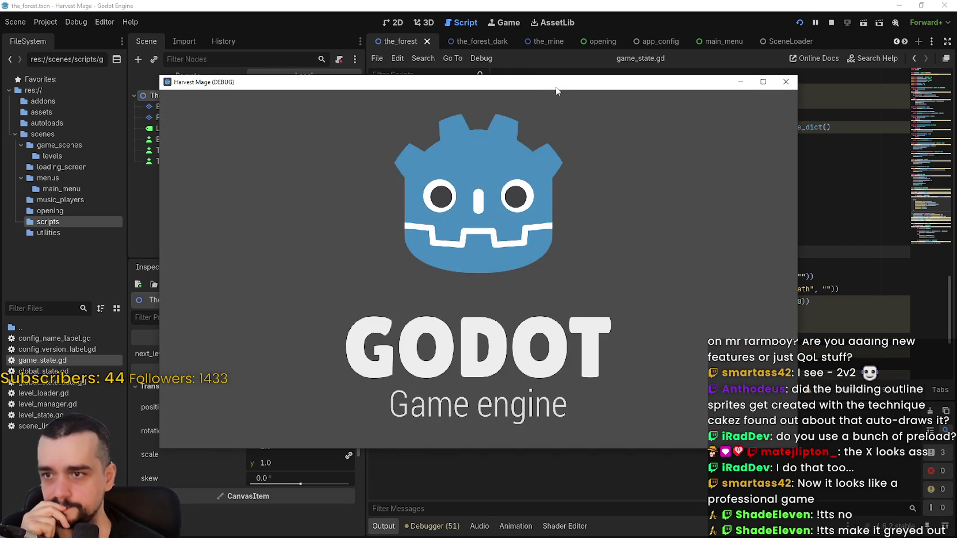
Move the game window aside, then show the Debugger's Errors list in an enlarged bottom panel
left_click_drag(557, 87, 600, 48)
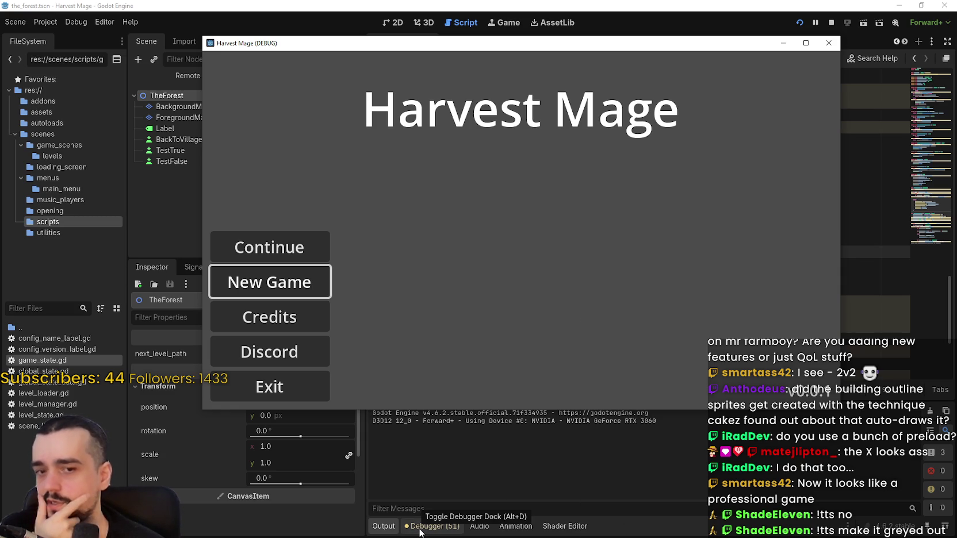
left_click(423, 528)
left_click(470, 398)
left_click_drag(528, 392, 533, 307)
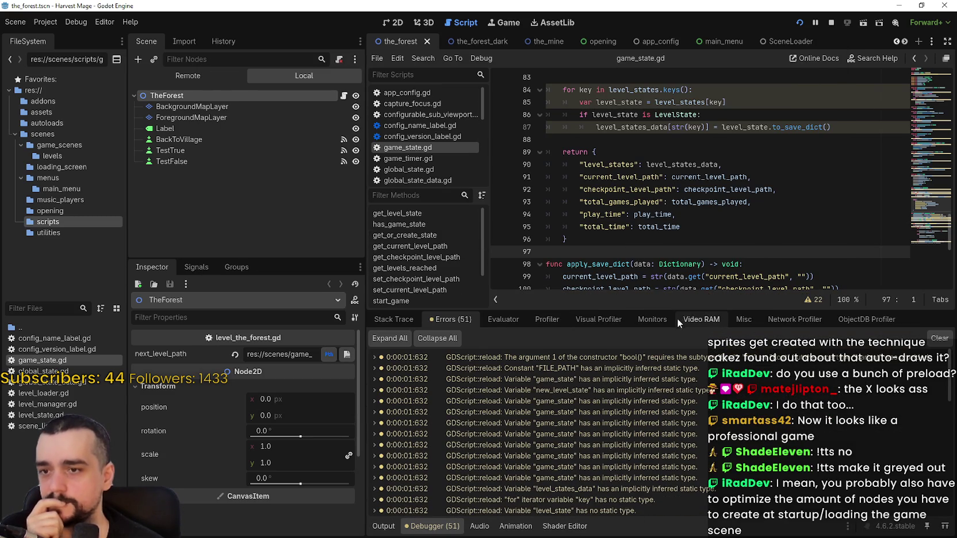
View the debugger's Video RAM usage, then briefly open and close Project Settings
left_click(701, 320)
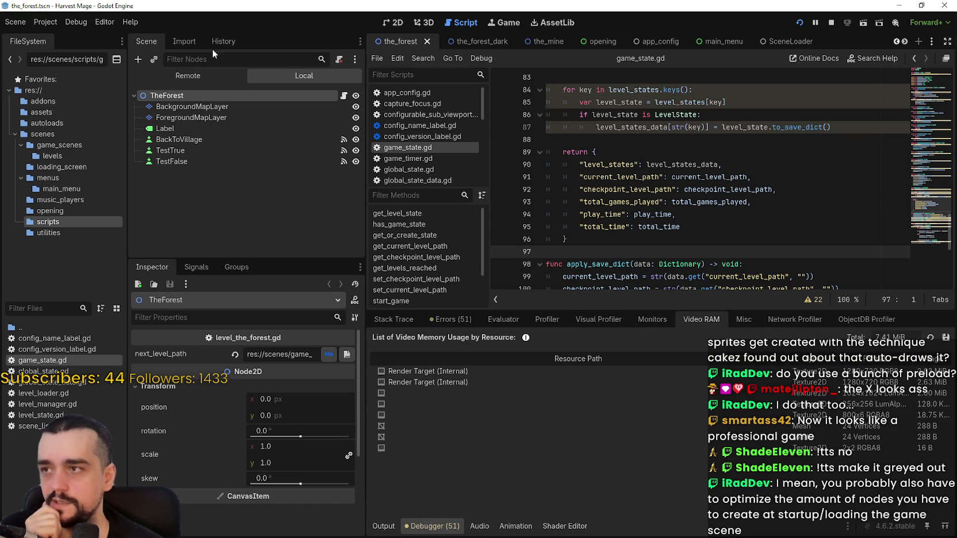
left_click(45, 23)
left_click(61, 37)
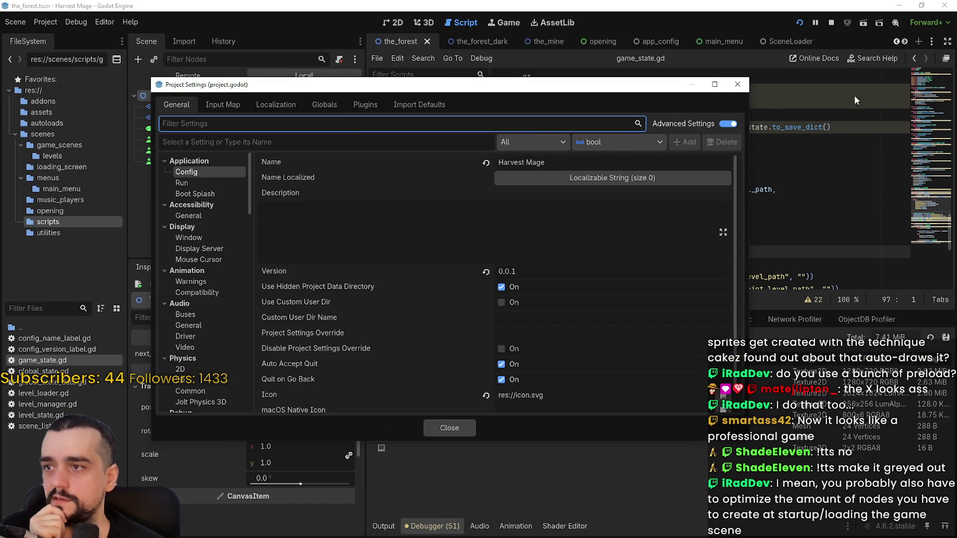
left_click(737, 84)
Inspect SceneLoader and AppConfig in the Remote scene tree, then return to the game window
left_click(175, 76)
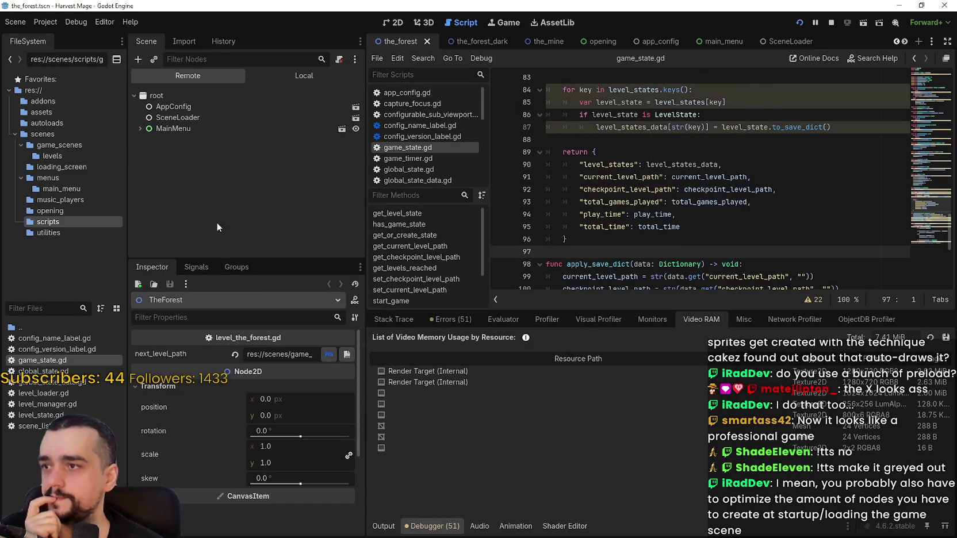
left_click(141, 129)
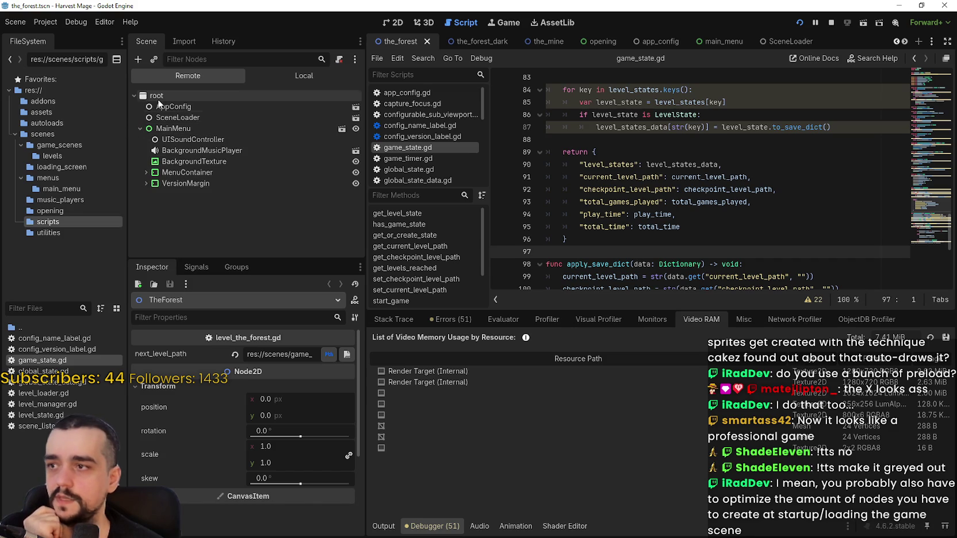
left_click(181, 118)
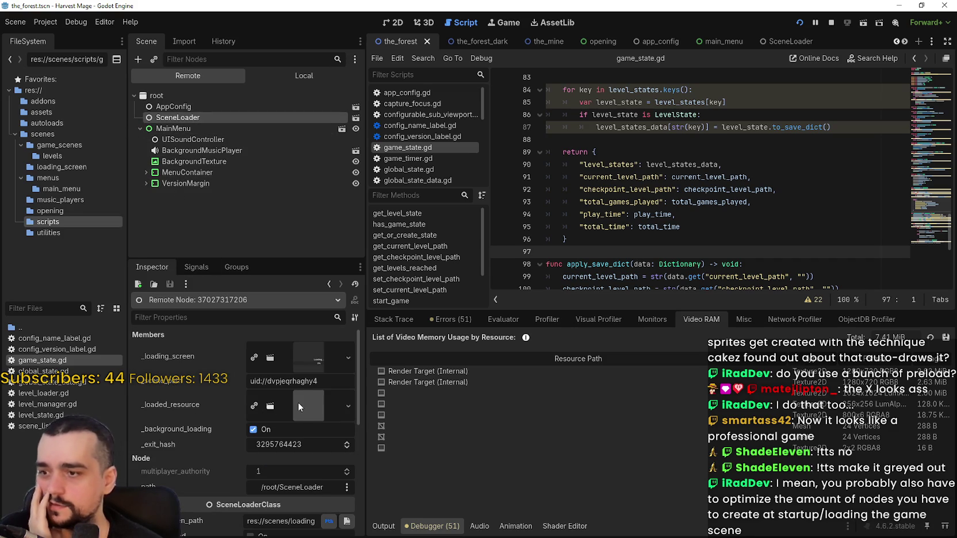
mouse_move(297, 402)
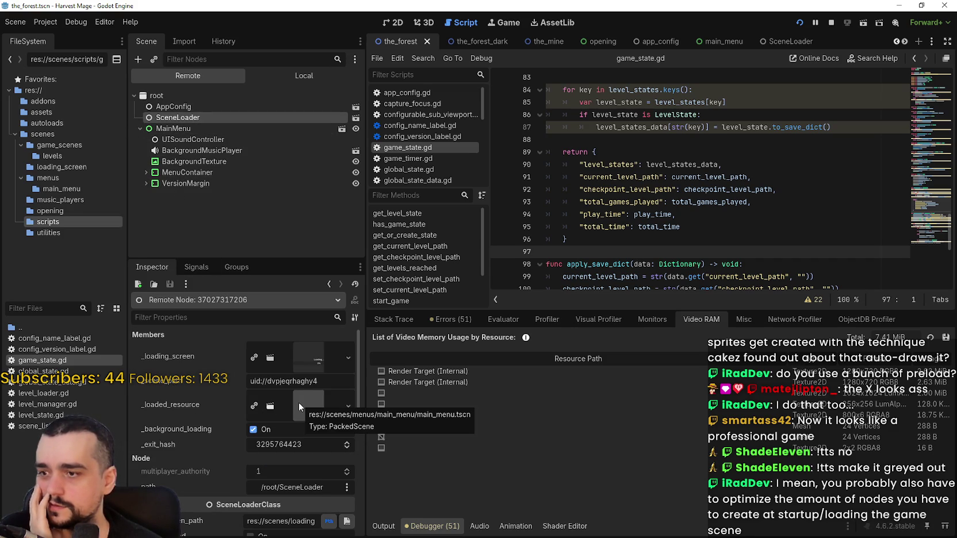
mouse_move(310, 347)
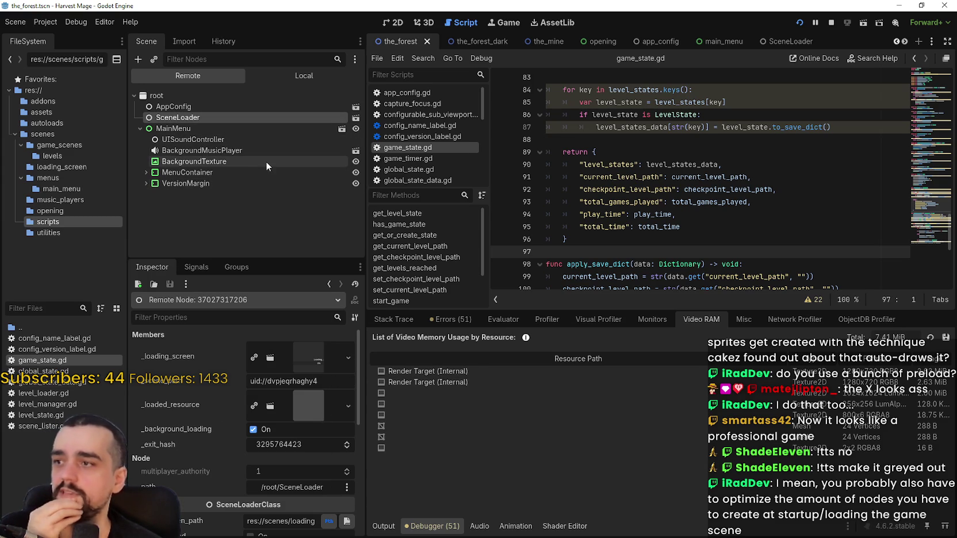
left_click(170, 107)
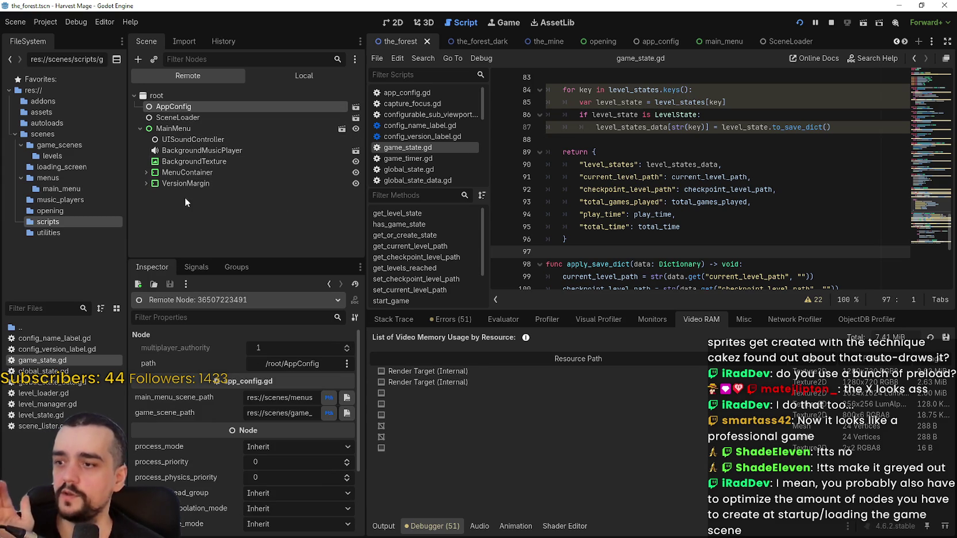
left_click(140, 129)
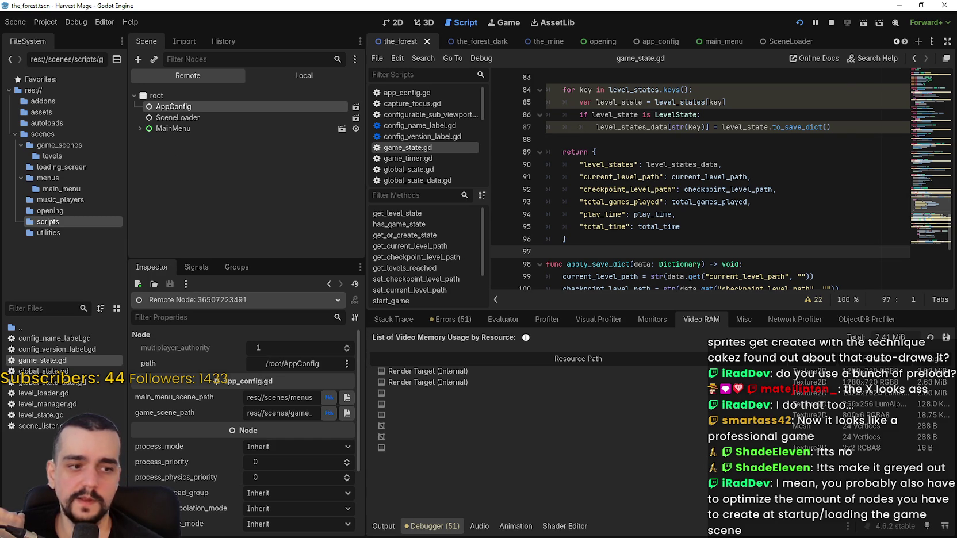
key("alt+Tab")
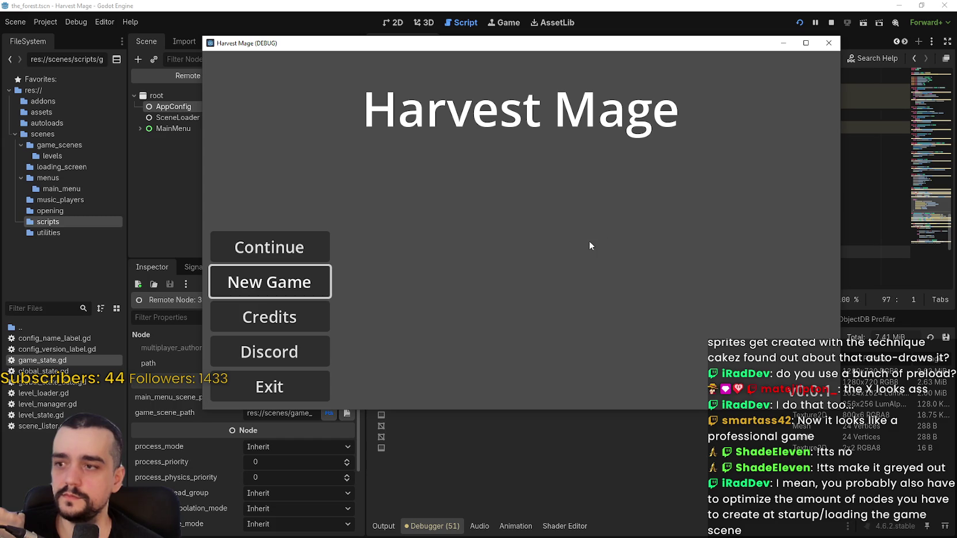
Move the game window, quit from the main menu, relaunch, and confirm Exit
left_click_drag(419, 51, 450, 33)
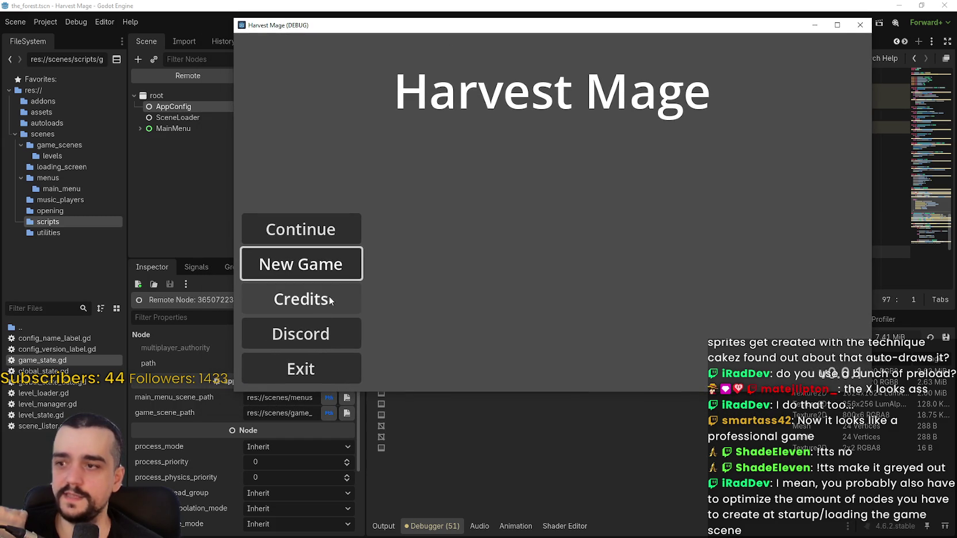
left_click(310, 371)
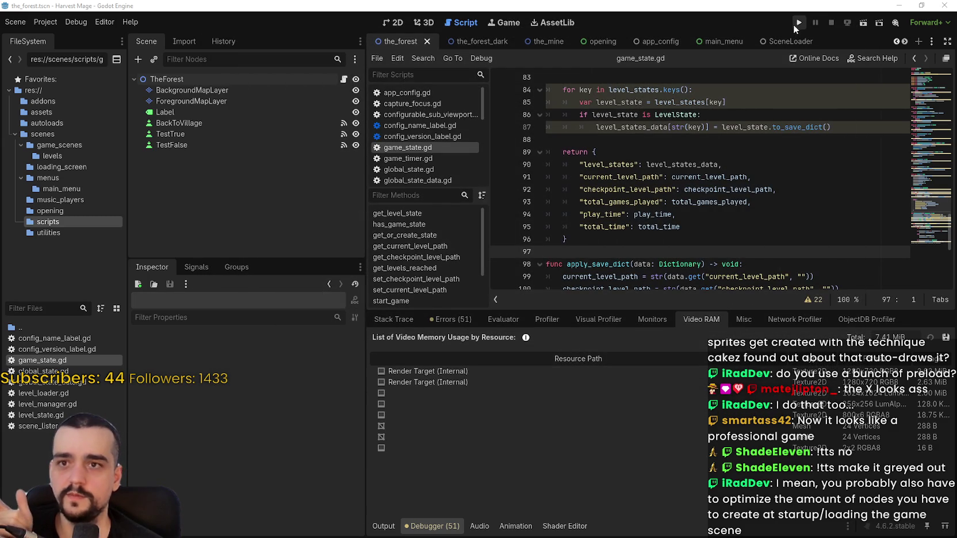
left_click(798, 23)
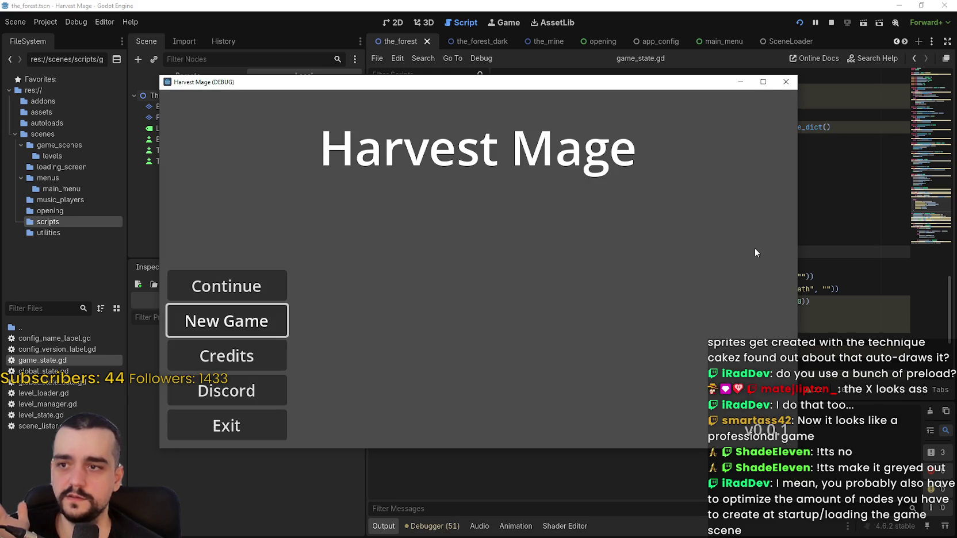
left_click(263, 421)
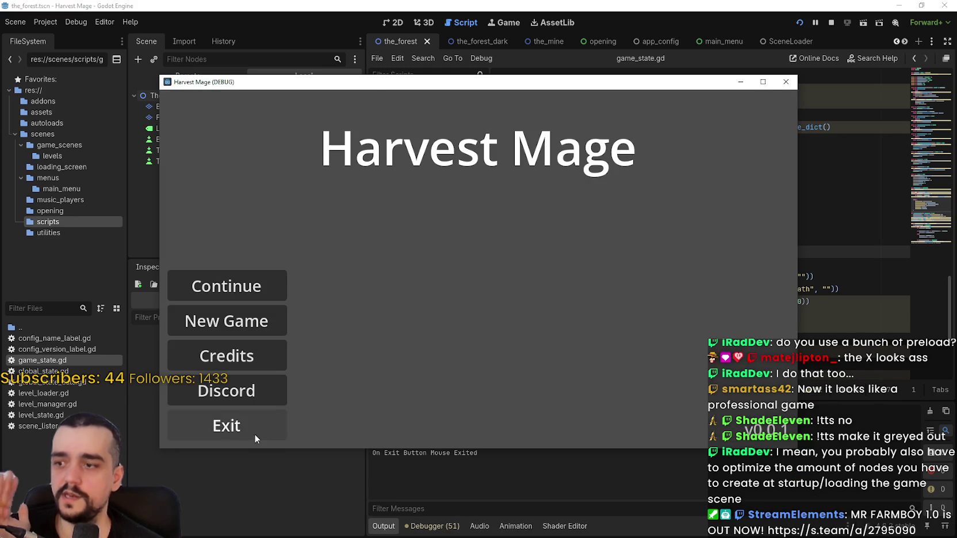
left_click(252, 432)
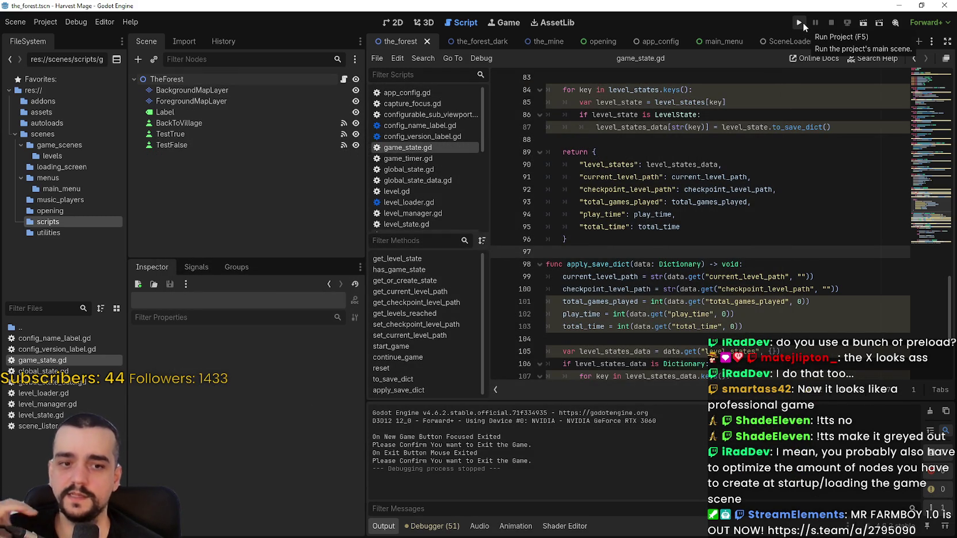
Relaunch the project three more times, each time quitting via Exit and its confirmation
left_click(799, 23)
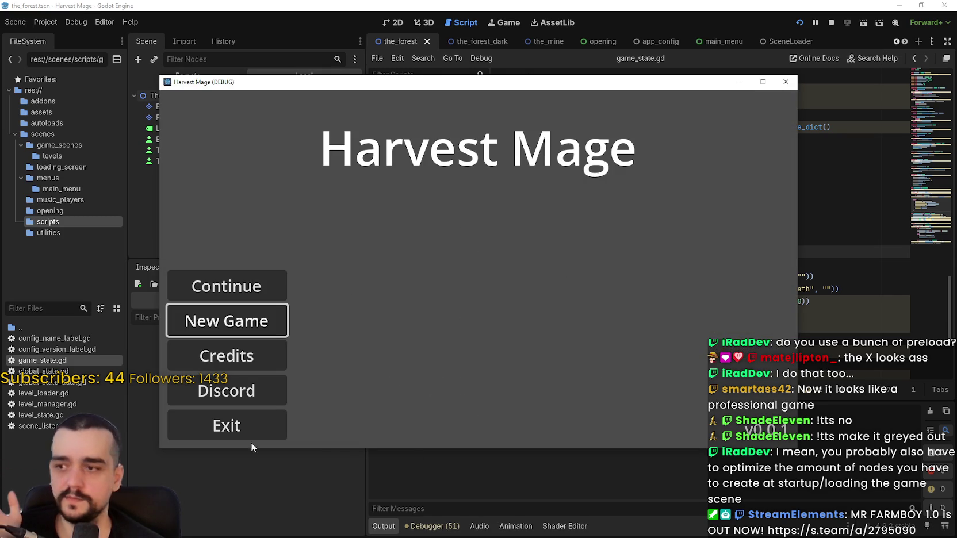
left_click(260, 437)
left_click(264, 423)
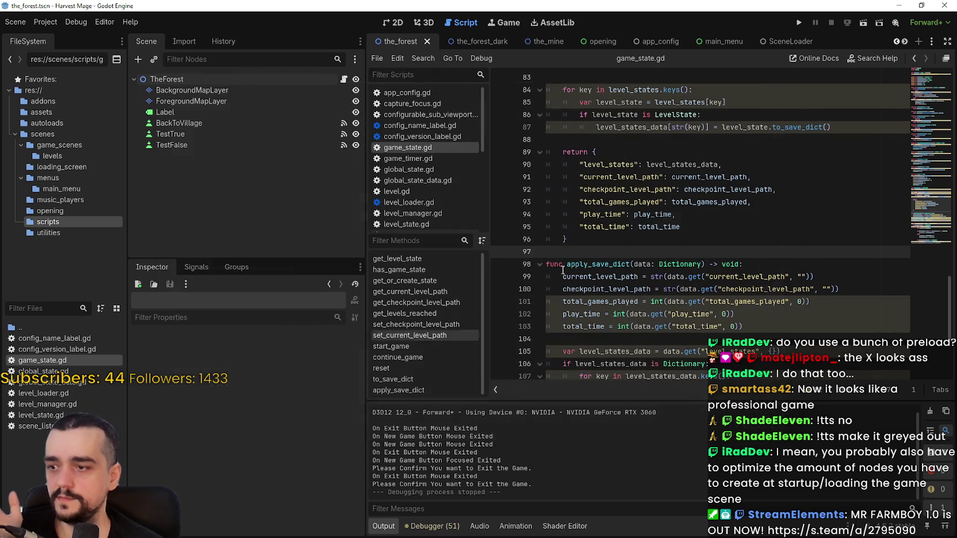
left_click(799, 22)
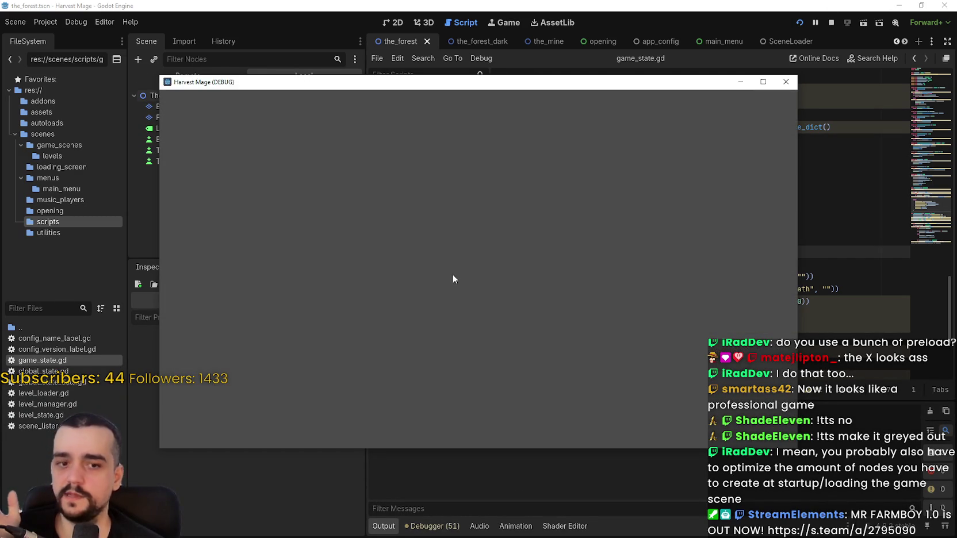
left_click(241, 426)
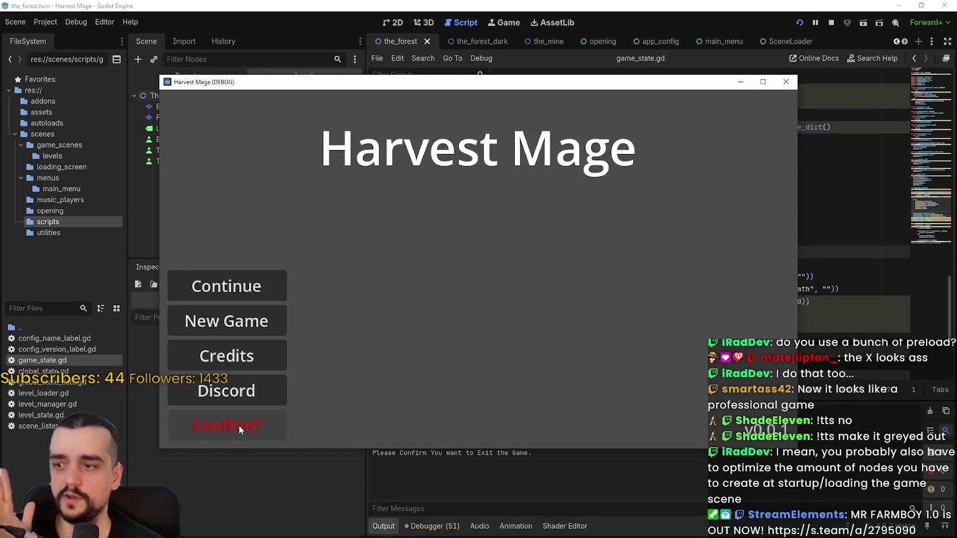
left_click(240, 426)
left_click(797, 22)
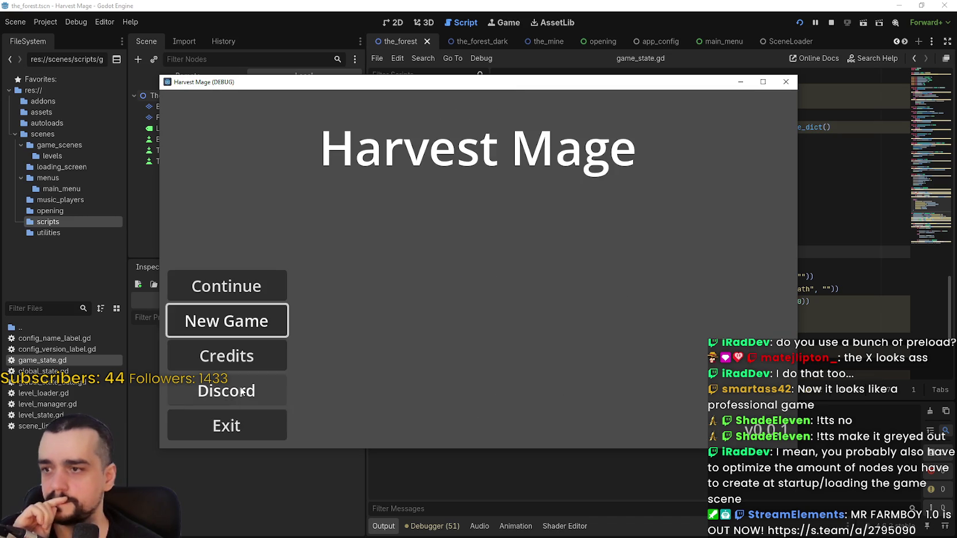
left_click(226, 424)
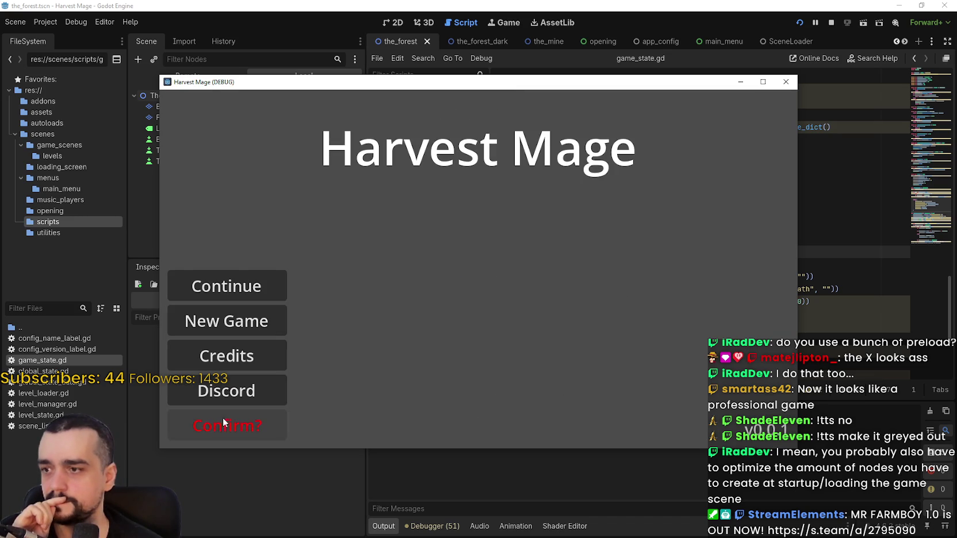
left_click(226, 425)
Relaunch the game, move its window aside, and start a New Game
left_click(798, 22)
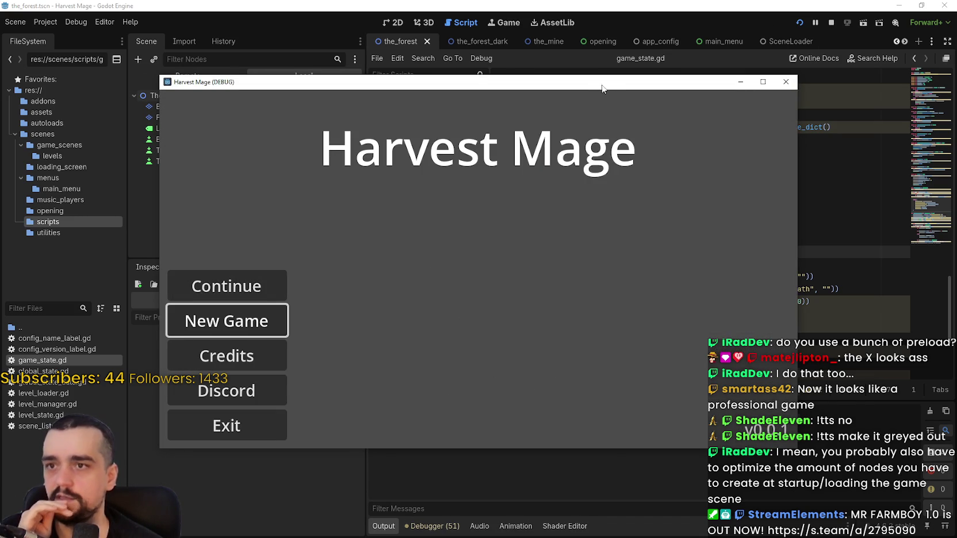
left_click_drag(602, 88, 712, 37)
key("Return")
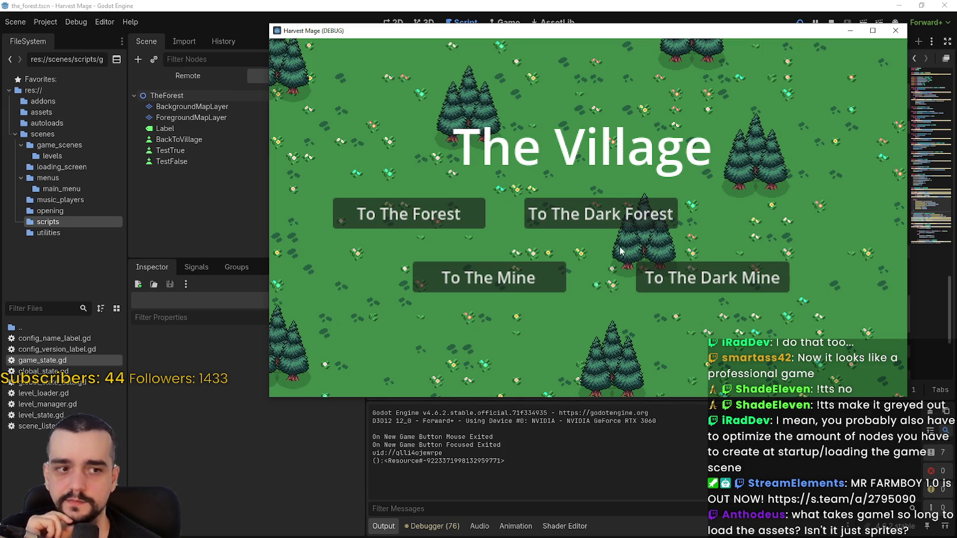
left_click(448, 223)
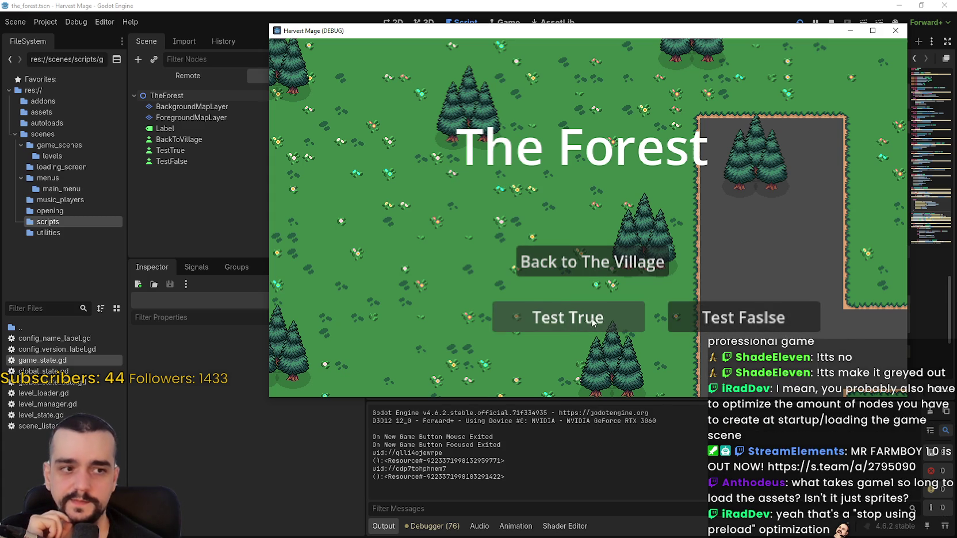
left_click(568, 271)
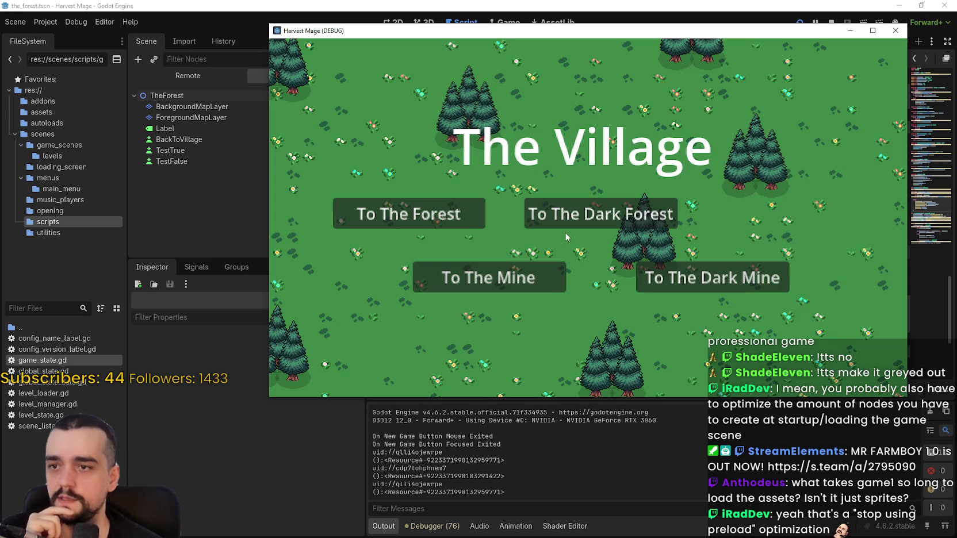
left_click(569, 222)
left_click(601, 266)
left_click(492, 277)
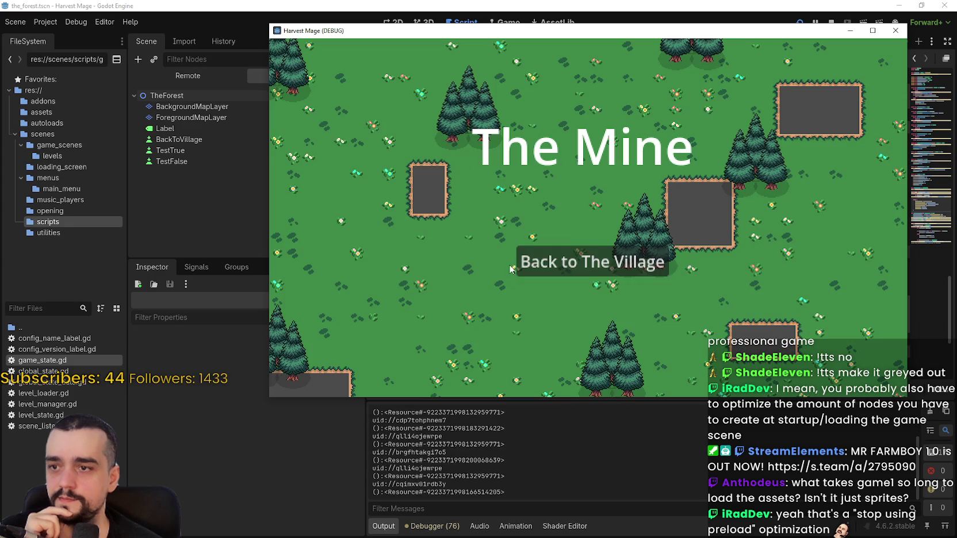
left_click(601, 262)
left_click(445, 222)
left_click(601, 260)
left_click(446, 217)
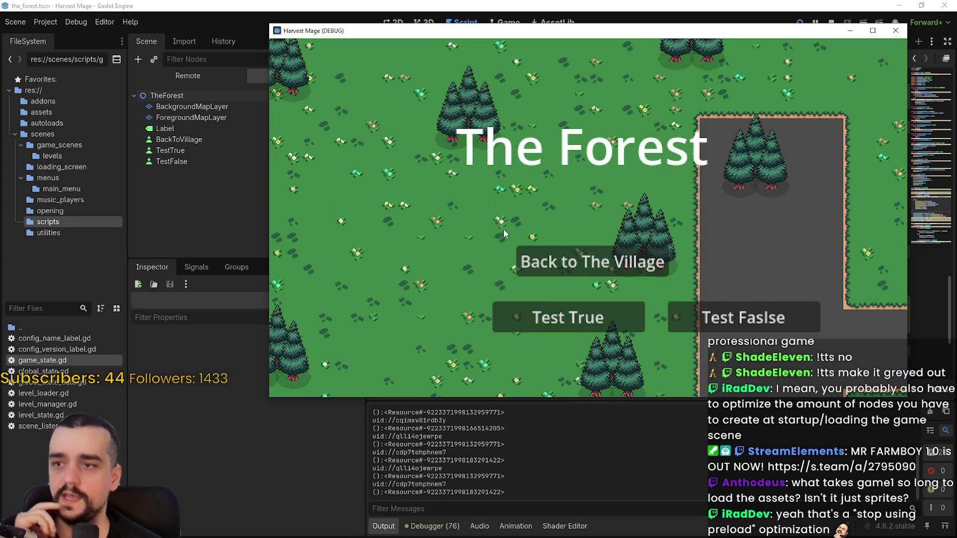
left_click(553, 262)
left_click(591, 218)
left_click(534, 263)
left_click(501, 277)
left_click(520, 256)
left_click(480, 224)
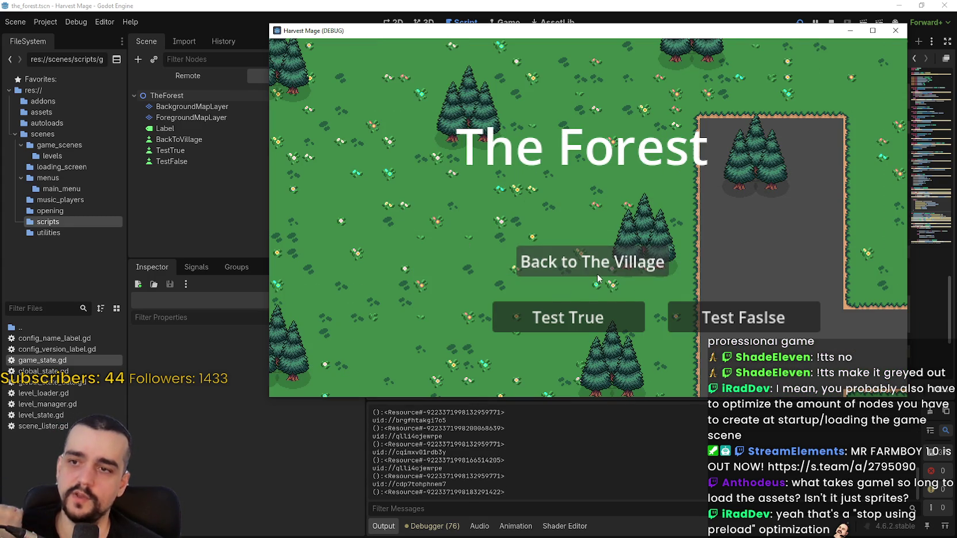
left_click(599, 278)
left_click(699, 269)
left_click(631, 263)
left_click(641, 268)
left_click(655, 272)
left_click(671, 276)
left_click(672, 277)
left_click(679, 278)
left_click(683, 280)
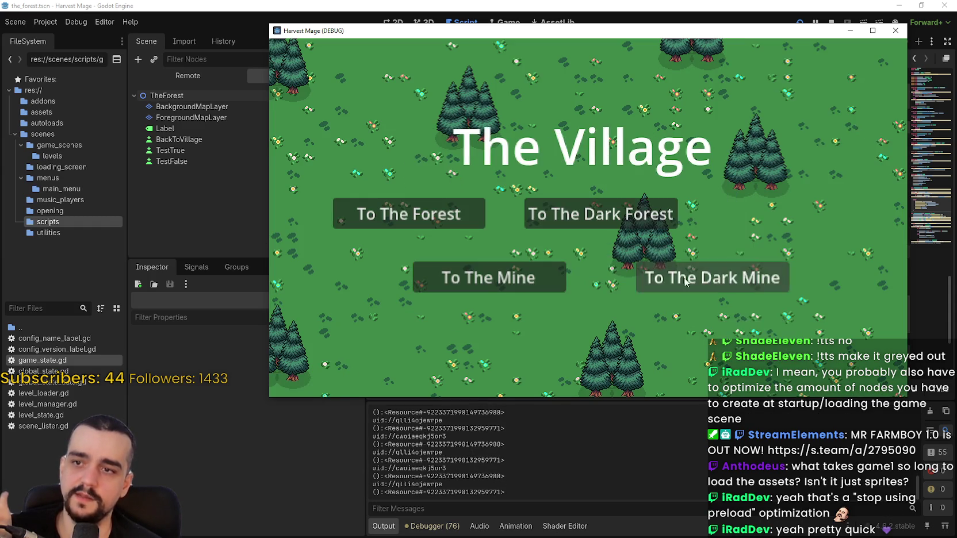
left_click(686, 282)
left_click(640, 275)
left_click(716, 287)
left_click(661, 271)
left_click(642, 279)
left_click(611, 274)
left_click(642, 275)
left_click(641, 275)
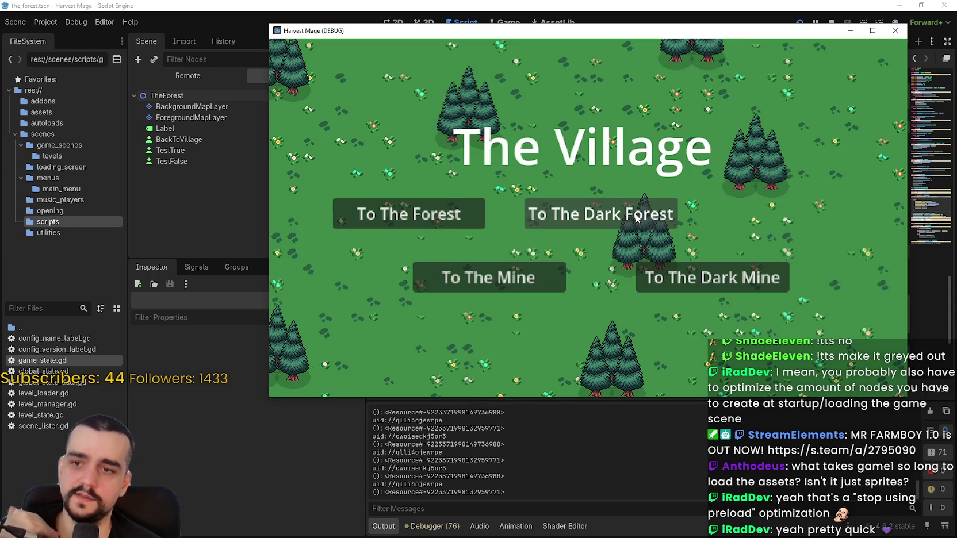
left_click(637, 218)
left_click(583, 262)
left_click(483, 214)
left_click(581, 273)
left_click(538, 275)
left_click(538, 272)
left_click(473, 224)
left_click(585, 272)
left_click(546, 276)
left_click(593, 254)
left_click(598, 219)
left_click(582, 266)
left_click(656, 276)
left_click(627, 263)
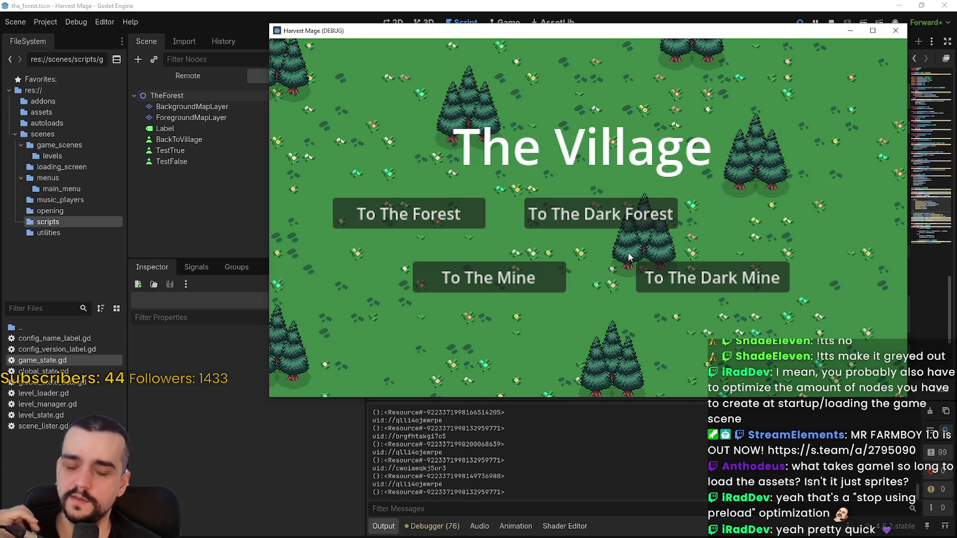
left_click(692, 292)
left_click(623, 270)
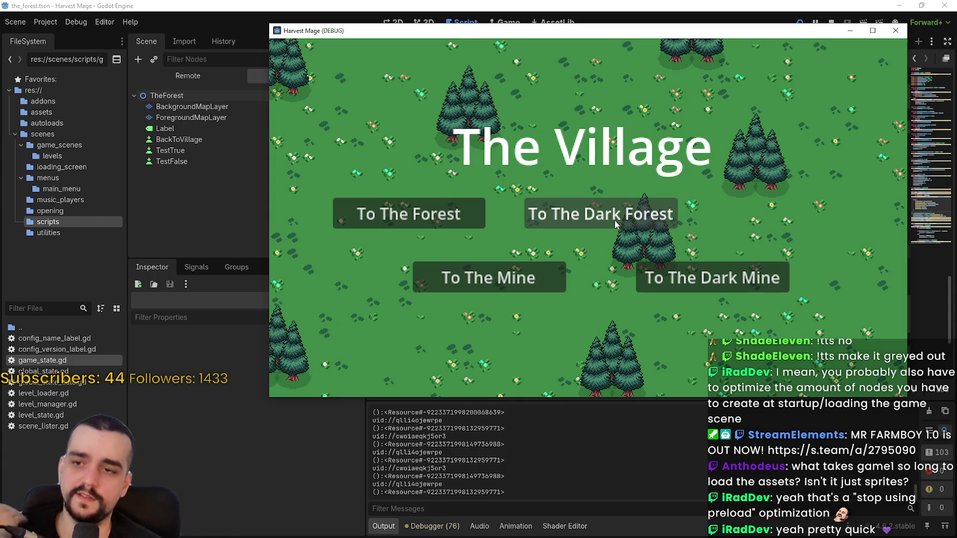
left_click(613, 226)
left_click(638, 267)
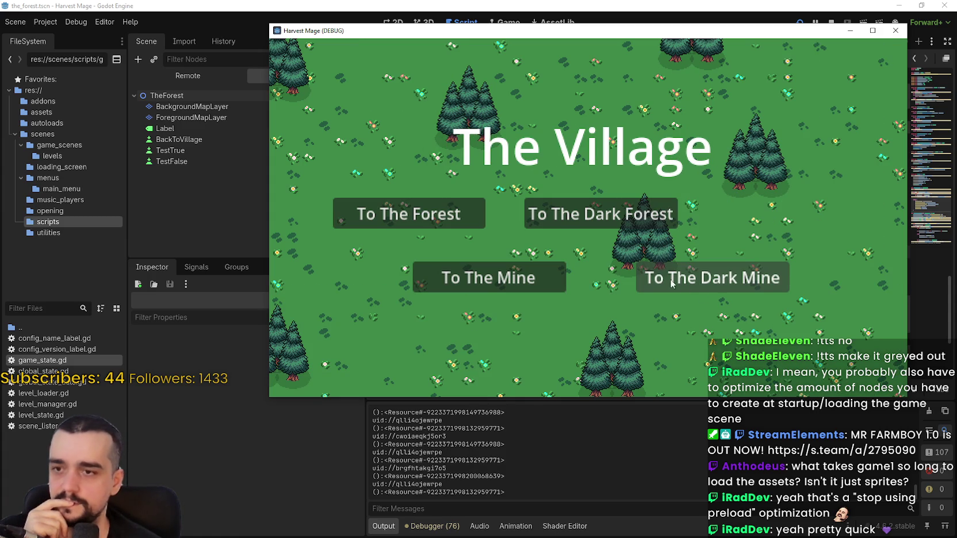
left_click(656, 280)
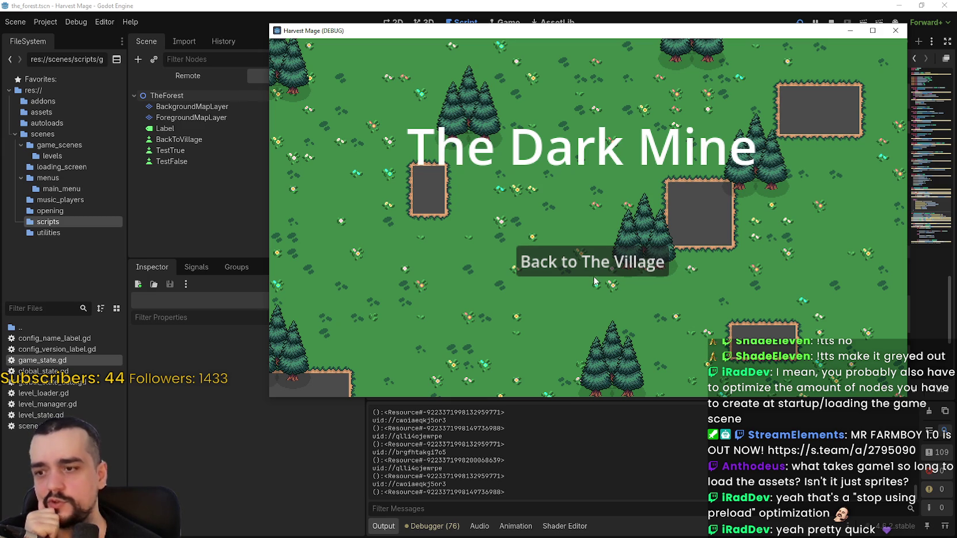
left_click(596, 282)
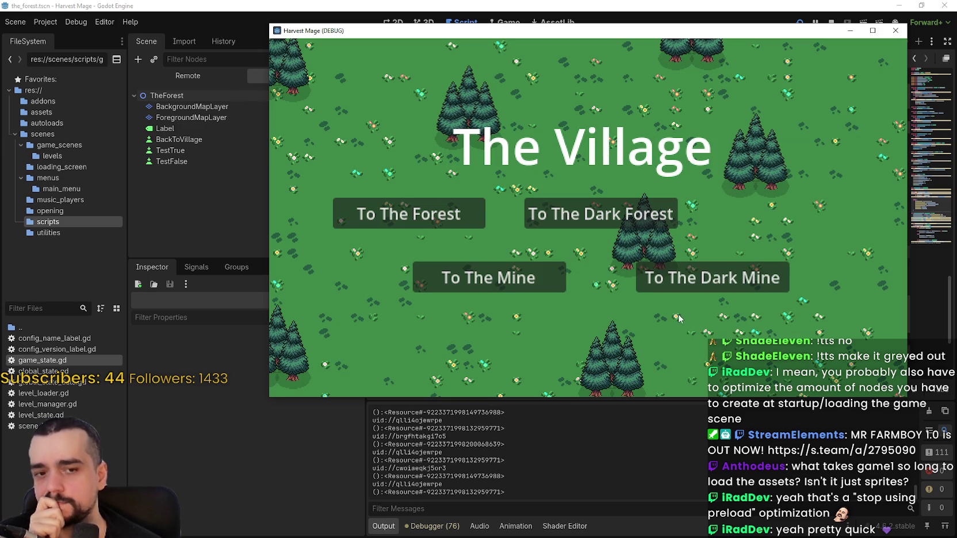
left_click(601, 217)
left_click(574, 264)
left_click(460, 214)
left_click(599, 271)
left_click(472, 215)
left_click(575, 262)
left_click(552, 279)
left_click(596, 251)
left_click(611, 217)
left_click(549, 271)
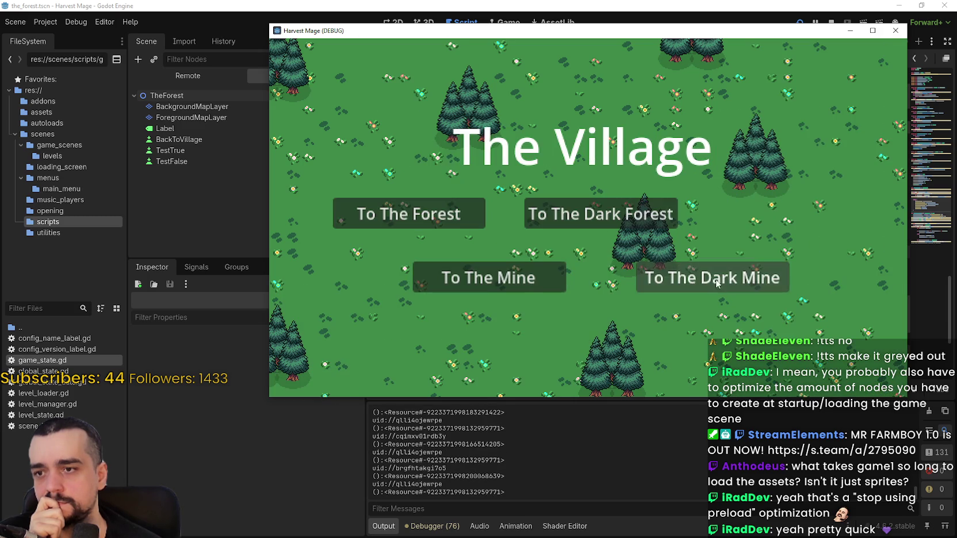
left_click(706, 278)
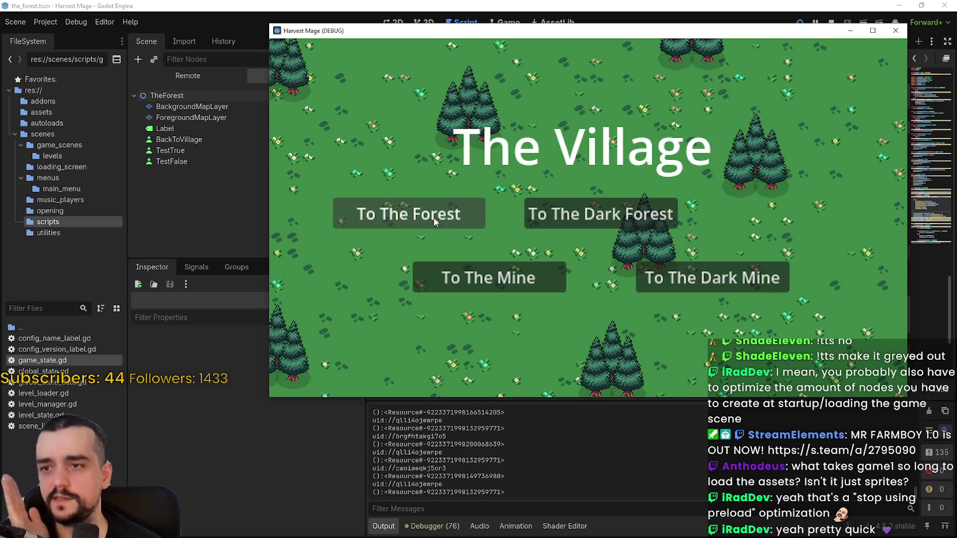
left_click(428, 219)
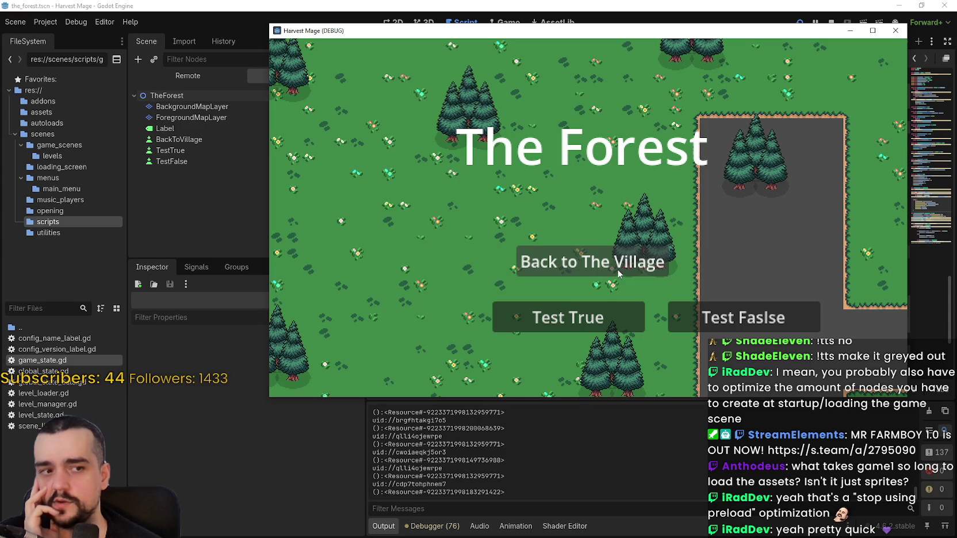
left_click(619, 273)
left_click(703, 288)
left_click(662, 268)
left_click(696, 275)
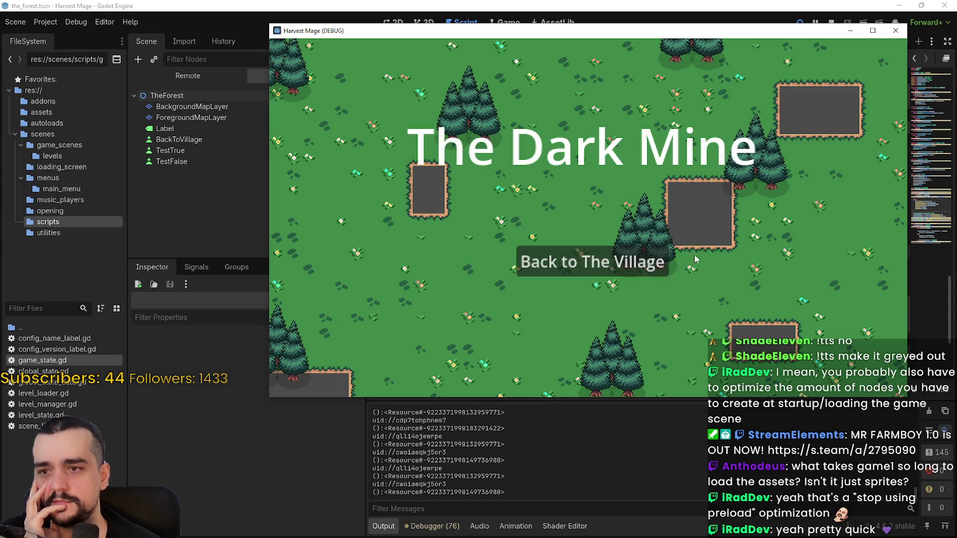
left_click(661, 264)
left_click(607, 228)
left_click(605, 255)
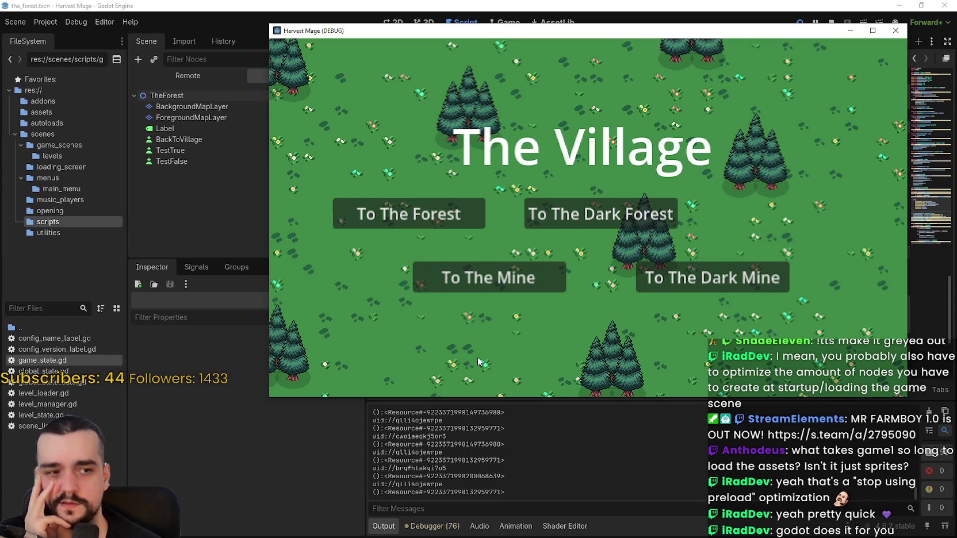
In the Remote tree, expand LevelManager, select SceneLister, and expand LevelLoadingScreen and ViewportContainer
left_click(634, 398)
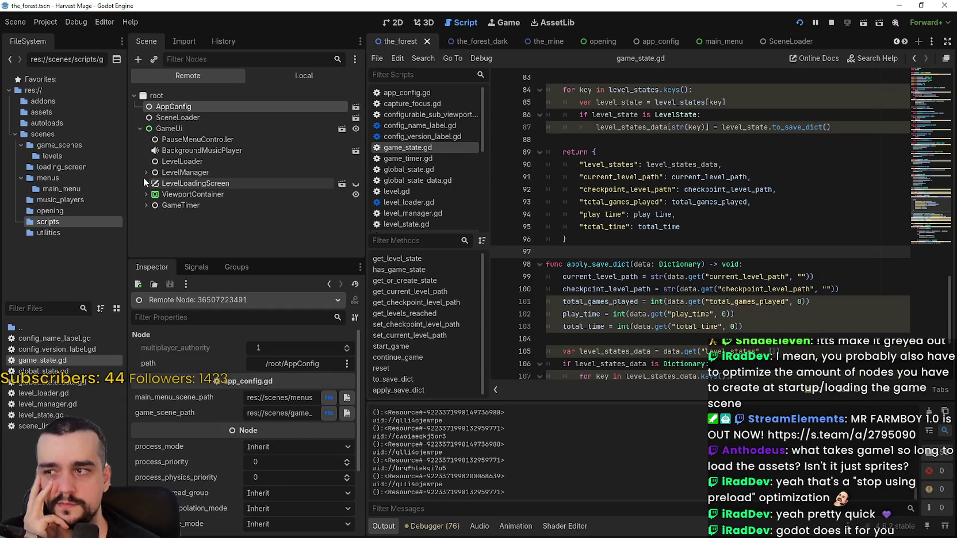
left_click(146, 173)
left_click(187, 183)
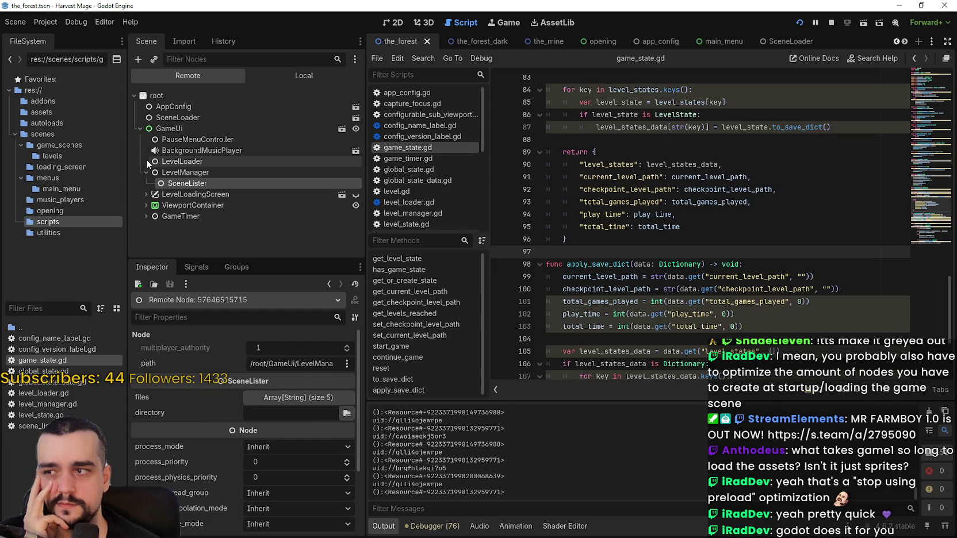
left_click(146, 195)
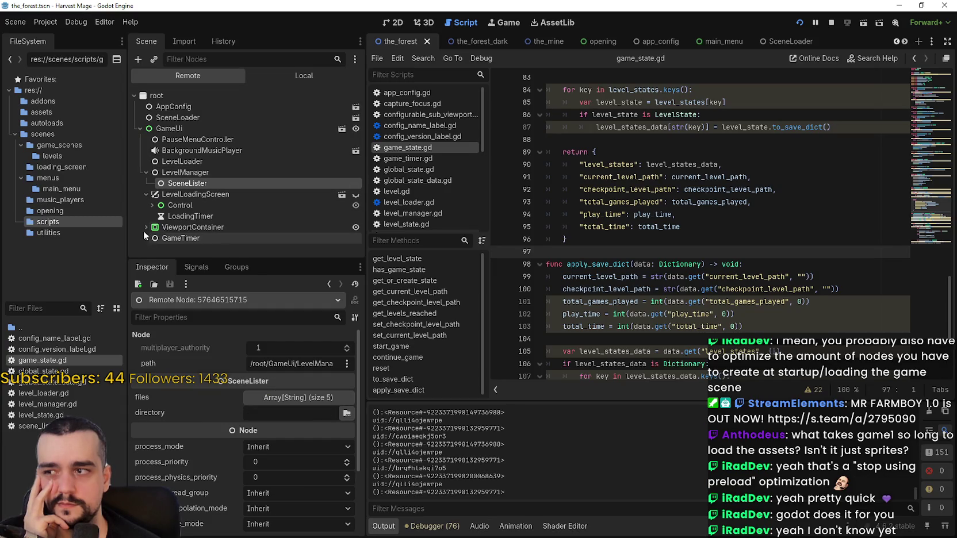
left_click(145, 227)
Expand ConfigurableSubViewport to inspect TheVillage and its children, then return to the game
left_click(152, 237)
left_click(171, 235)
left_click(158, 236)
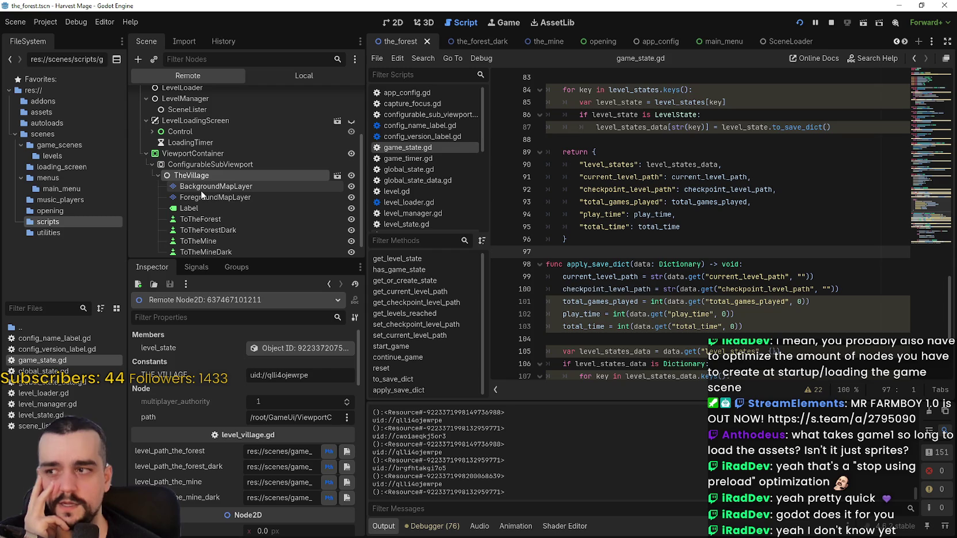
scroll(198, 193, "down", 1)
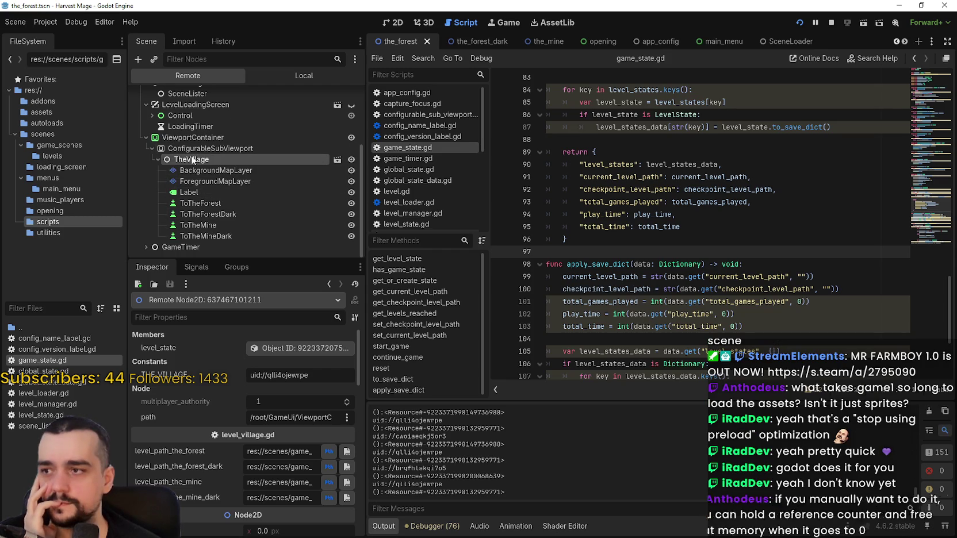
left_click(157, 159)
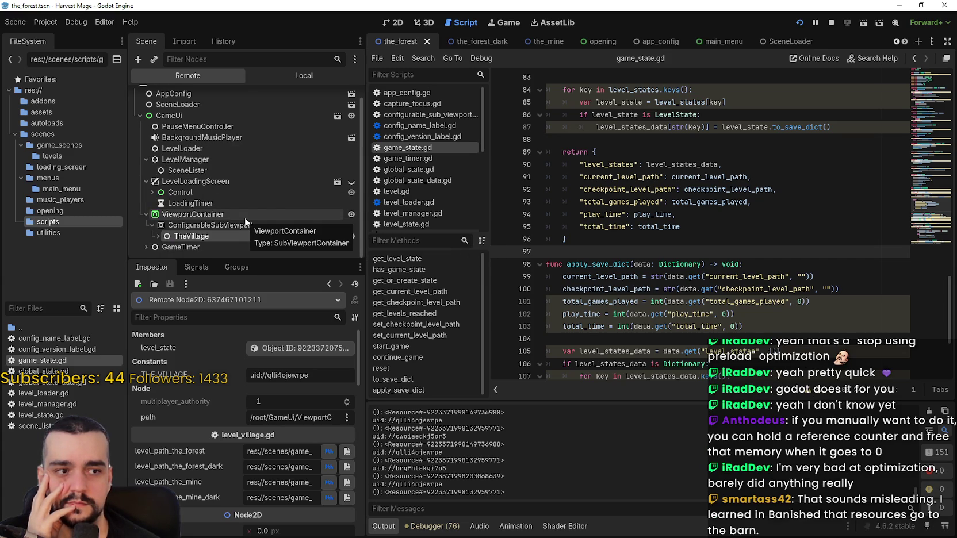
key("alt+Tab")
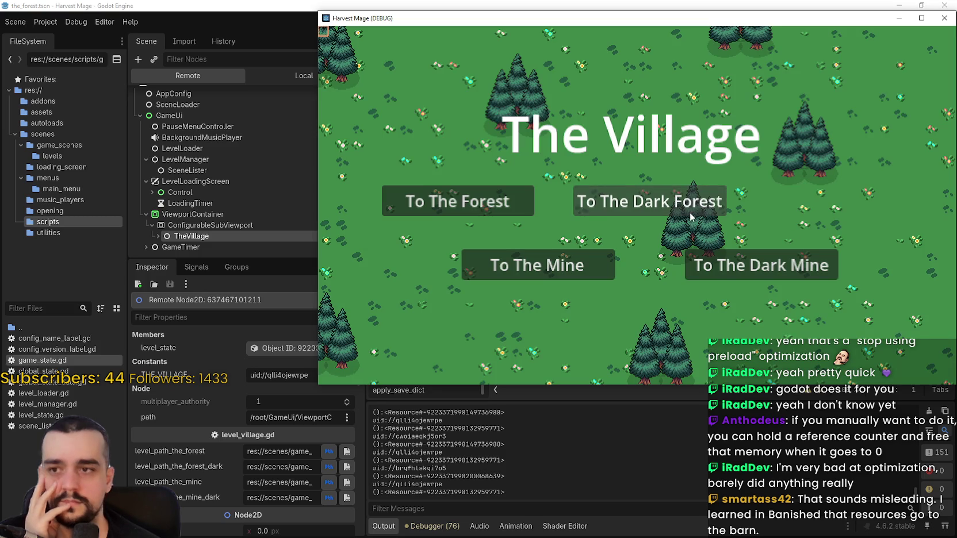
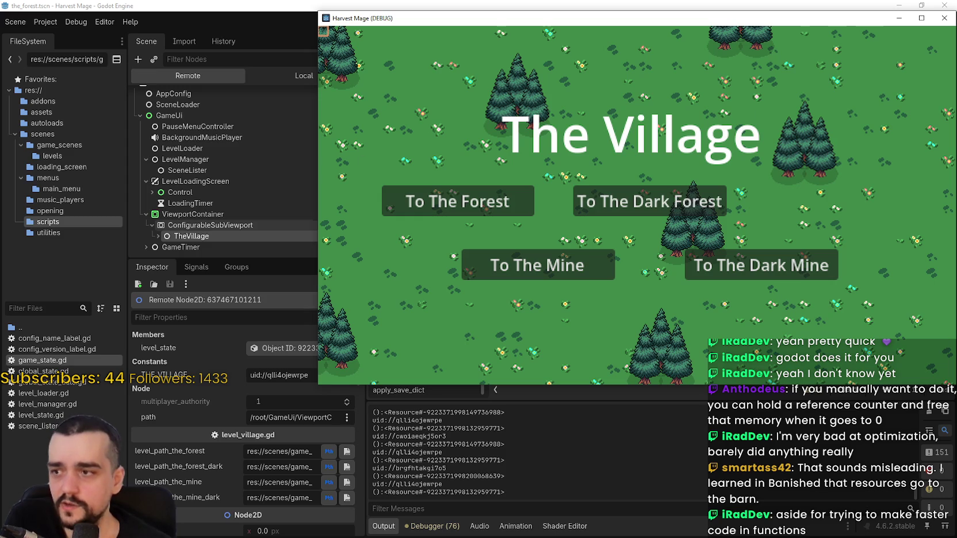
Expand and then collapse TheVillage in the Remote scene tree to review its child nodes
left_click(172, 236)
left_click(159, 237)
scroll(160, 207, "down", 3)
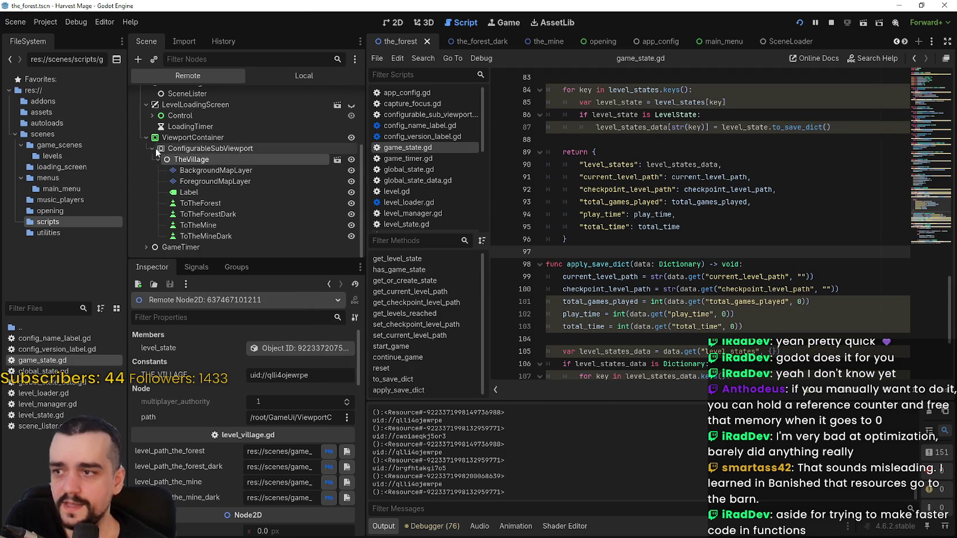
left_click(158, 159)
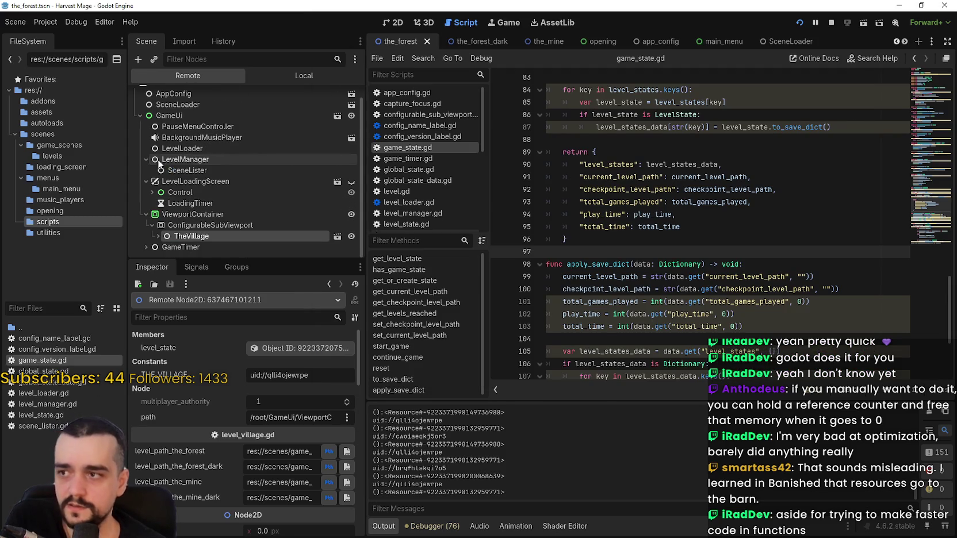
Send the game to The Dark Forest, then inspect the TheForestDark node in the Inspector
key("alt+Tab")
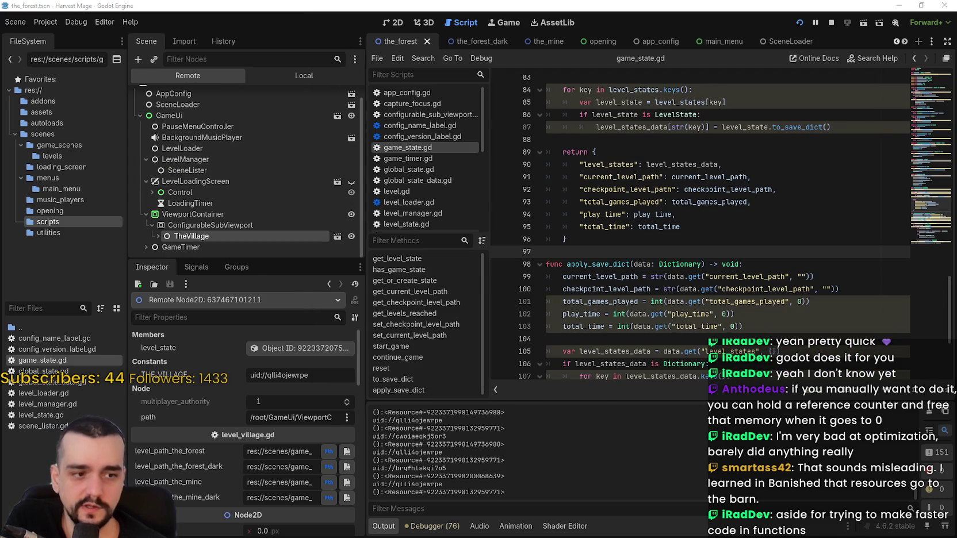
left_click(628, 209)
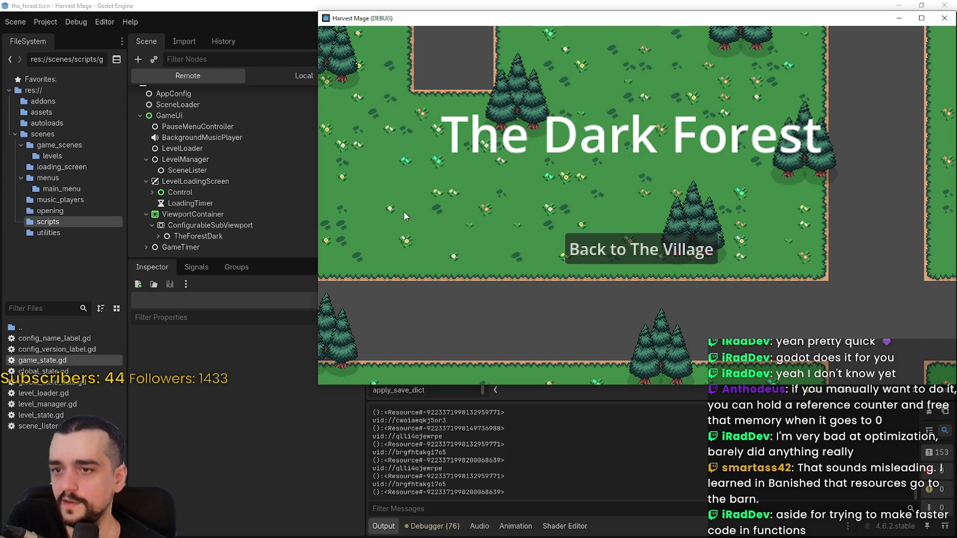
left_click(154, 236)
left_click(155, 236)
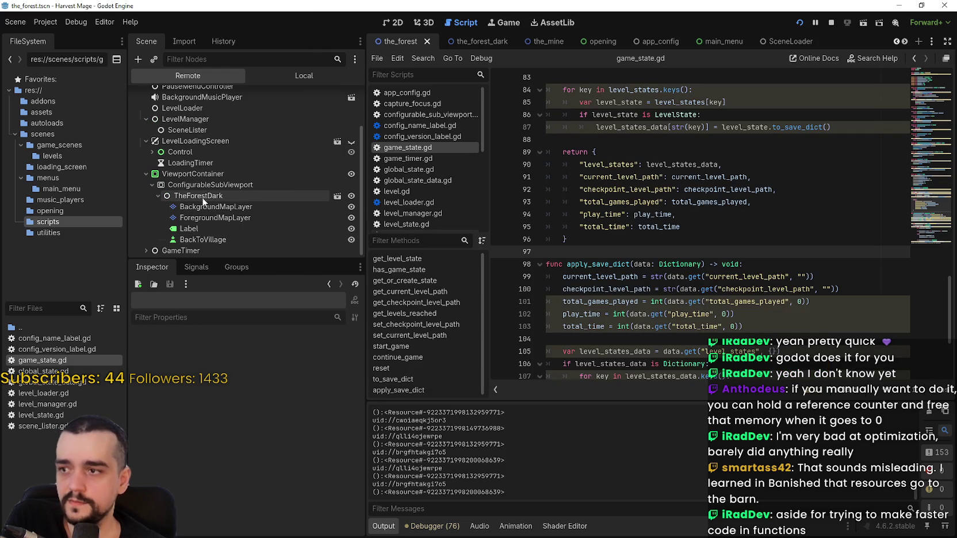
left_click(242, 196)
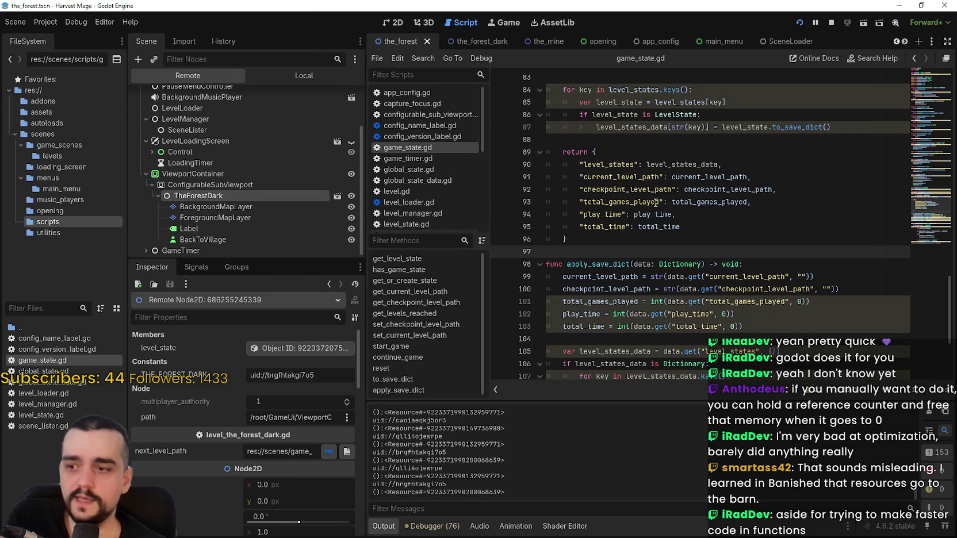
key("alt+Tab")
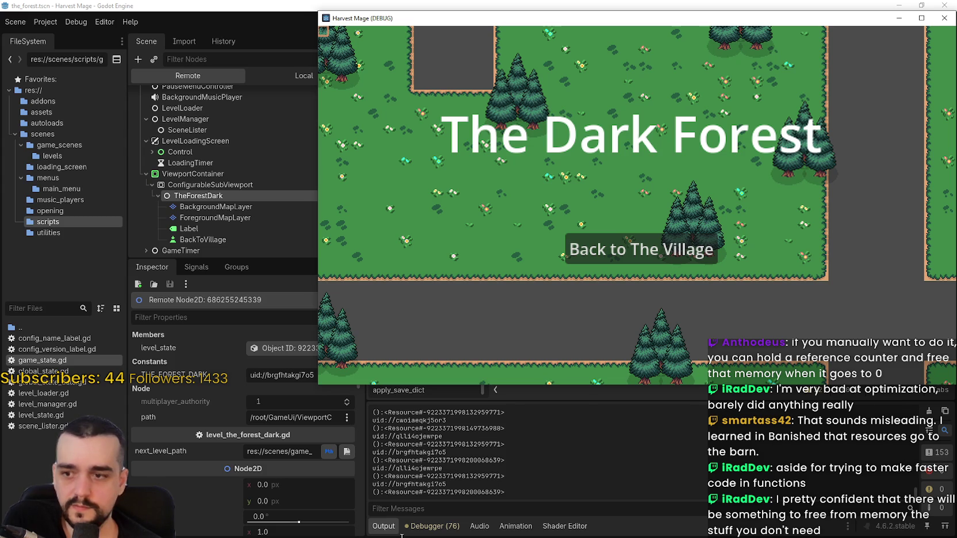
left_click(437, 525)
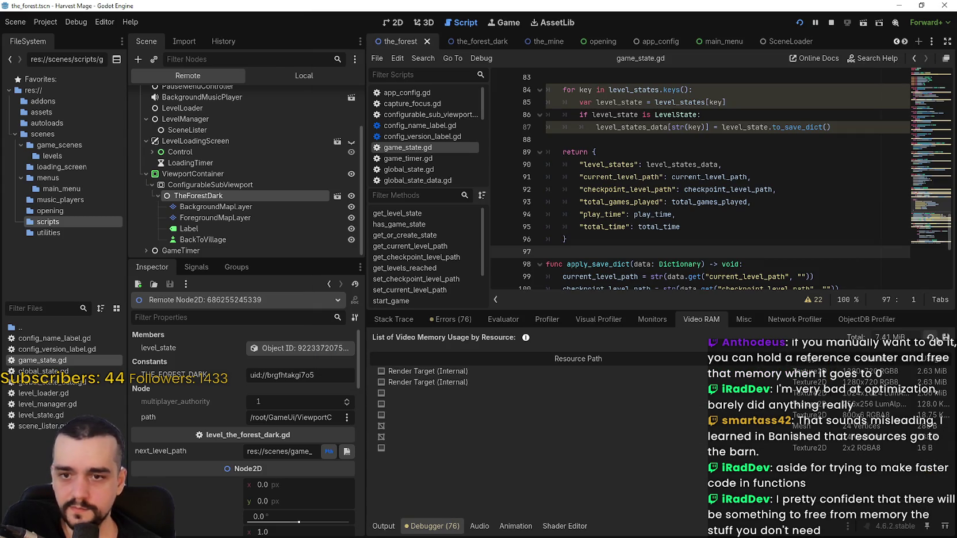
Refresh the Video RAM usage list, then browse the debugger's Monitors list
left_click(931, 339)
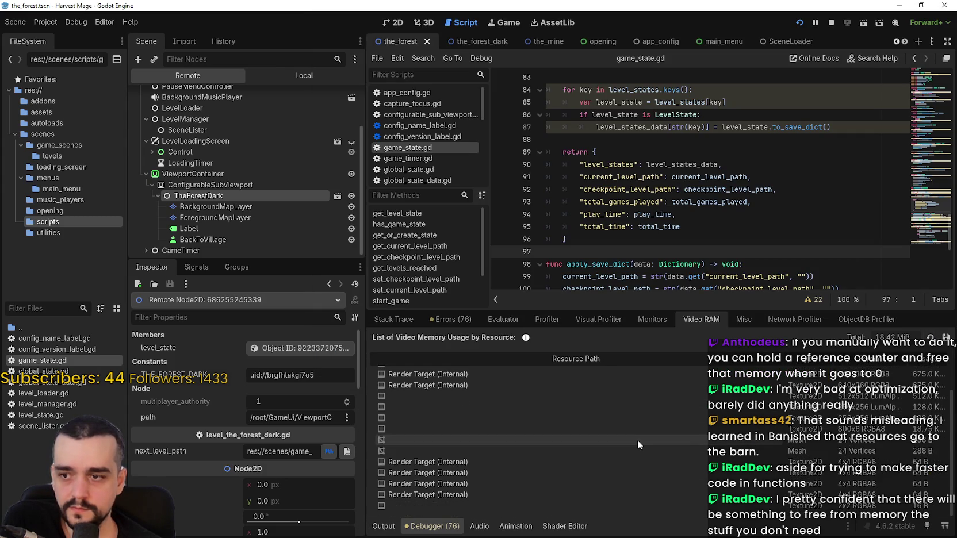
left_click(652, 319)
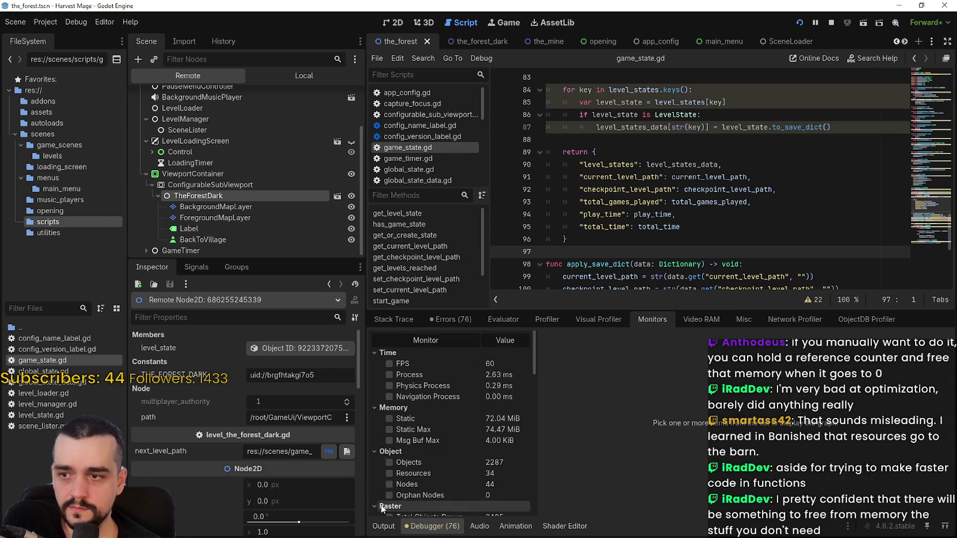
scroll(457, 462, "down", 3)
scroll(426, 456, "down", 1)
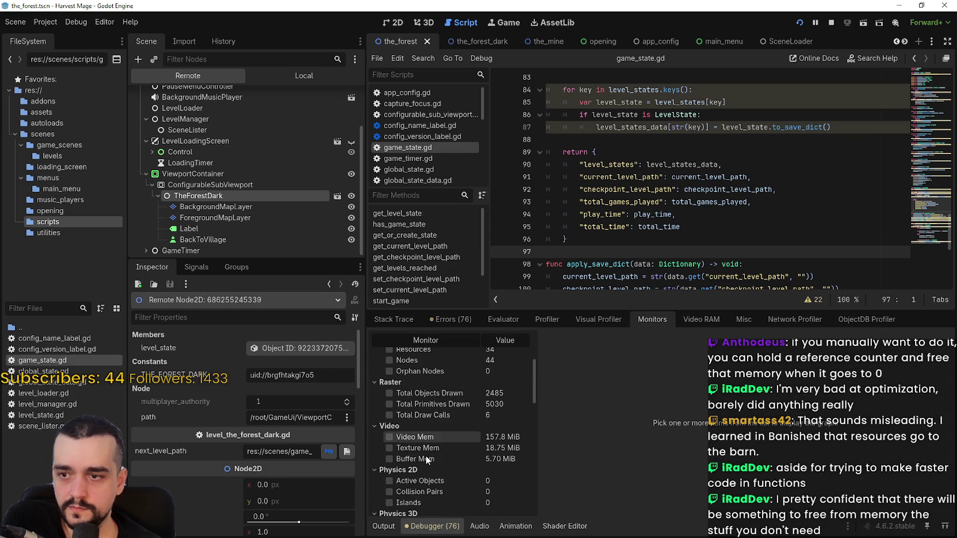
scroll(422, 439, "down", 4)
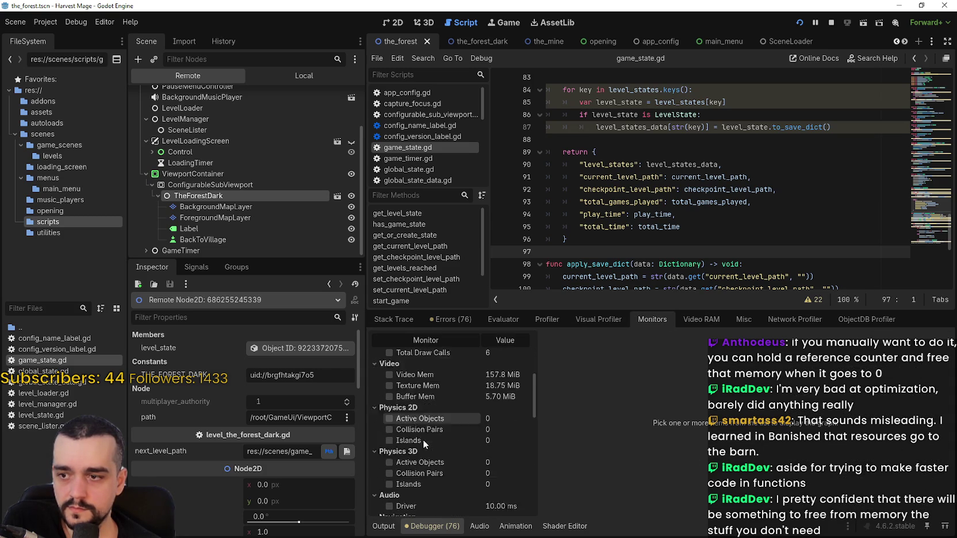
scroll(443, 459, "up", 5)
scroll(448, 463, "up", 4)
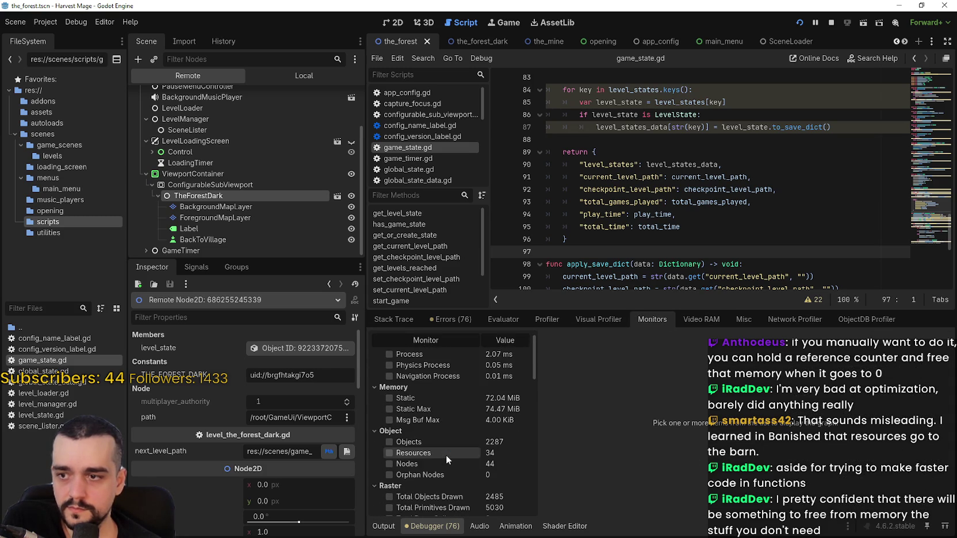
Graph the Static, Static Max and Msg Buf Max monitors and shrink the debugger panel
left_click(417, 398)
left_click(416, 409)
left_click(416, 420)
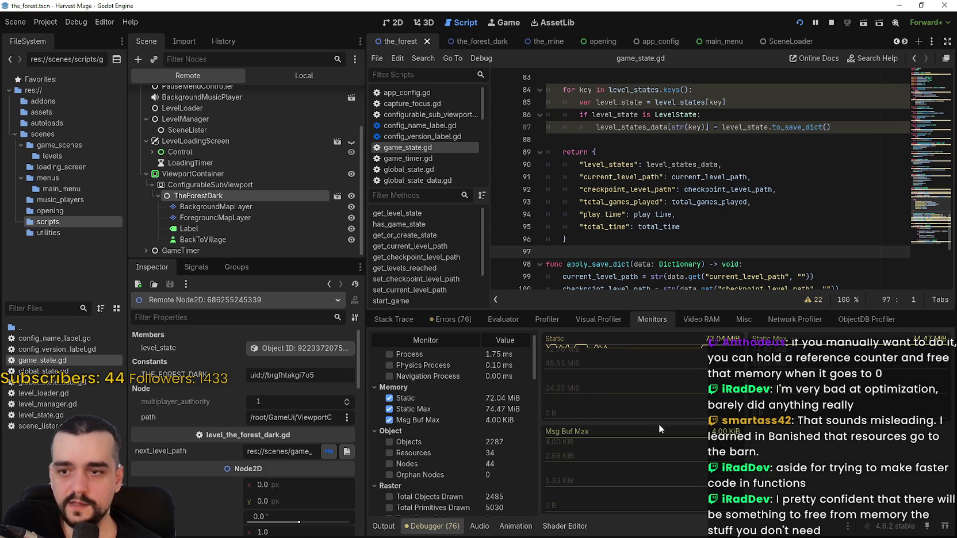
left_click_drag(762, 309, 761, 425)
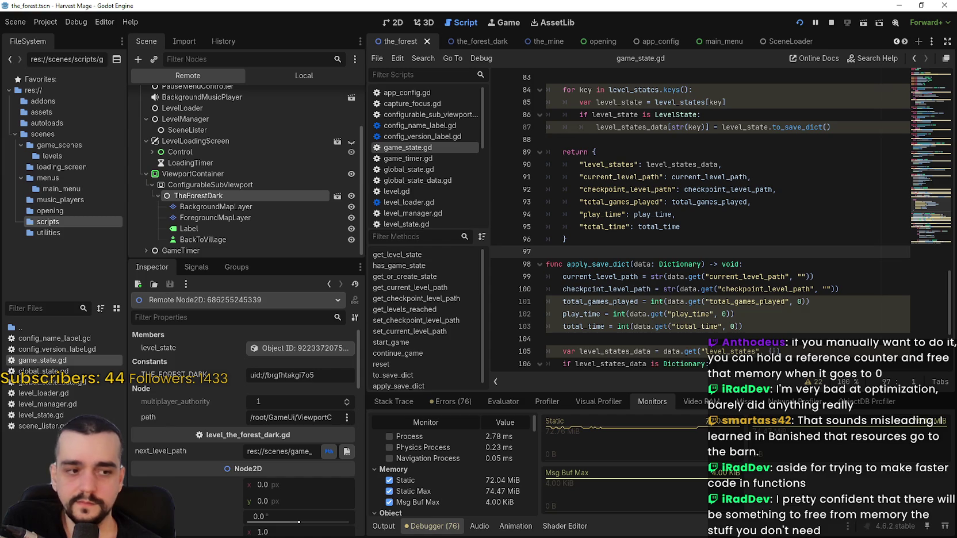
key("alt+Tab")
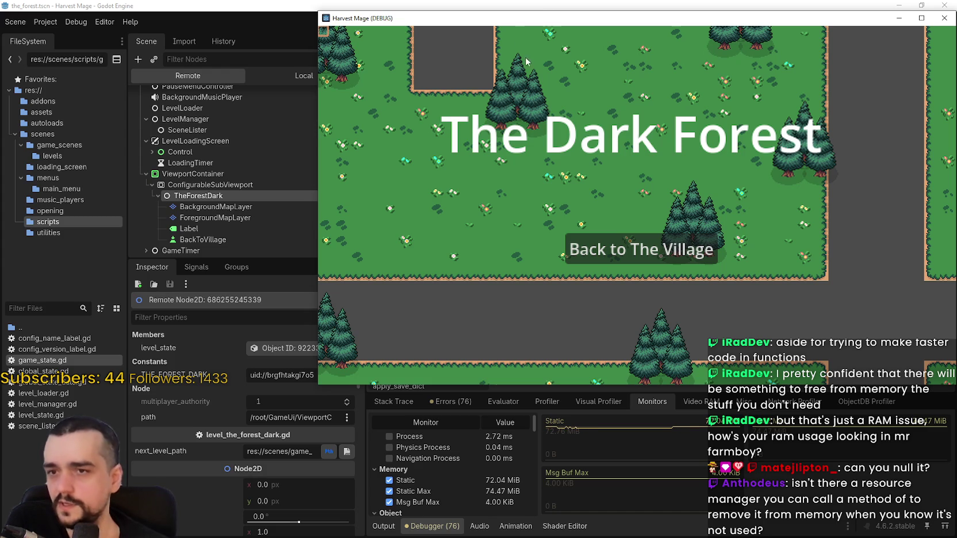
Move the game window and shuttle repeatedly between The Village and The Dark Forest
mouse_move(564, 27)
left_mouse_down()
mouse_move(512, 33)
mouse_move(543, 73)
left_mouse_up()
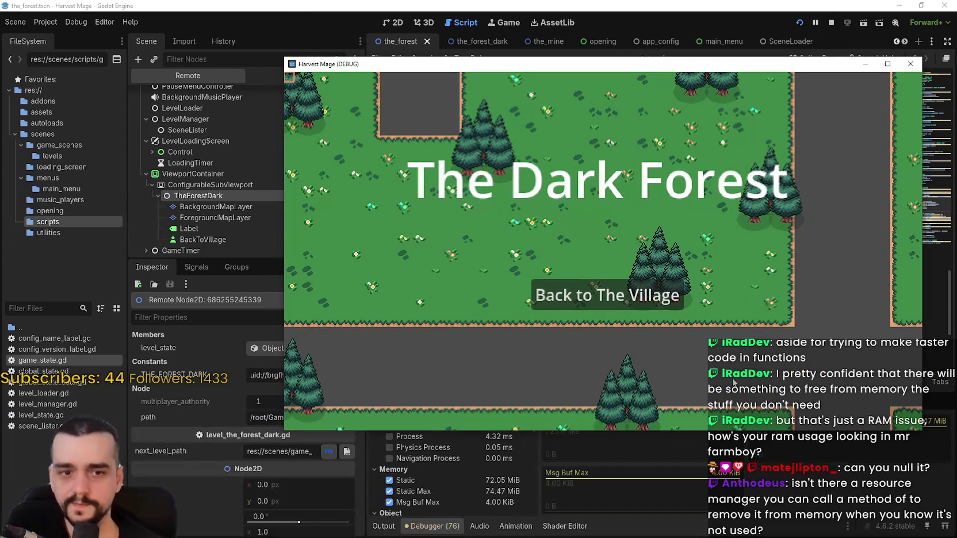
left_click_drag(637, 66, 626, 41)
left_click(625, 275)
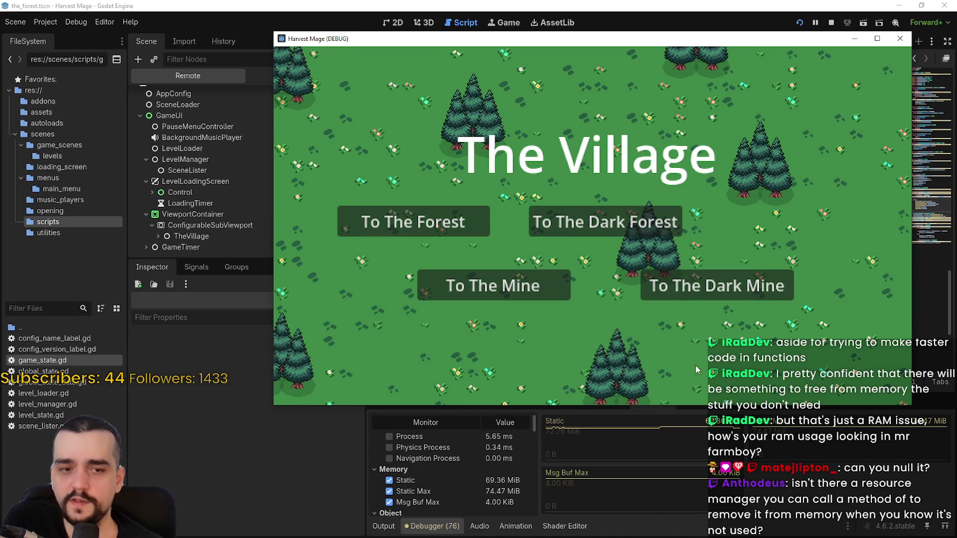
left_click(635, 229)
left_click(633, 265)
left_click(632, 227)
left_click(640, 279)
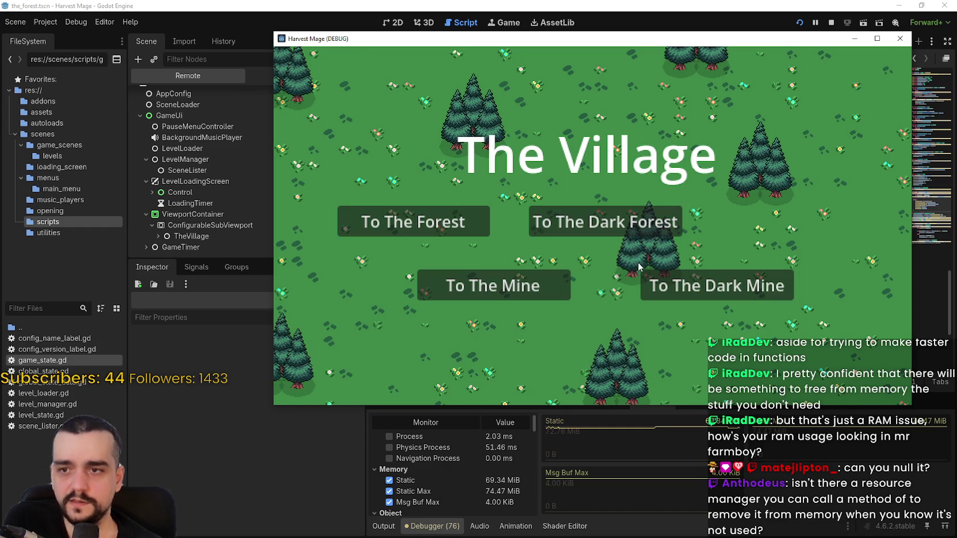
left_click(613, 222)
left_click(612, 264)
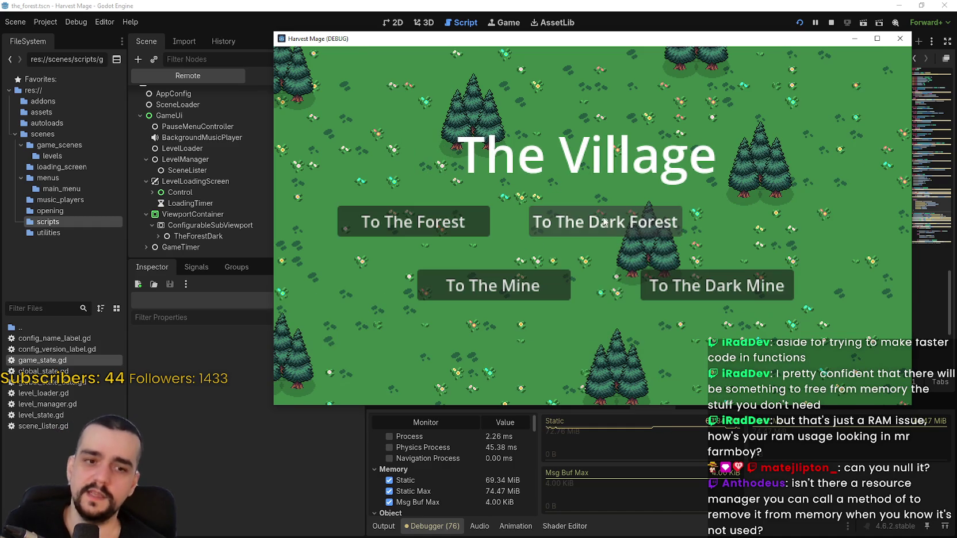
left_click(613, 231)
left_click(612, 270)
left_click(612, 228)
left_click(612, 271)
left_click(613, 227)
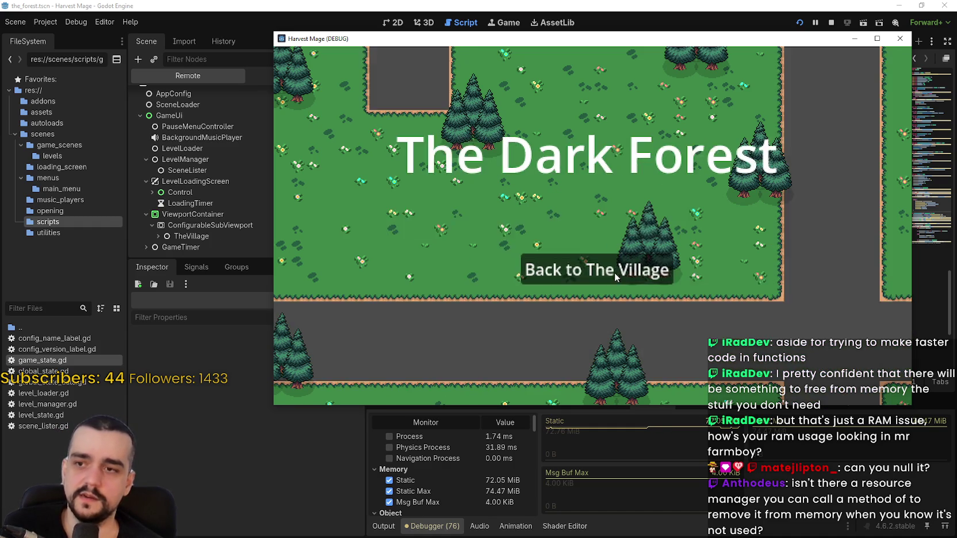
left_click(613, 270)
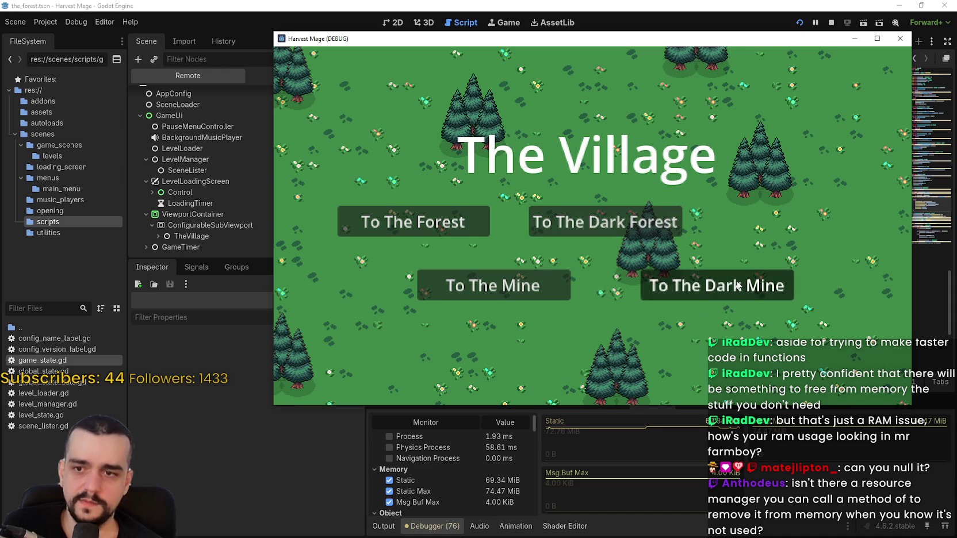
Visit The Mine, The Forest and The Dark Forest from The Village, then close the game
left_click(726, 284)
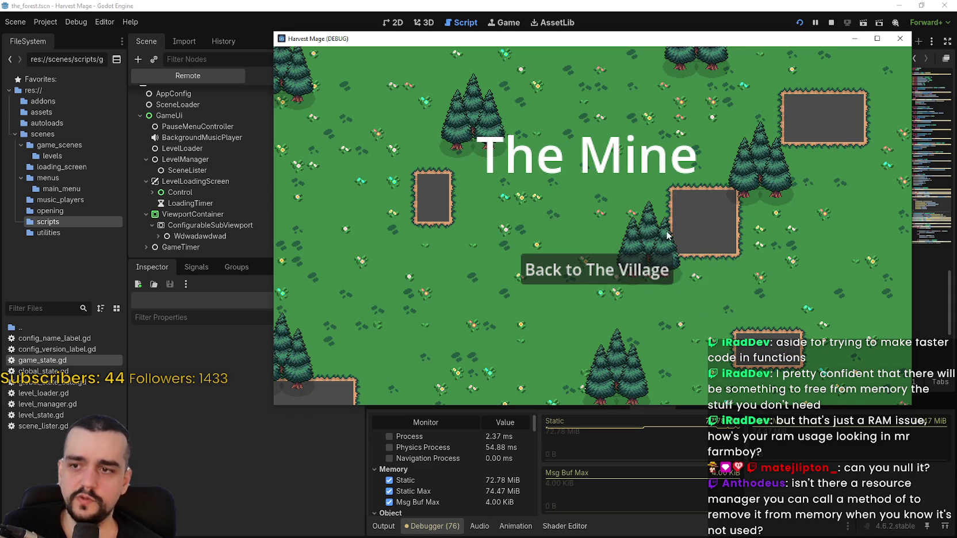
left_click(645, 269)
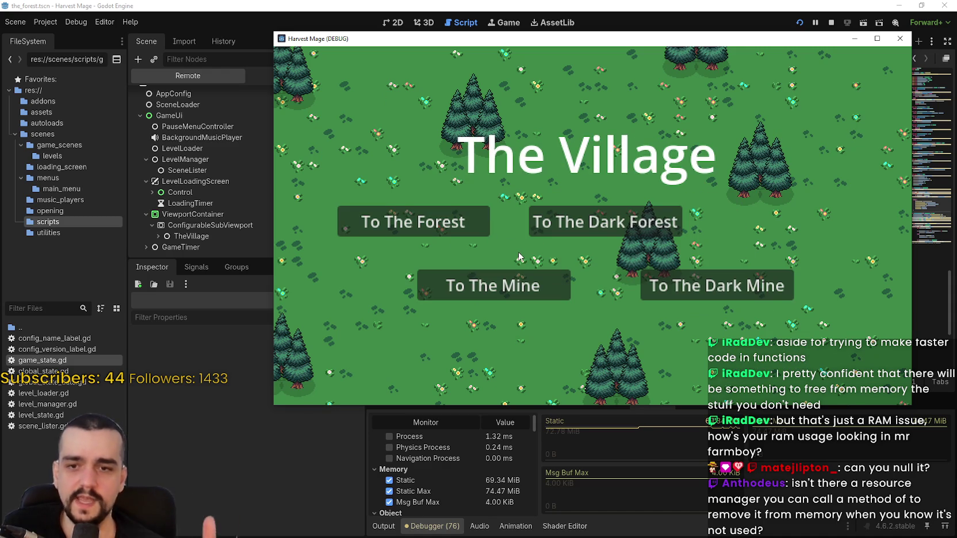
left_click(472, 230)
left_click(535, 270)
left_click(471, 234)
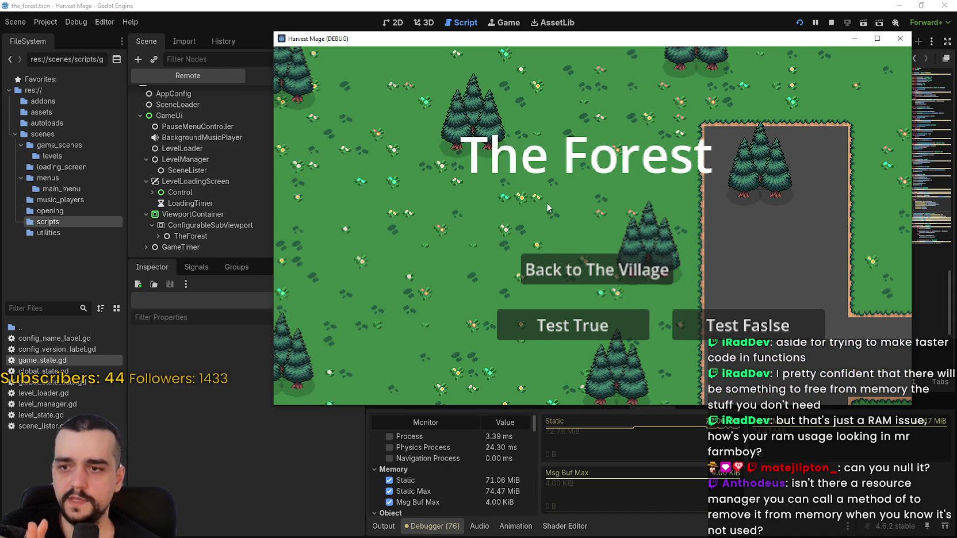
left_click(613, 266)
left_click(610, 227)
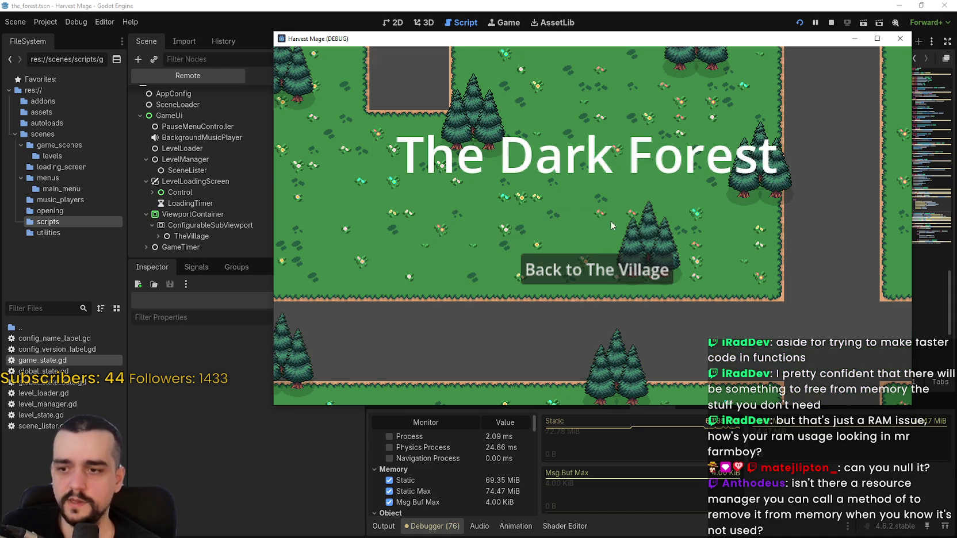
left_click(576, 274)
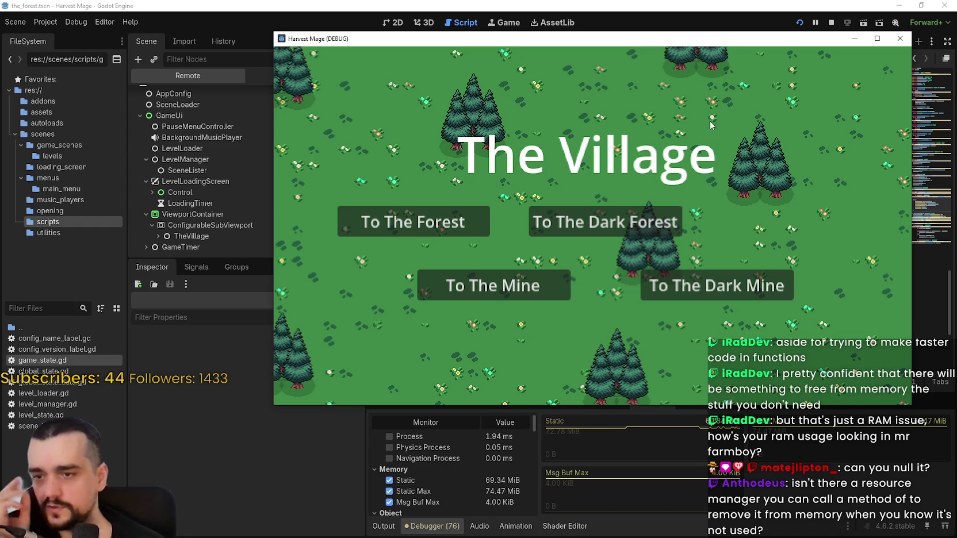
left_click_drag(589, 39, 576, 66)
key("alt+F4")
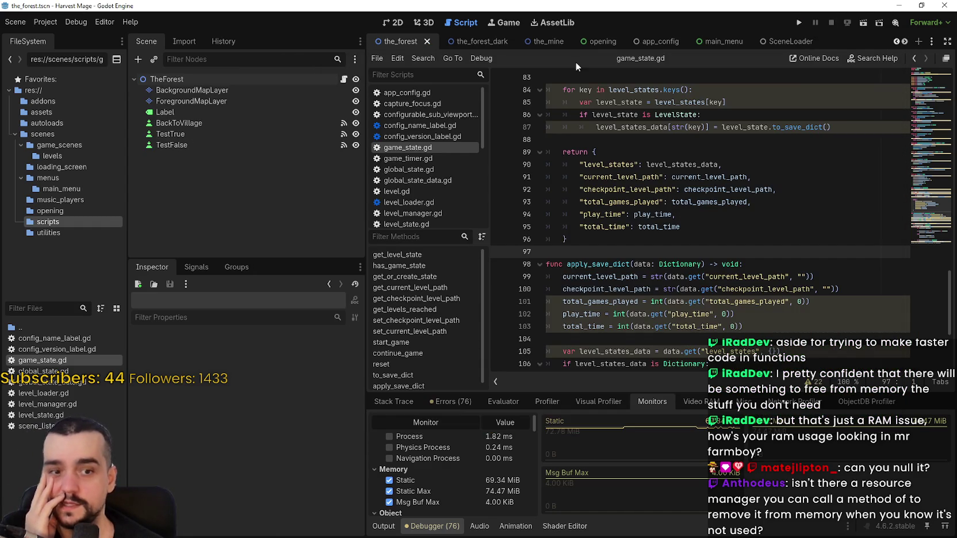
left_click(130, 22)
left_click(154, 37)
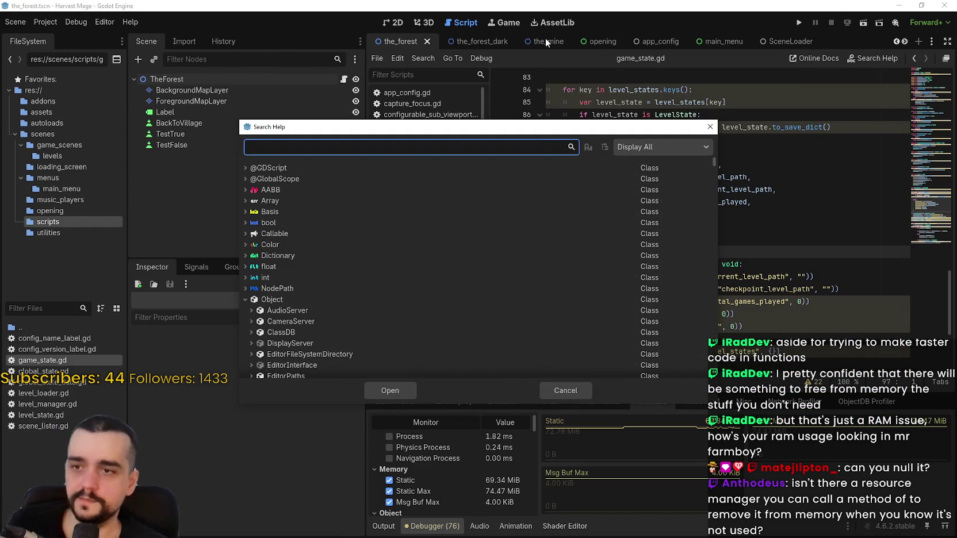
type("resource")
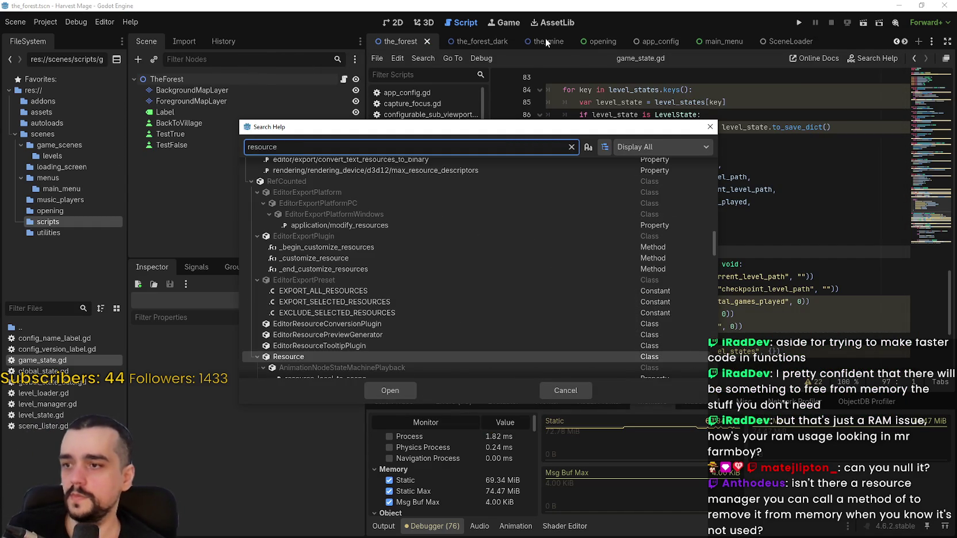
type("L")
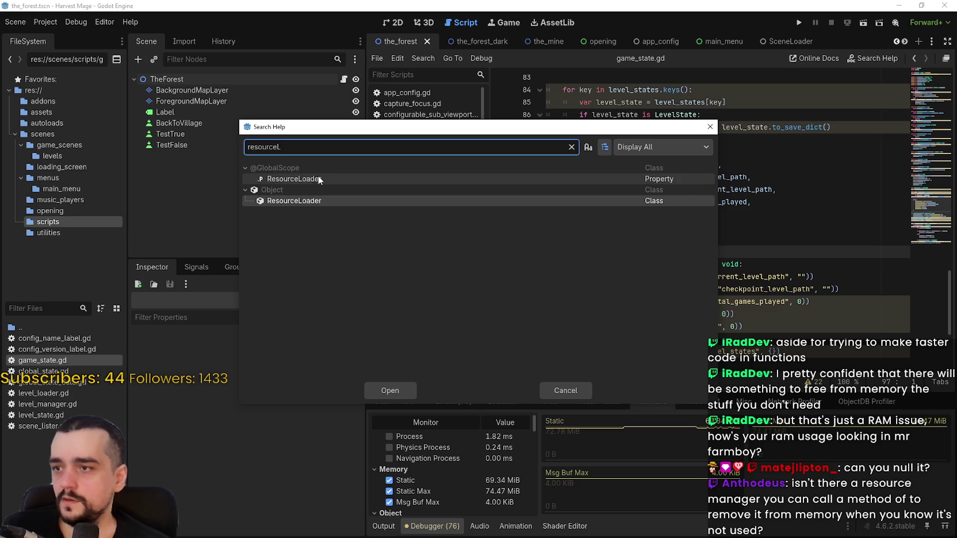
left_click(391, 179)
left_click(404, 392)
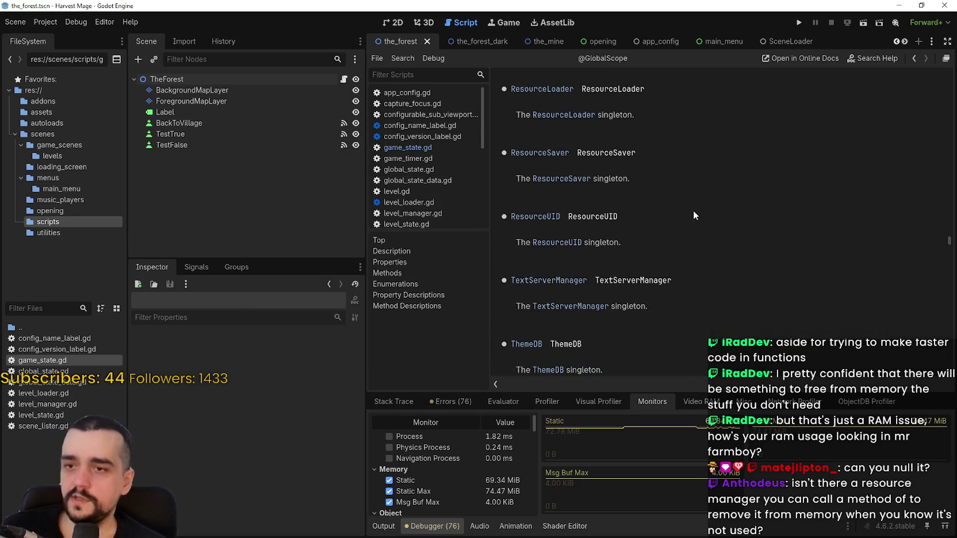
Open the ResourceLoader class reference and read through its Methods list
left_click(565, 115)
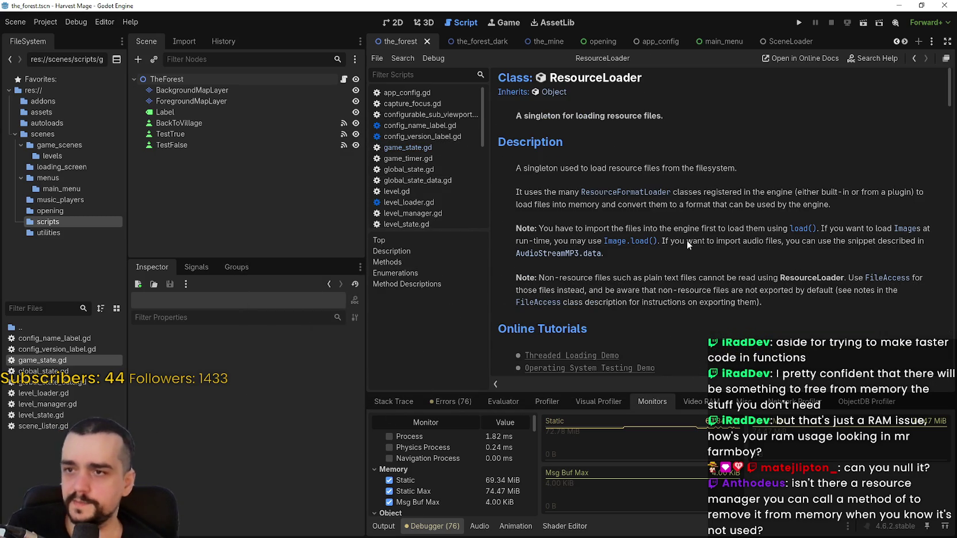
scroll(686, 241, "down", 5)
scroll(690, 224, "down", 3)
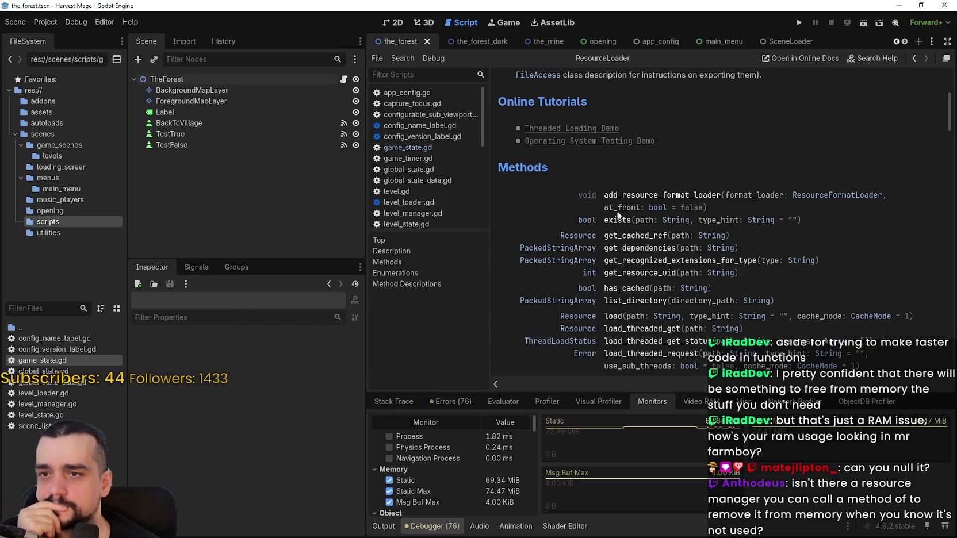
scroll(619, 215, "down", 5)
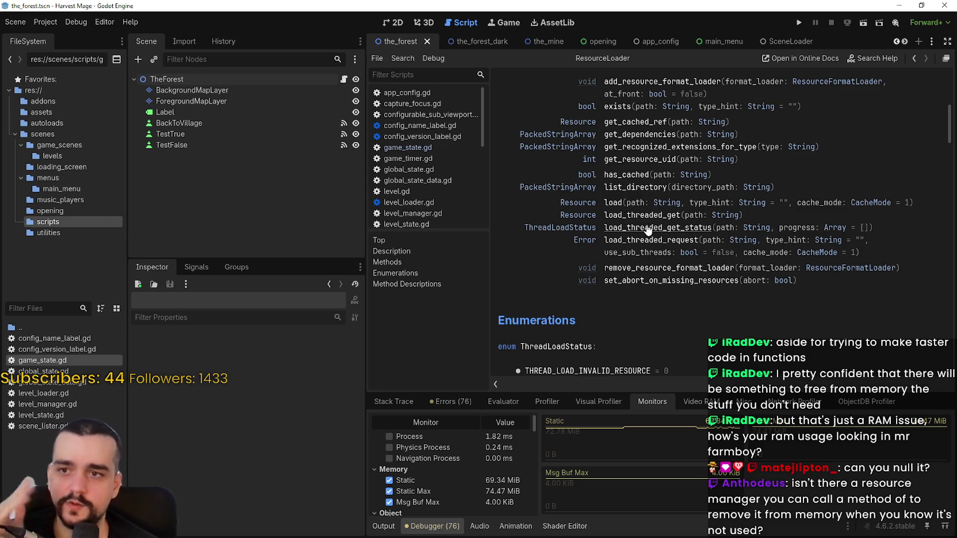
scroll(686, 260, "up", 2)
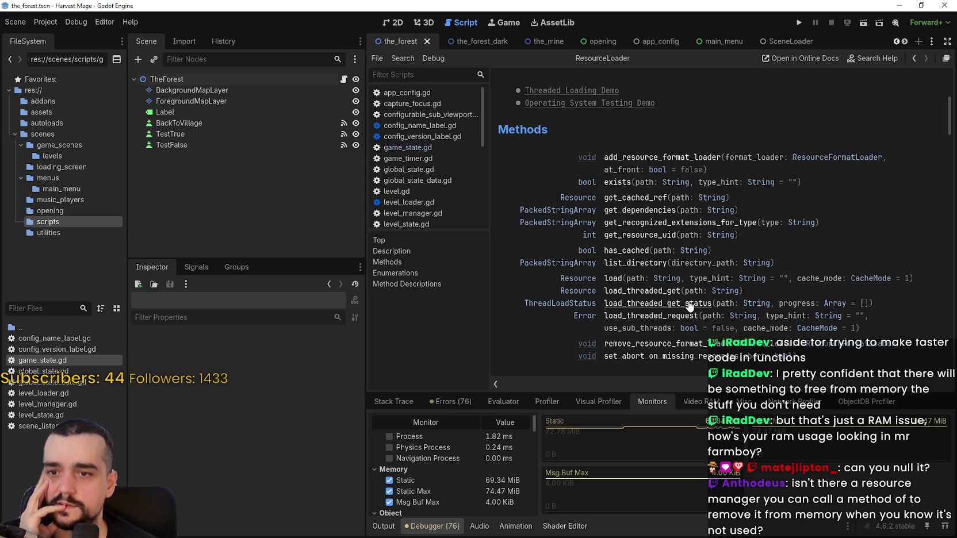
scroll(707, 310, "down", 2)
scroll(706, 310, "down", 2)
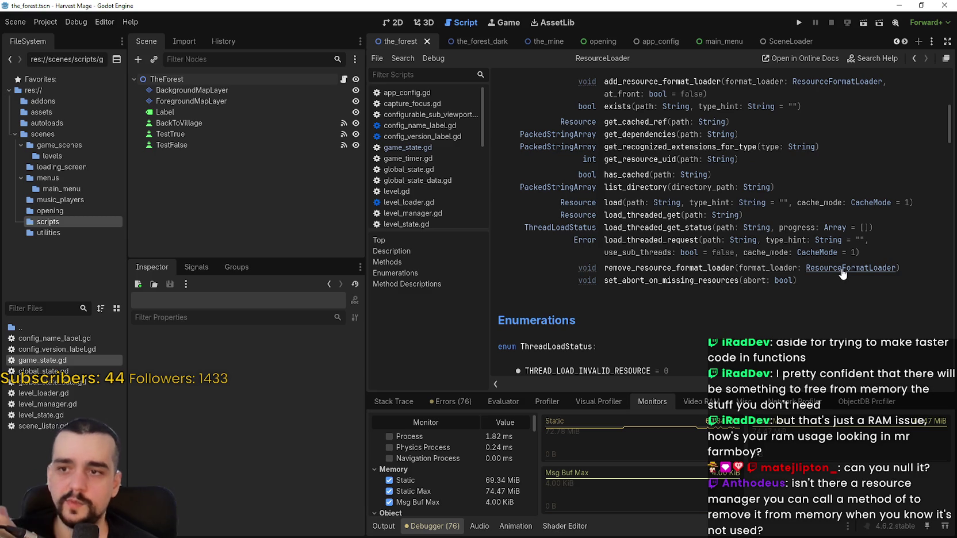
scroll(827, 260, "down", 5)
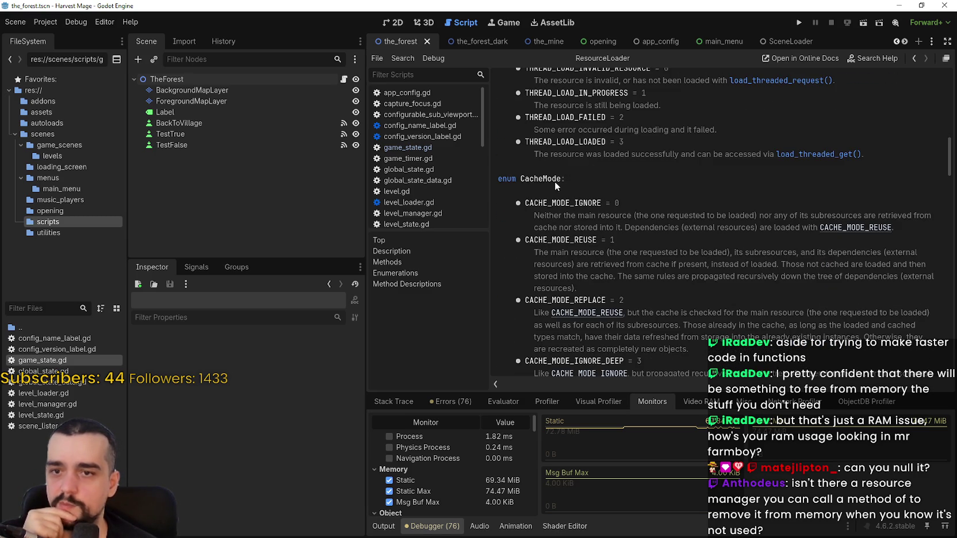
scroll(569, 272, "down", 2)
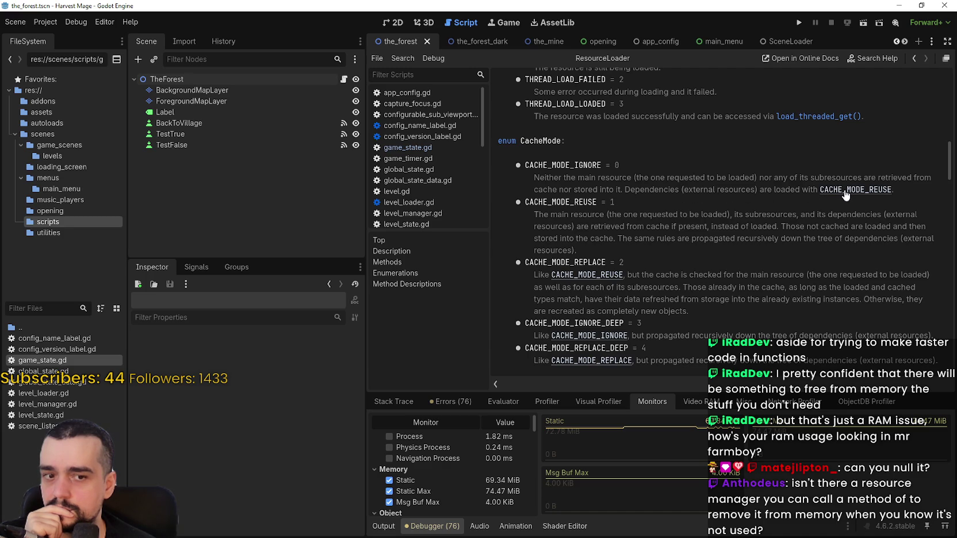
Read the CacheMode and Method Descriptions sections, then return to level_the_forest.gd
scroll(633, 257, "down", 3)
scroll(633, 258, "down", 3)
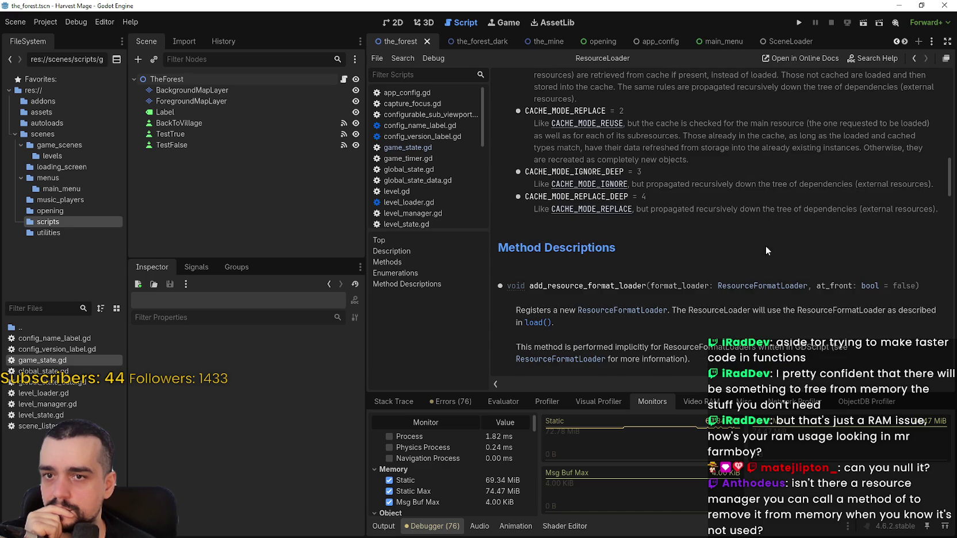
scroll(766, 251, "down", 3)
scroll(578, 279, "down", 3)
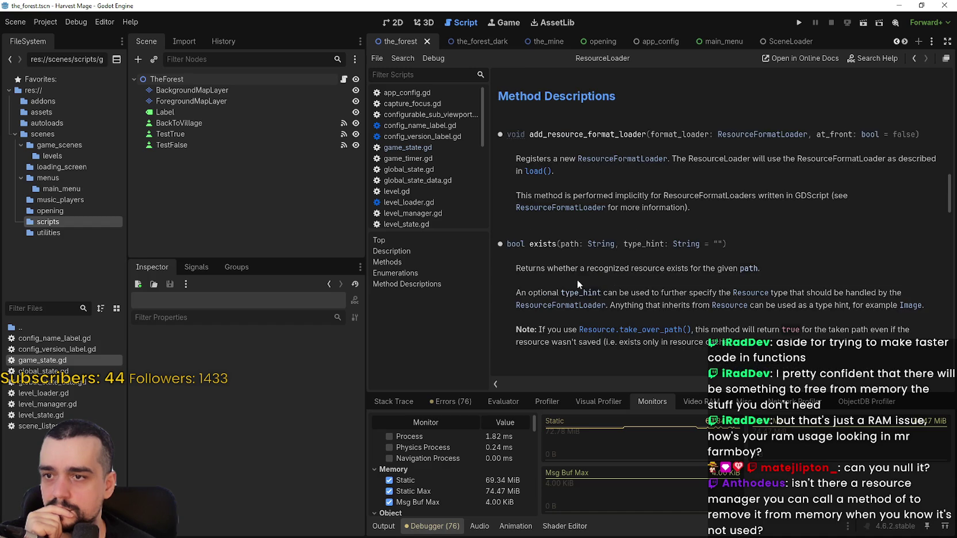
scroll(578, 280, "down", 2)
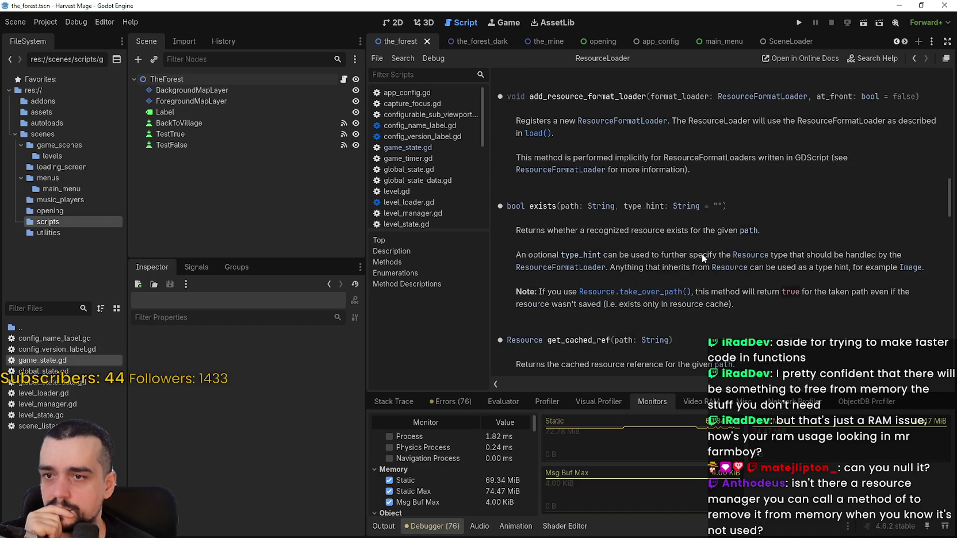
scroll(640, 268, "down", 4)
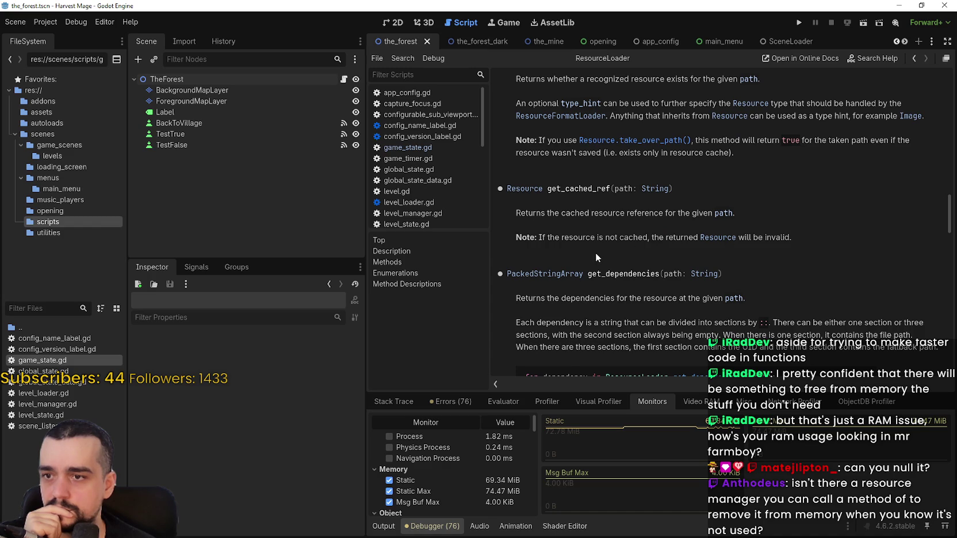
scroll(596, 252, "down", 6)
scroll(561, 201, "down", 2)
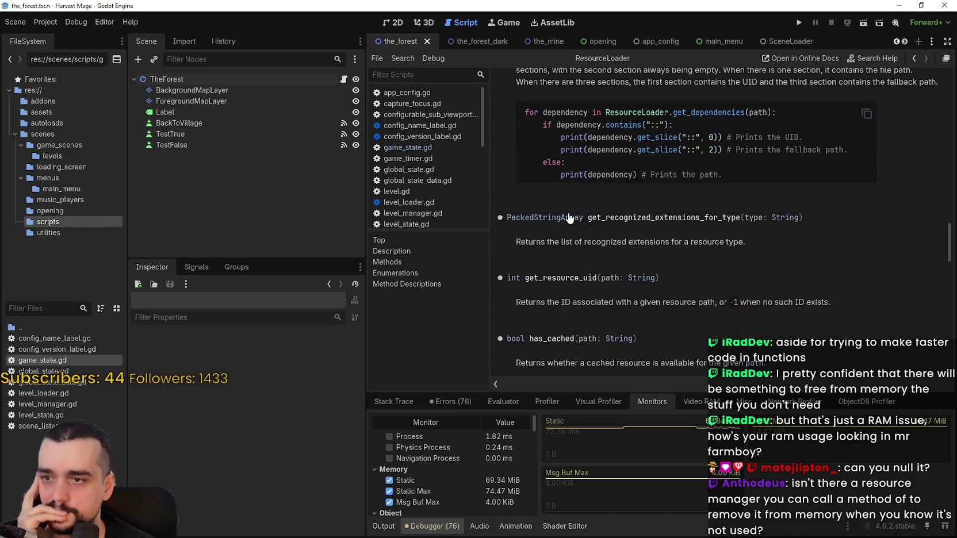
scroll(691, 231, "up", 5)
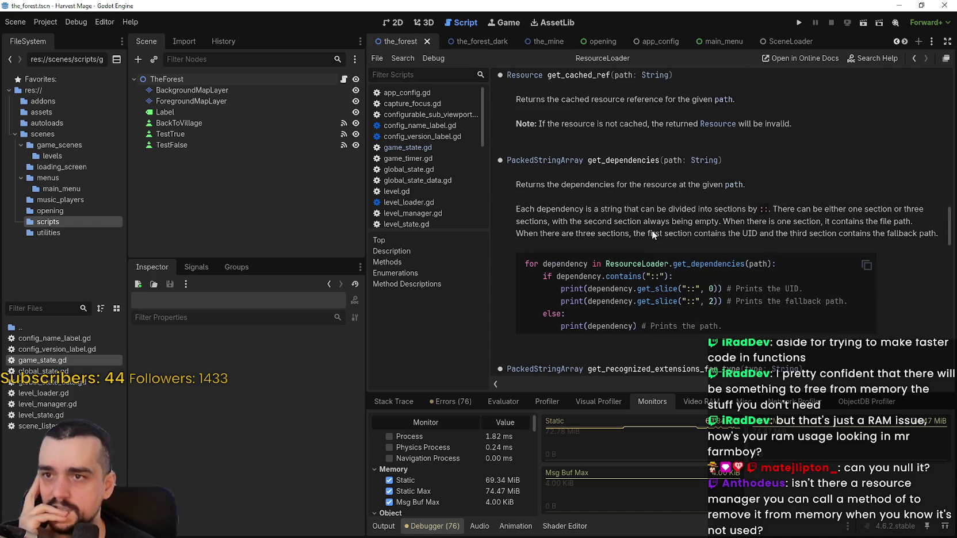
left_click(344, 80)
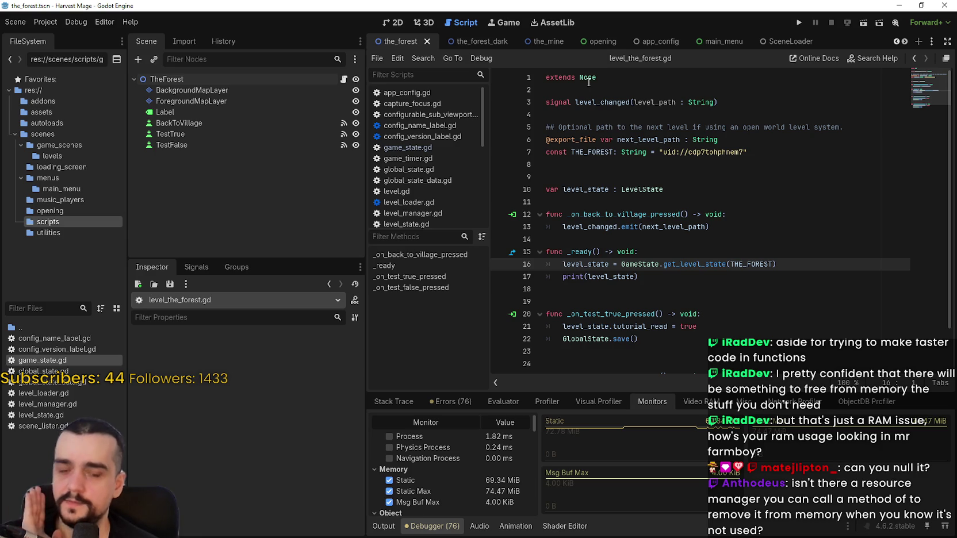
mouse_move(589, 82)
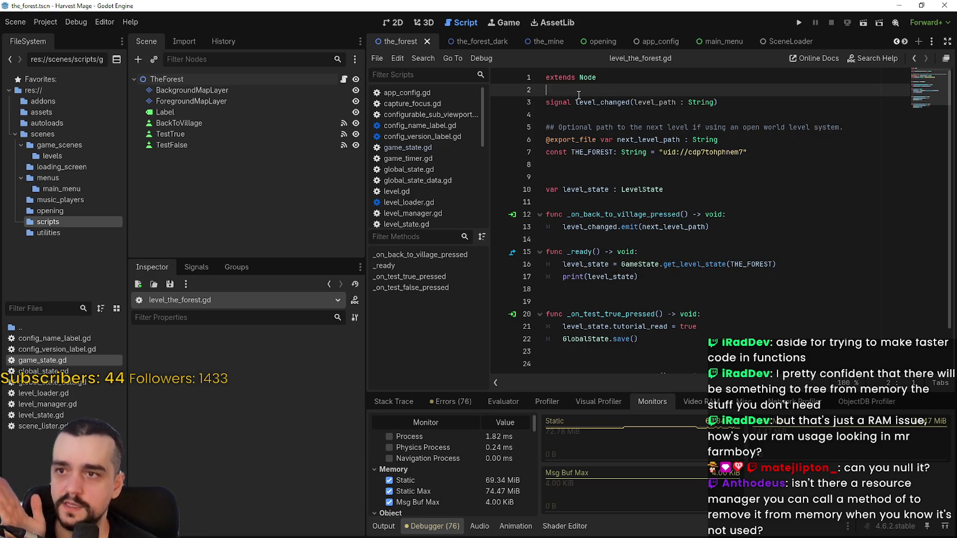
left_click(580, 93)
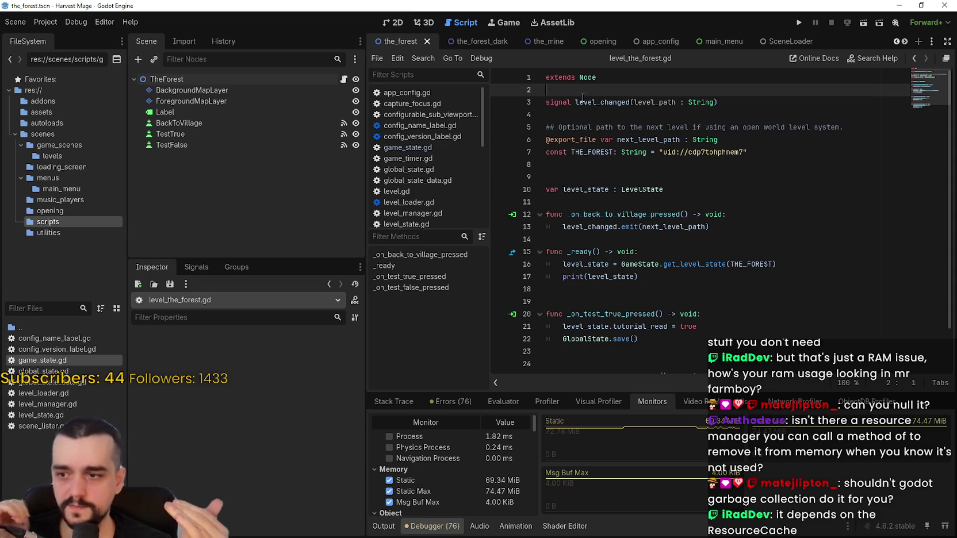
left_click(42, 306)
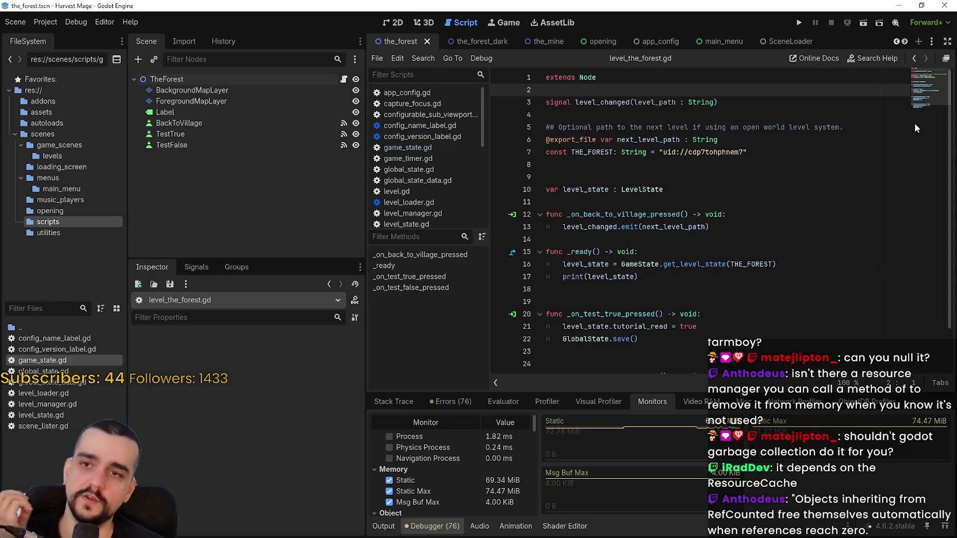
left_click(802, 25)
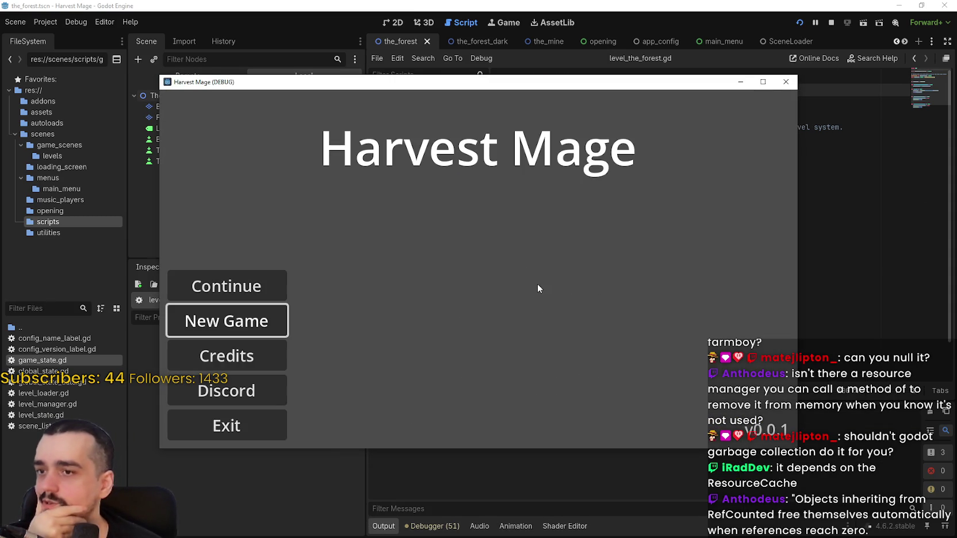
Continue into The Village and travel back and forth to The Dark Forest several times
left_click(249, 290)
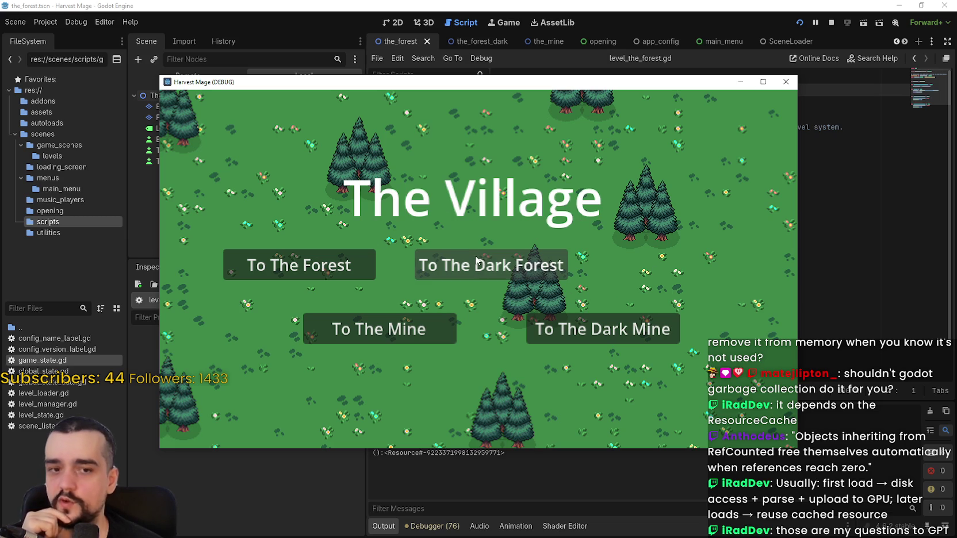
left_click(489, 271)
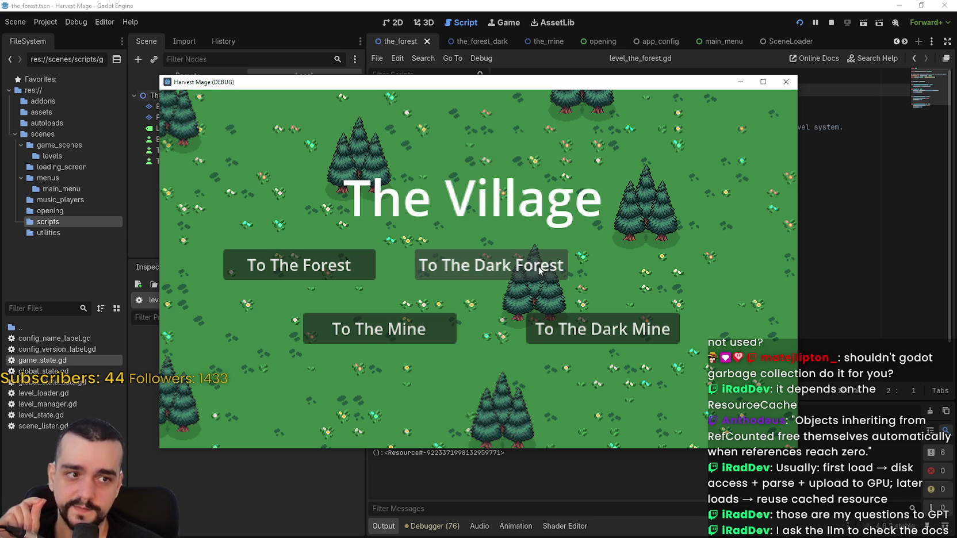
left_click(540, 271)
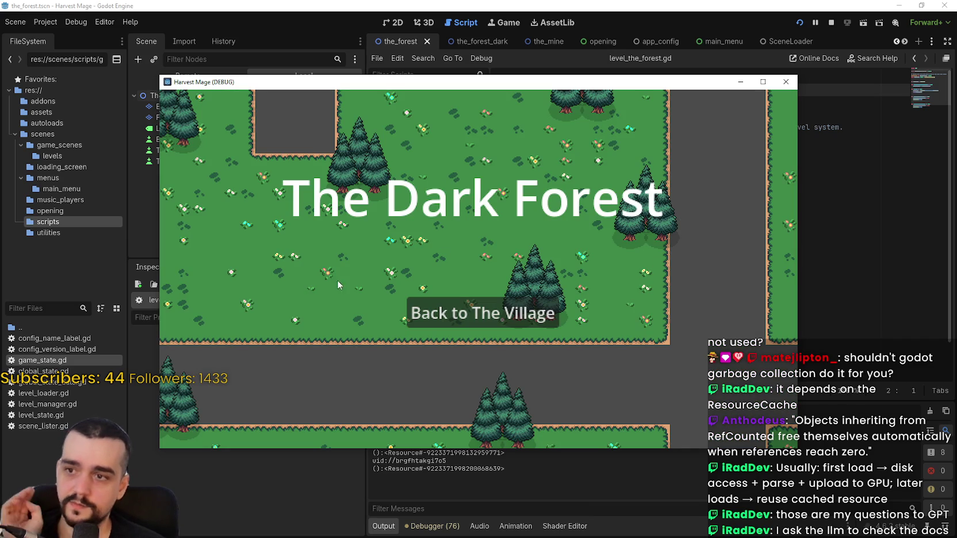
left_click(503, 313)
left_click(504, 274)
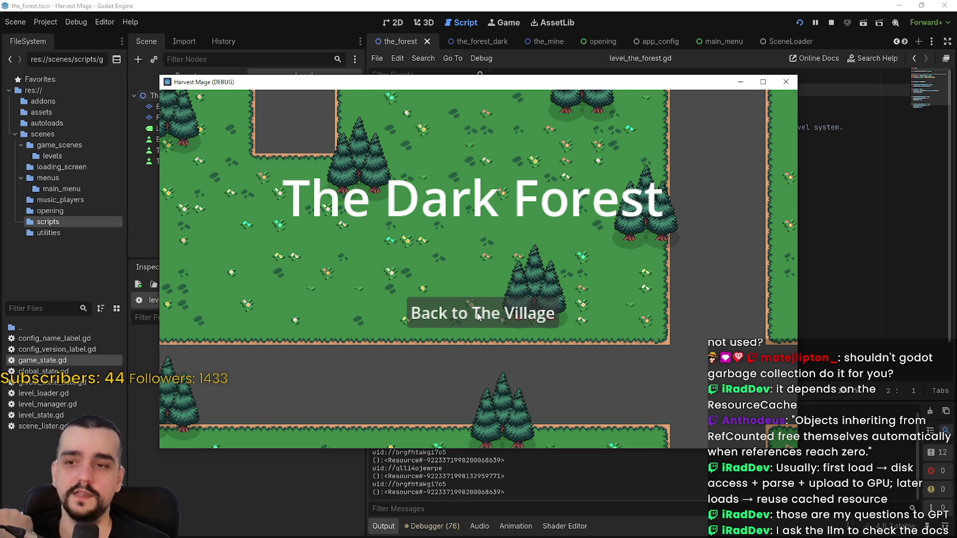
left_click(478, 316)
left_click(499, 283)
left_click(498, 307)
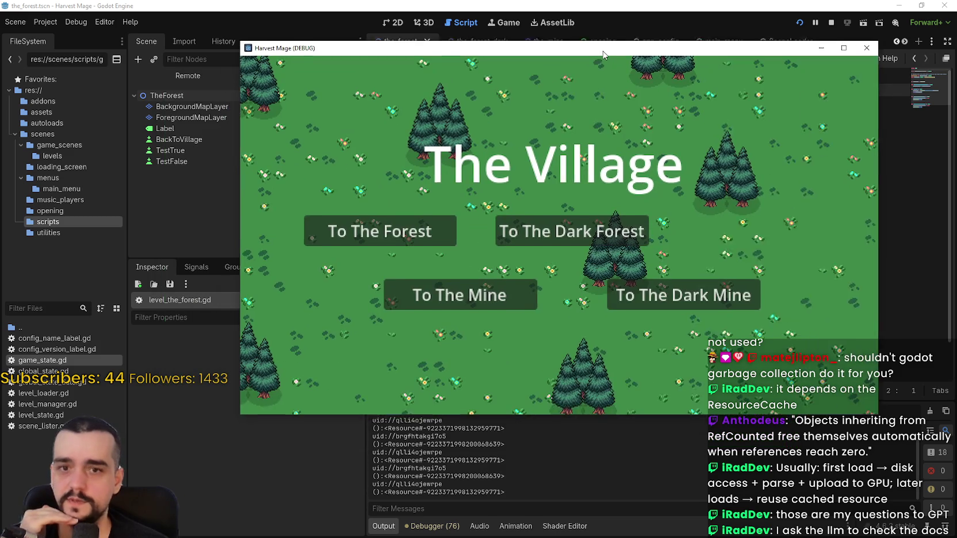
mouse_move(521, 84)
left_mouse_down()
mouse_move(574, 47)
mouse_move(628, 46)
left_mouse_up()
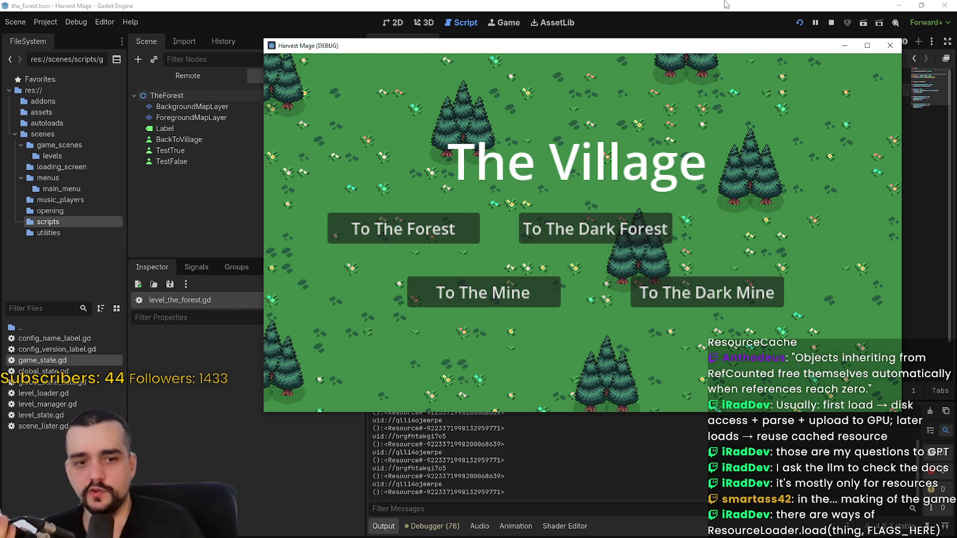
Stop the run, search the project for ResourceLoader.load, and open the line 35 match
left_click(581, 5)
left_click(832, 22)
left_click(748, 190)
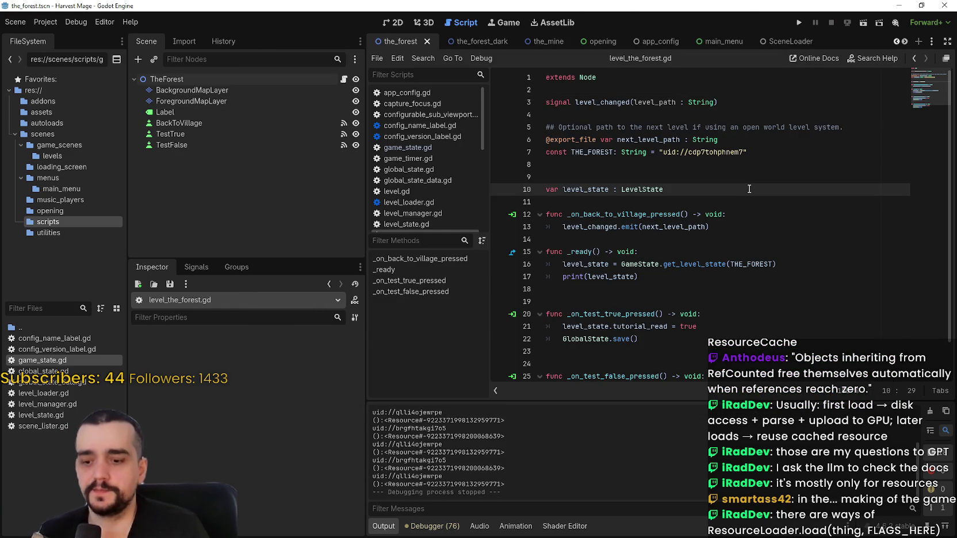
key("ctrl+shift+f")
type("Resource")
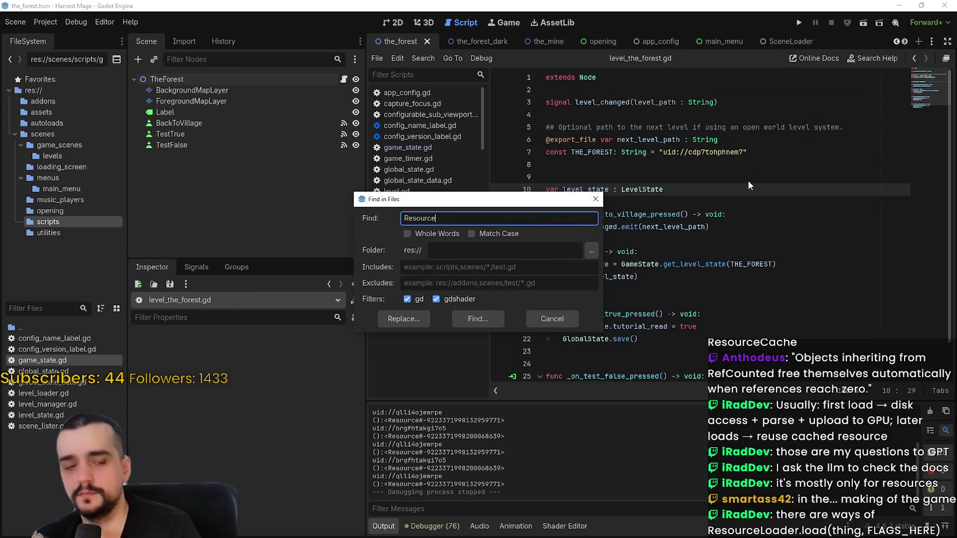
type("L")
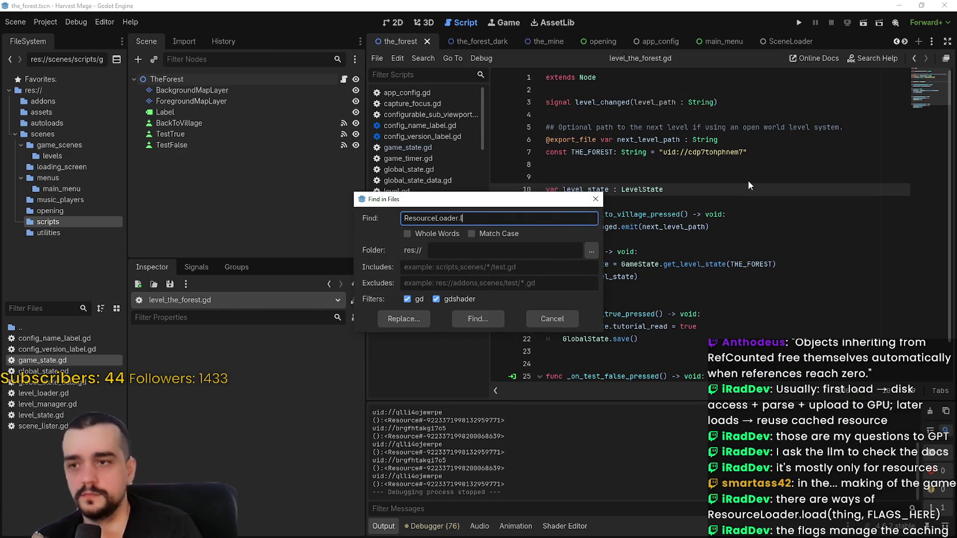
type("oad")
key("Return")
left_click(447, 386)
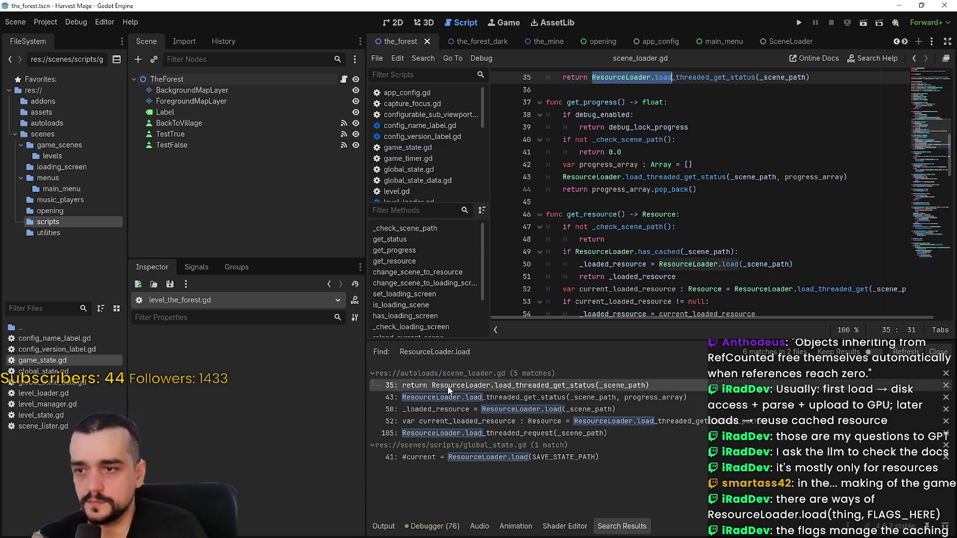
Review the scene_loader.gd matches on lines 35, 43, 44 and the cached load on line 50
left_click(806, 212)
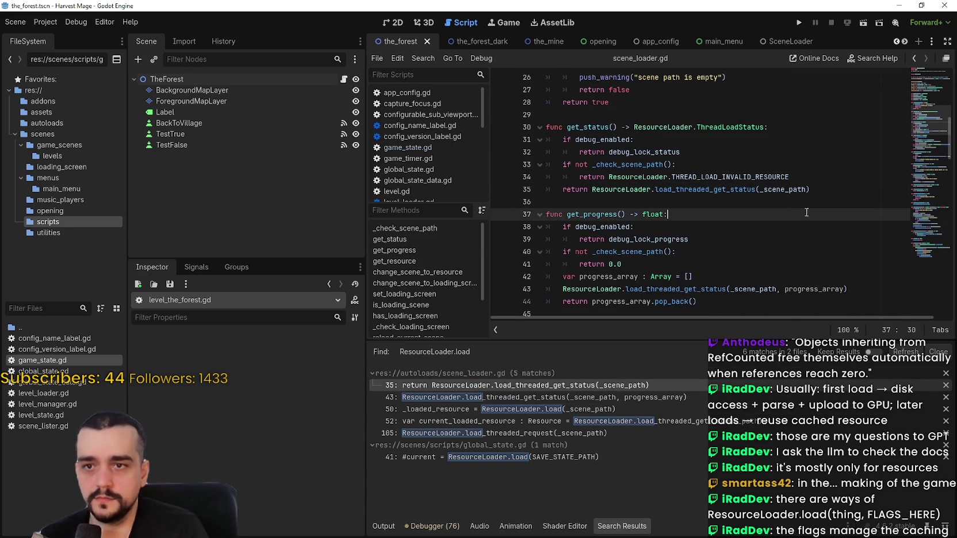
left_click(803, 193)
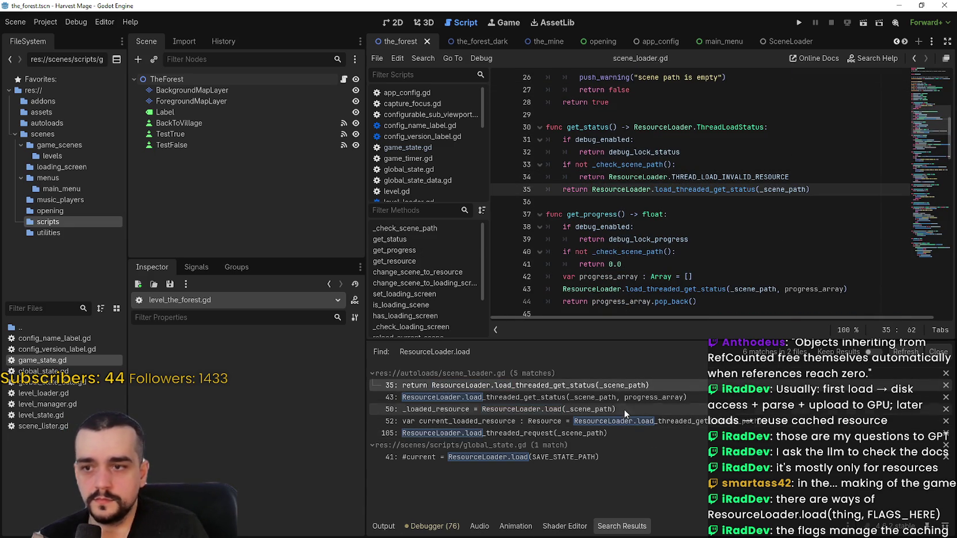
left_click(551, 397)
scroll(637, 276, "down", 2)
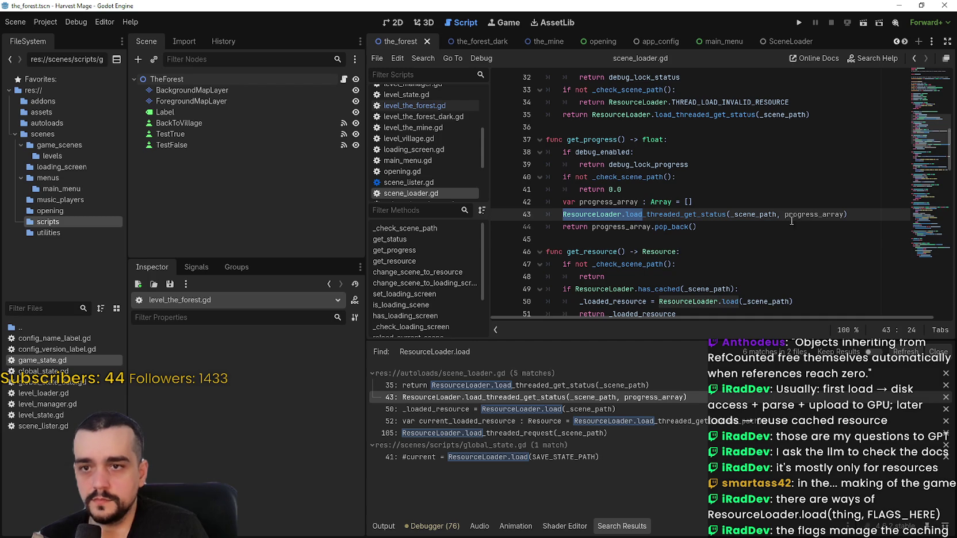
left_click(711, 228)
scroll(657, 275, "down", 1)
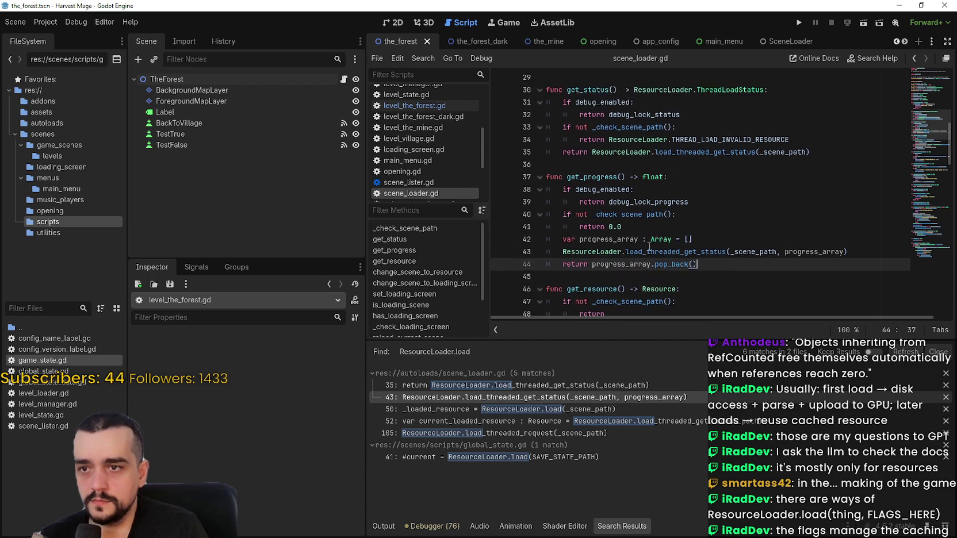
left_click(657, 275)
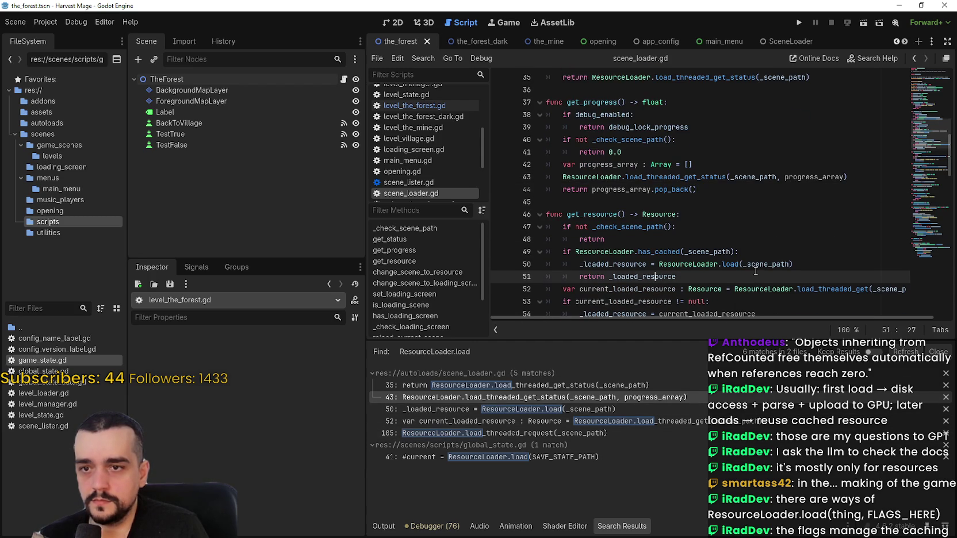
scroll(768, 230, "down", 1)
left_click(769, 228)
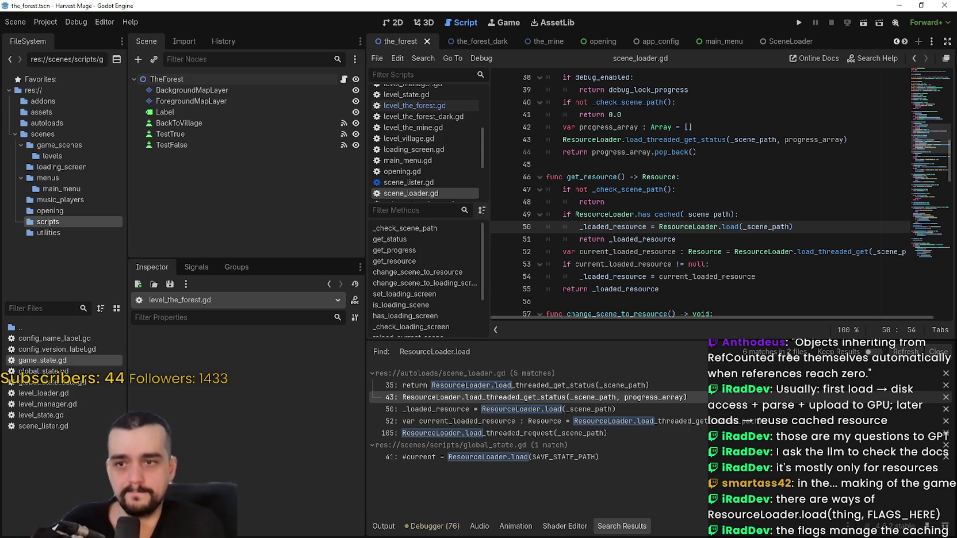
Examine lines 51 and 54, then add a breakpoint on line 51's cached return
left_click(649, 240)
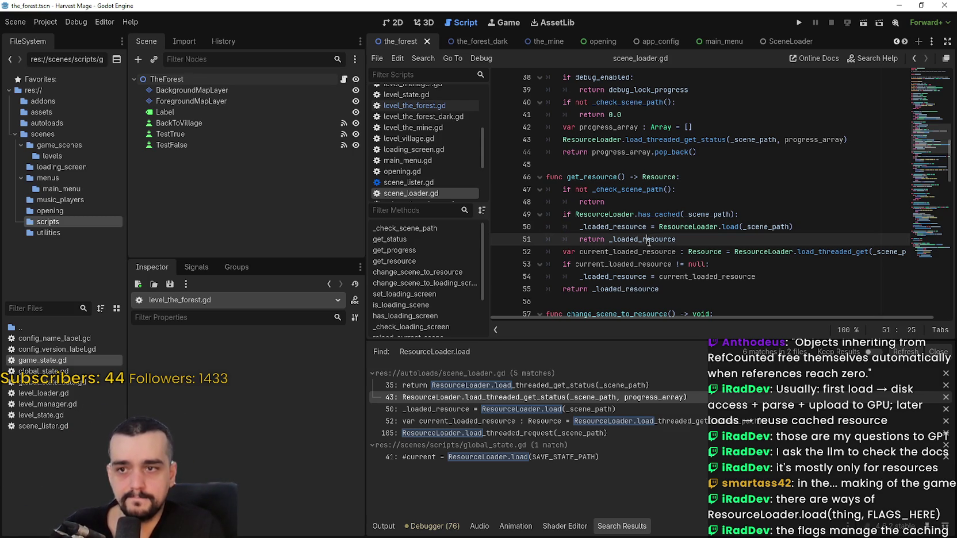
left_click(776, 227)
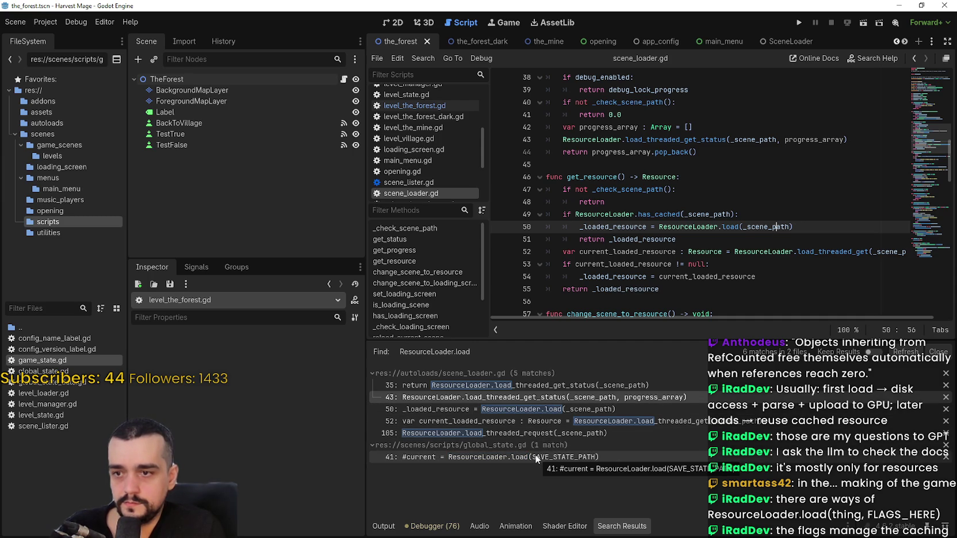
scroll(748, 207, "down", 2)
left_click(756, 203)
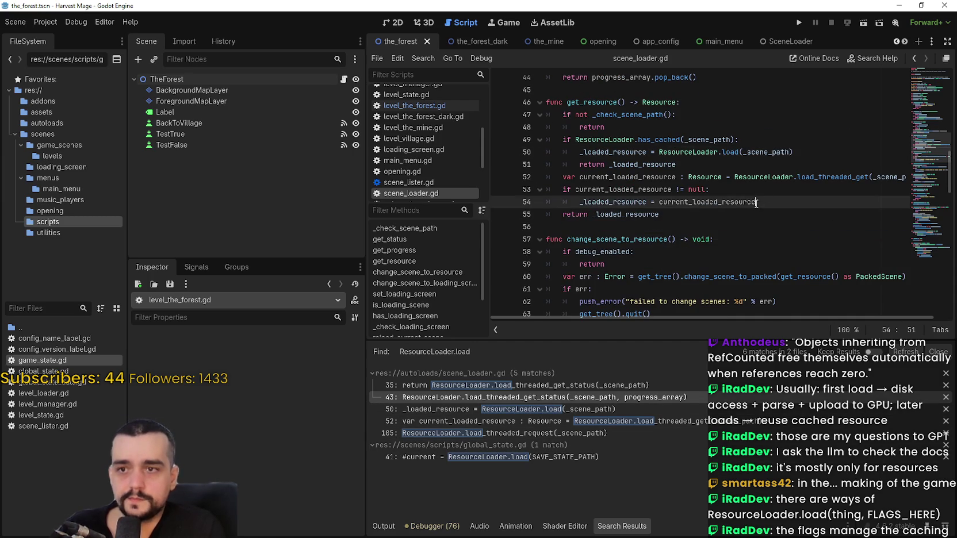
left_click(754, 153)
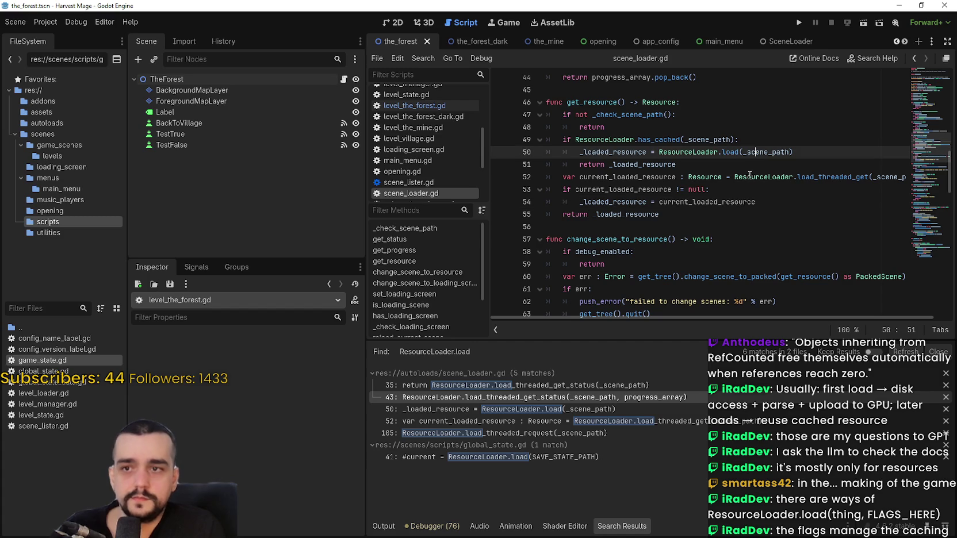
left_click(550, 164)
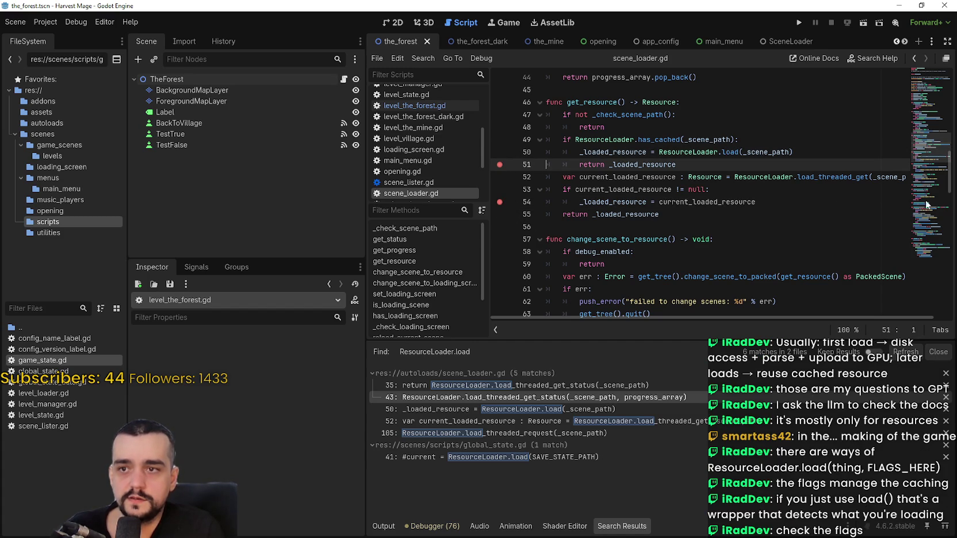
Add a breakpoint on line 54 and start a debug run that pauses at line 51
left_click(838, 197)
left_click(798, 25)
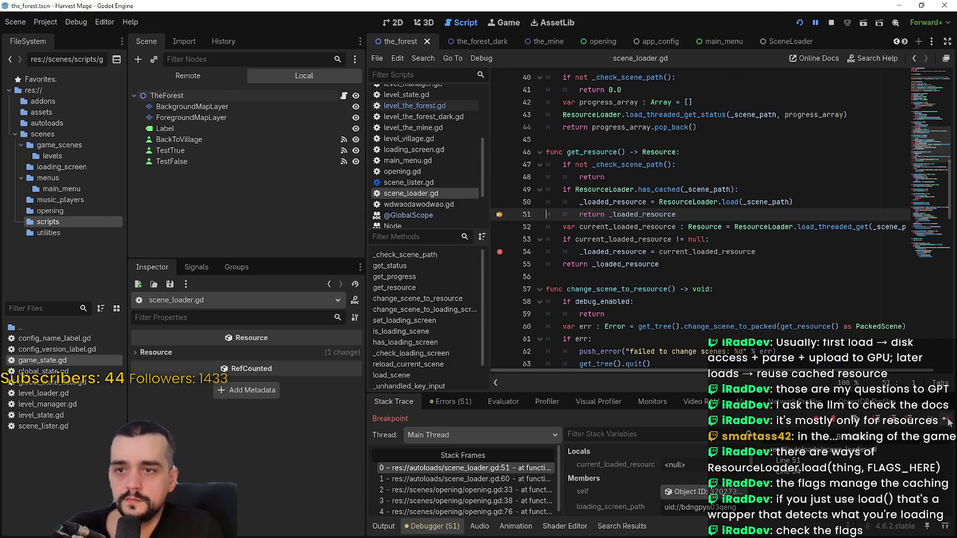
key("F12")
left_click(229, 290)
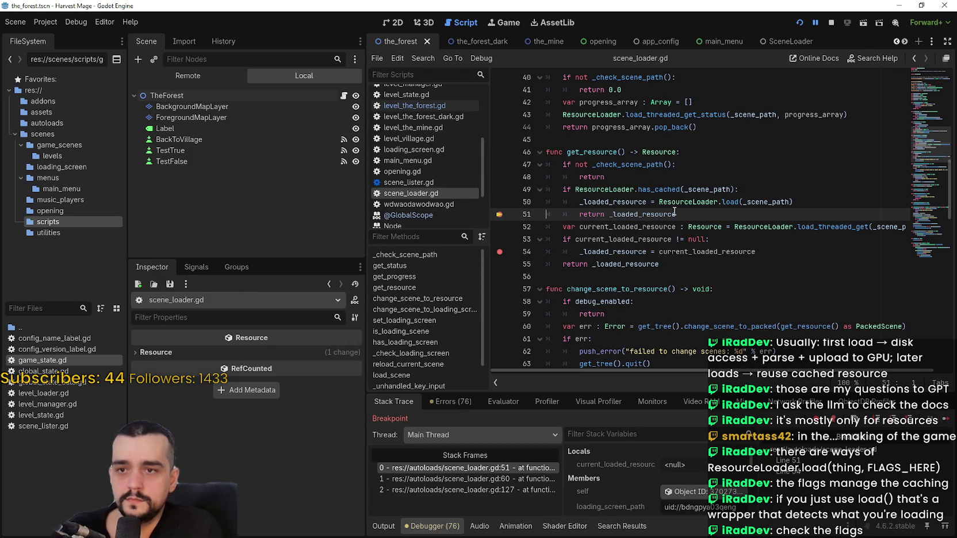
Continue past each line 51 break while travelling between The Village, The Dark Forest and The Dark Mine
left_click_drag(688, 215, 541, 190)
left_click(950, 422)
left_click(949, 422)
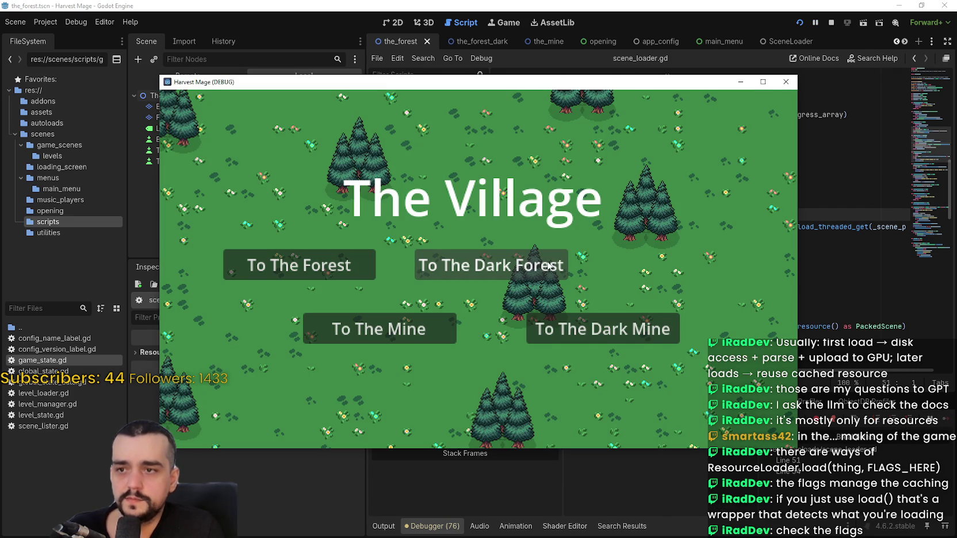
left_click(525, 275)
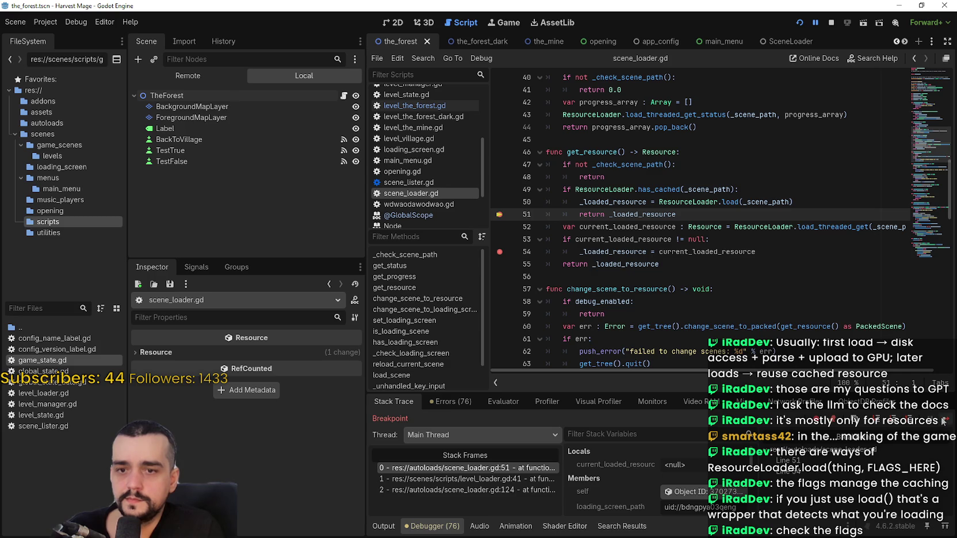
left_click(949, 423)
left_click(528, 317)
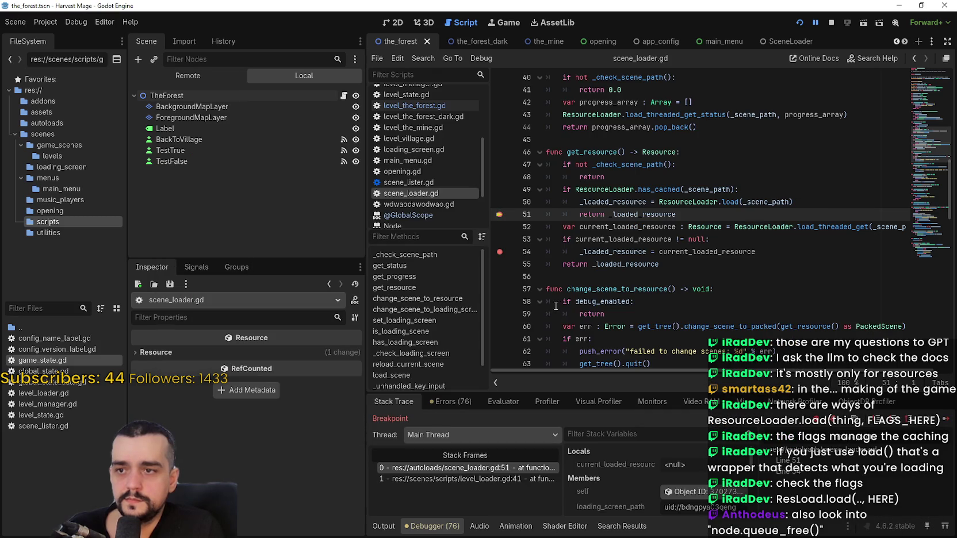
left_click(944, 423)
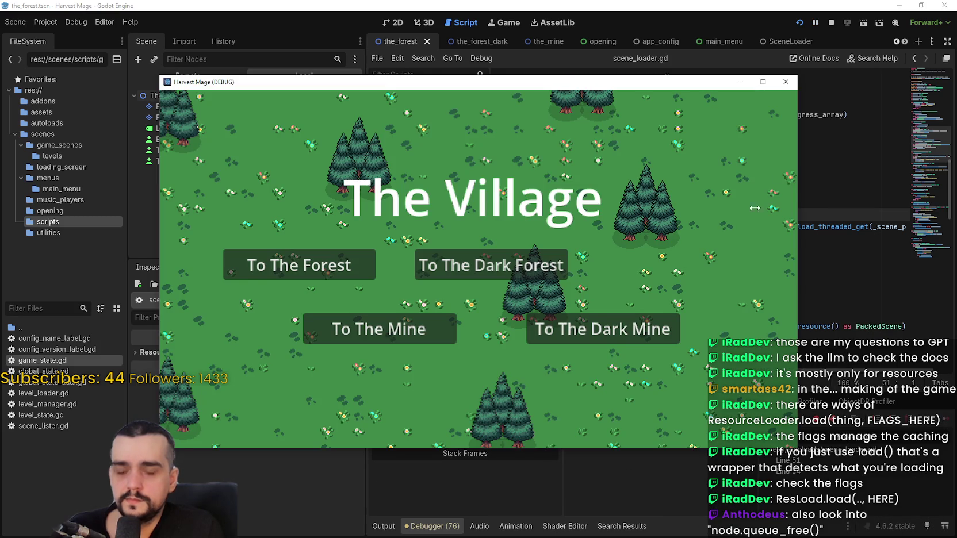
left_click(492, 265)
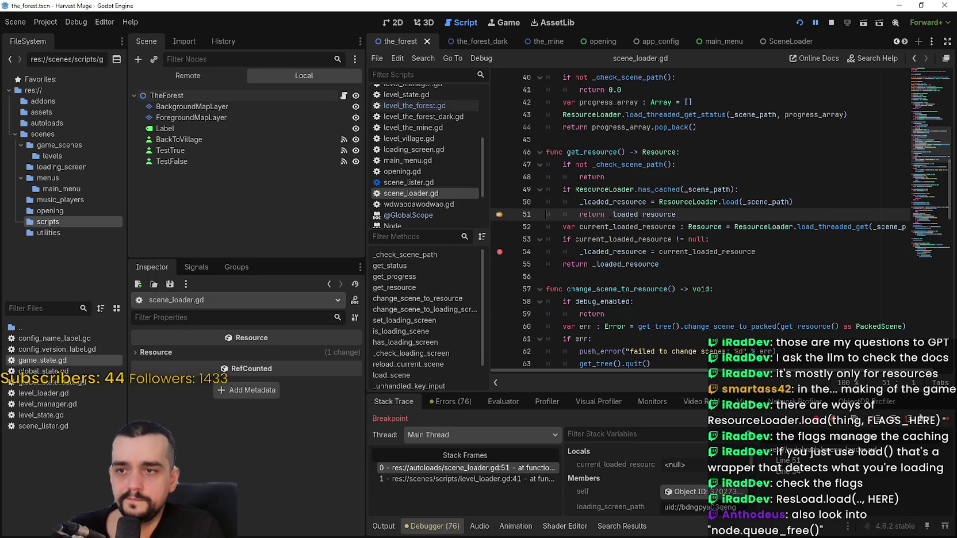
left_click(943, 421)
left_click(538, 312)
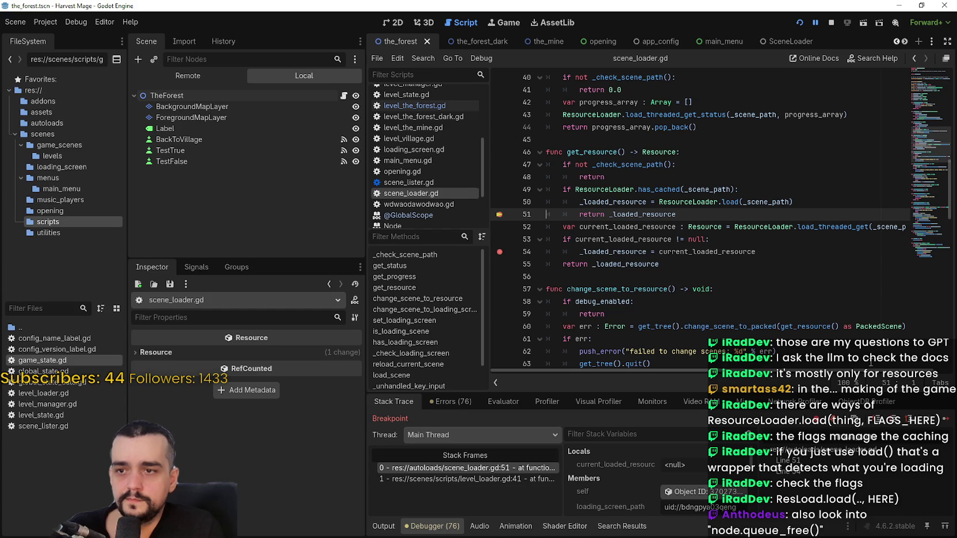
left_click(943, 422)
left_click(592, 318)
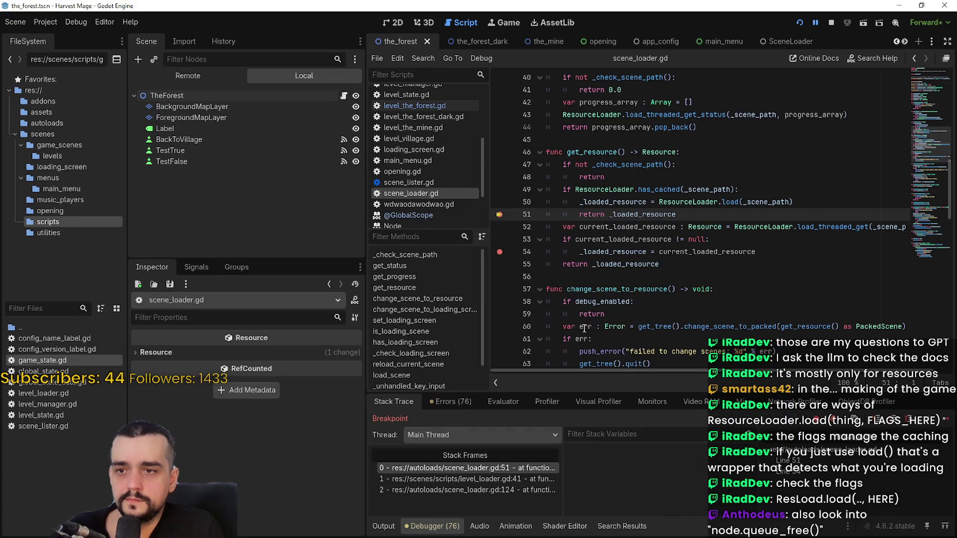
Examine the cached branch, lines 48–55, and the current_loaded_resource variable in get_resource
left_click_drag(693, 214, 519, 177)
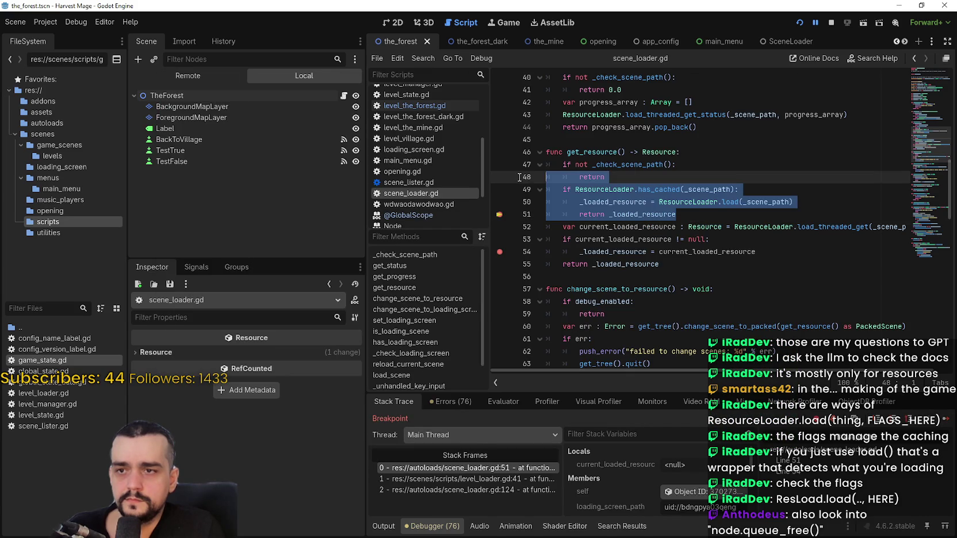
left_click(574, 265)
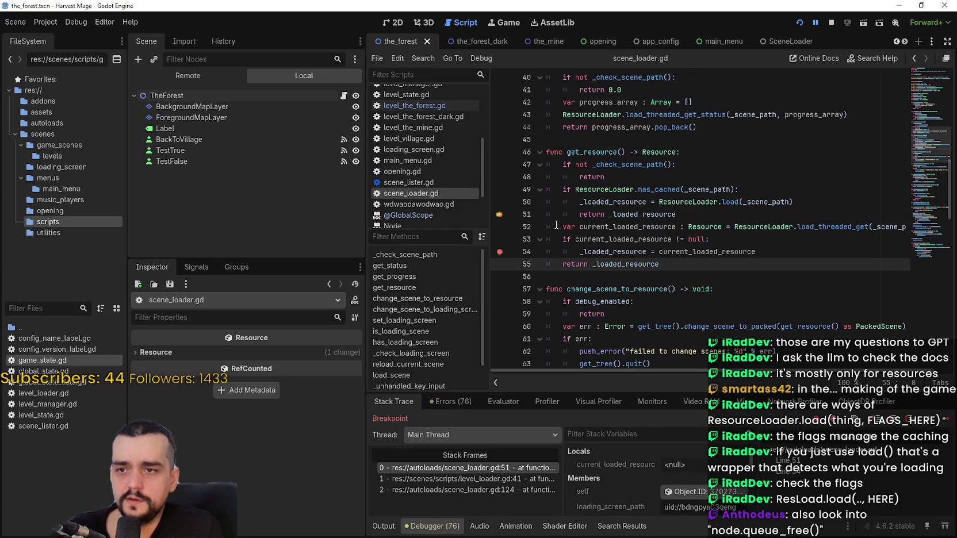
left_click_drag(556, 225, 766, 227)
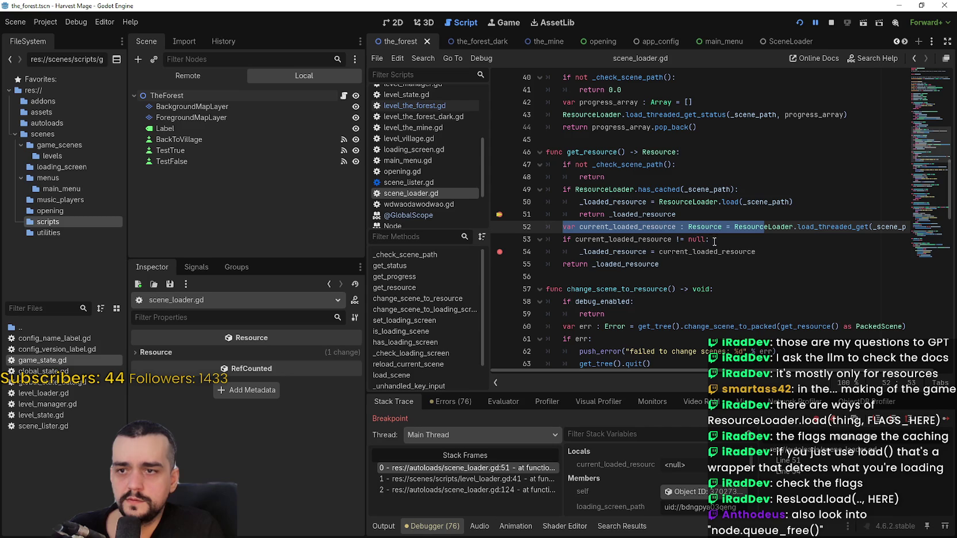
double_click(625, 227)
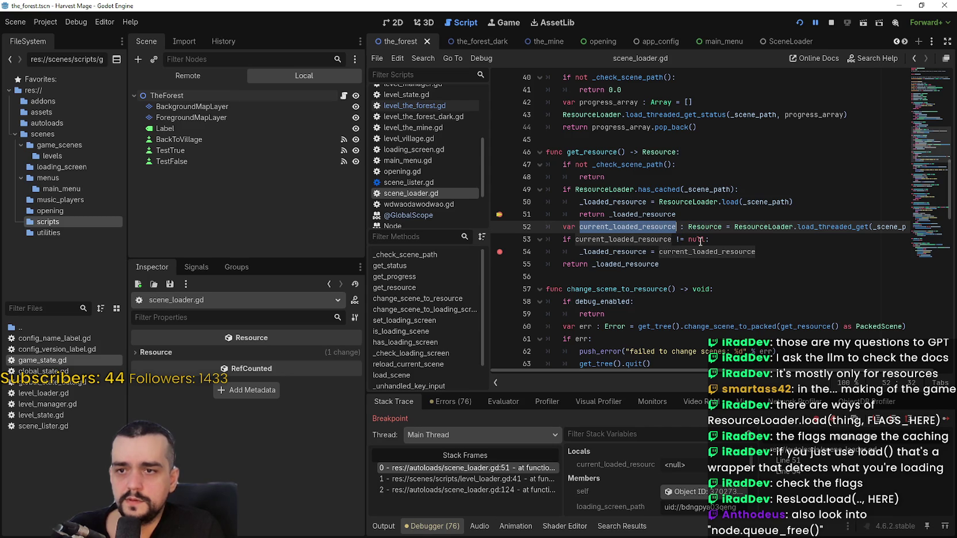
double_click(621, 239)
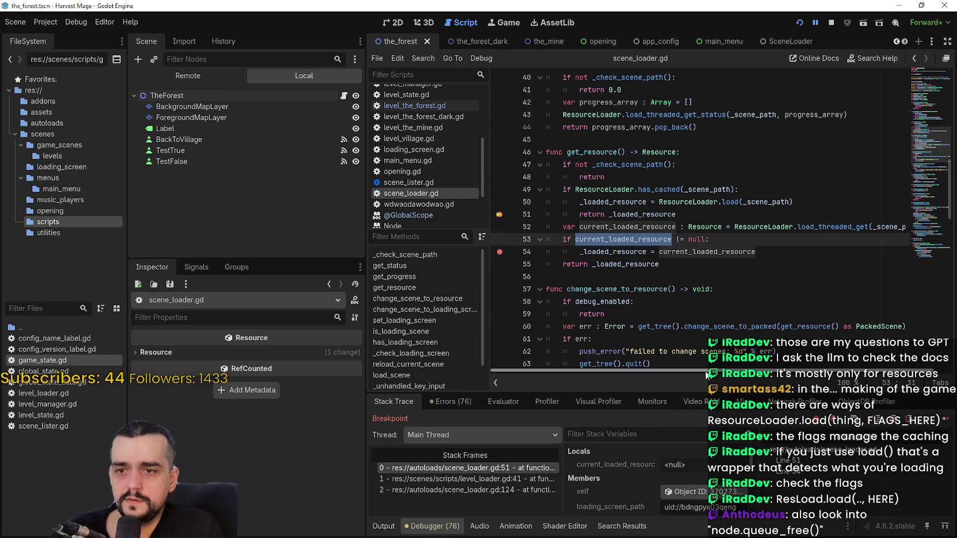
left_click_drag(808, 370, 821, 370)
mouse_move(881, 224)
left_mouse_down()
mouse_move(575, 230)
mouse_move(524, 220)
left_mouse_up()
left_click(656, 251)
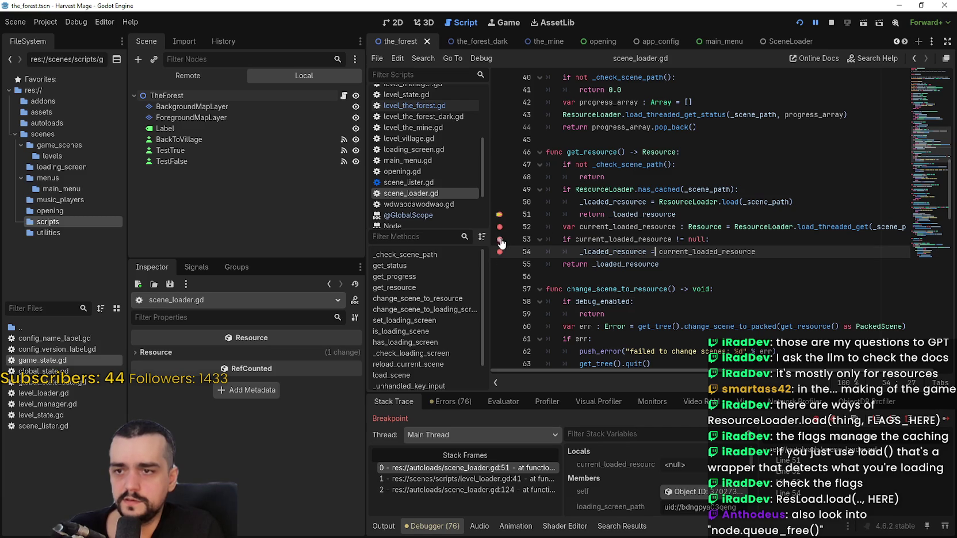
Resume through the breaks to travel from The Dark Mine to The Village, then The Forest
key("F12")
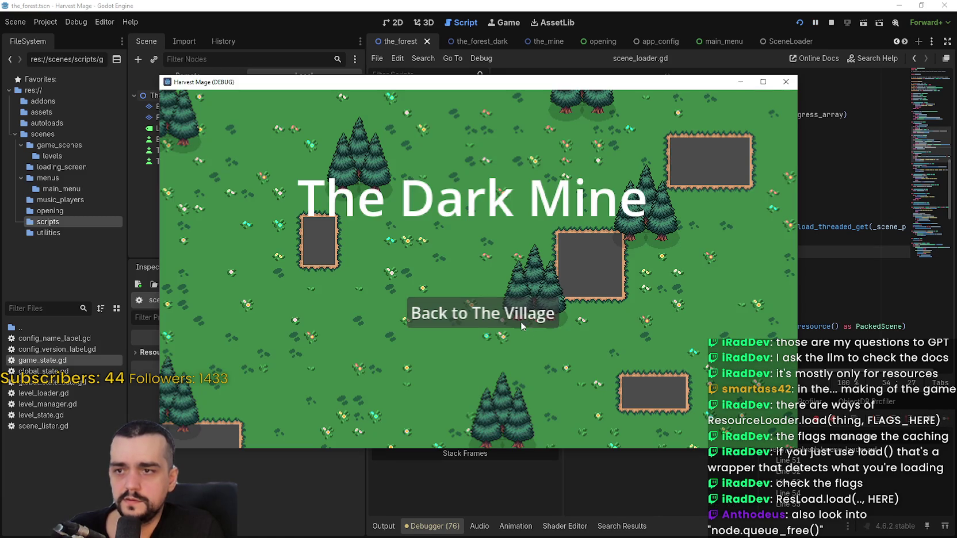
left_click(520, 322)
key("F12")
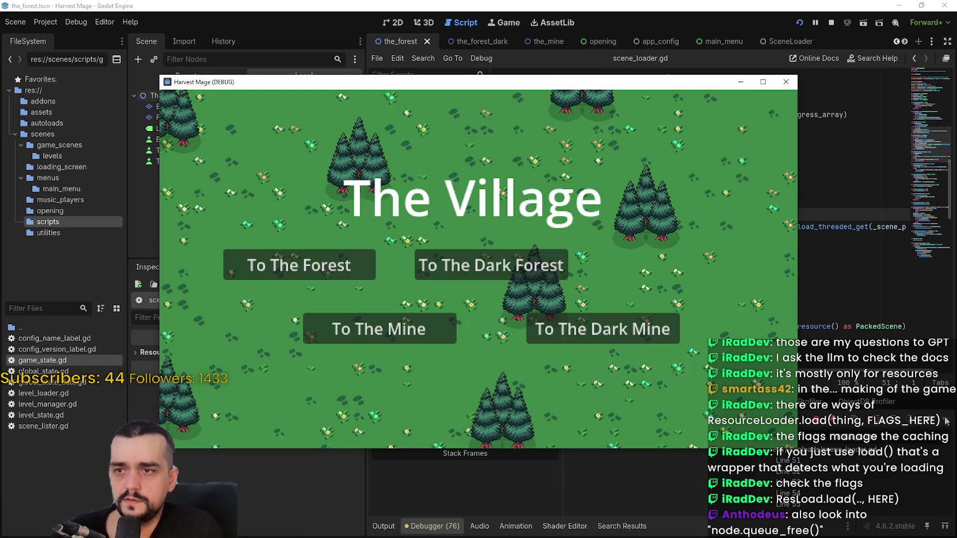
left_click(278, 264)
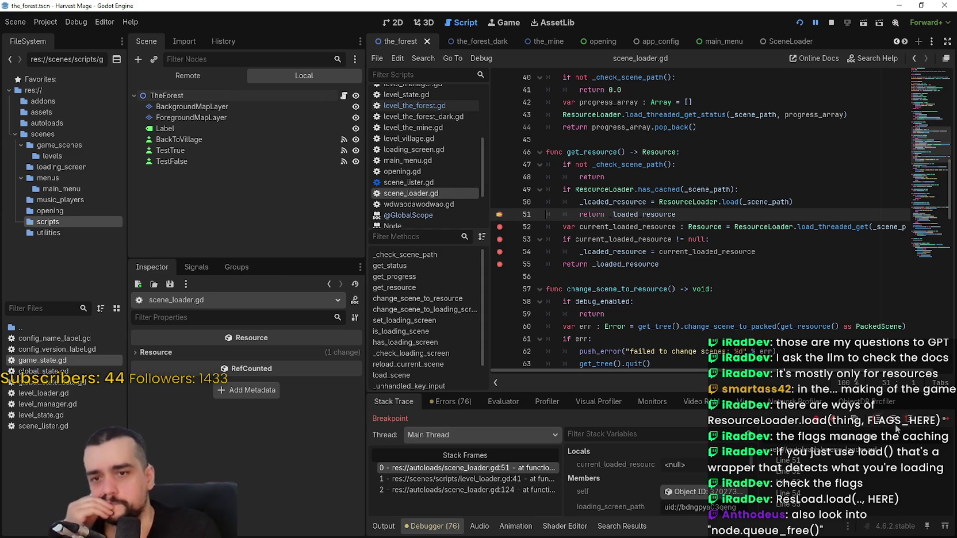
key("F12")
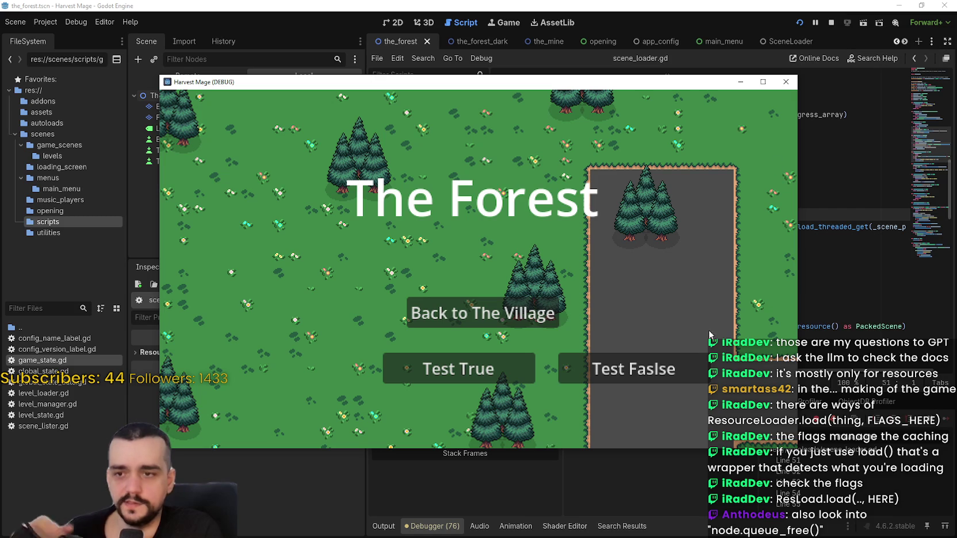
key("F8")
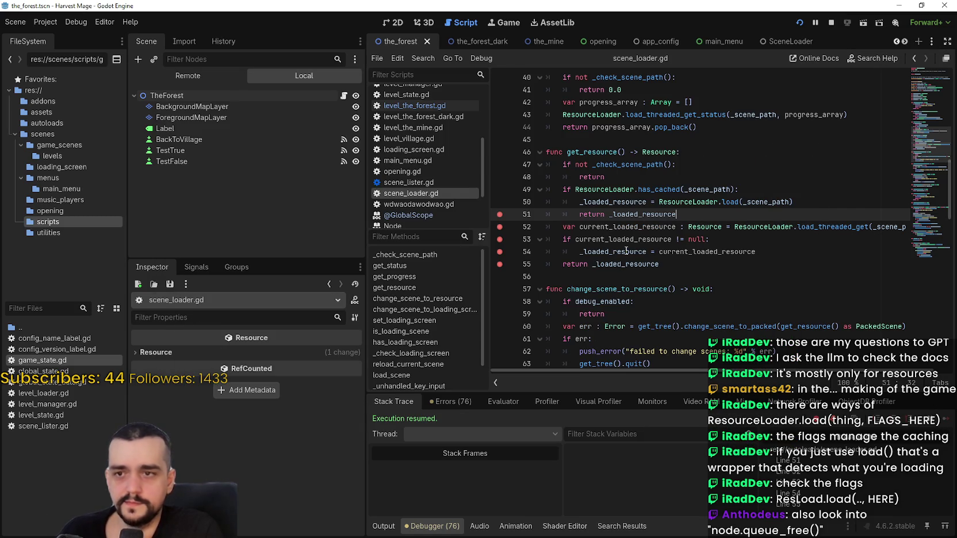
left_click(626, 251)
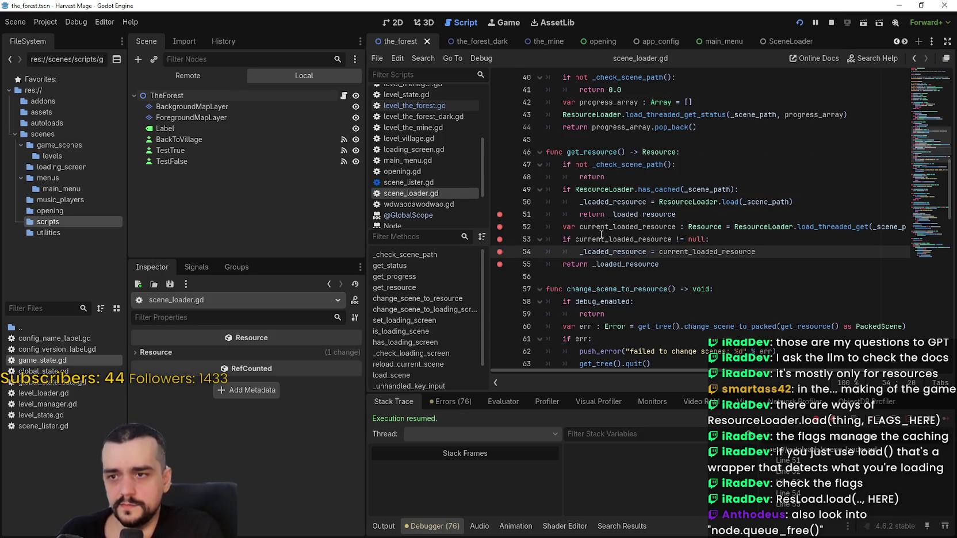
left_click(719, 264)
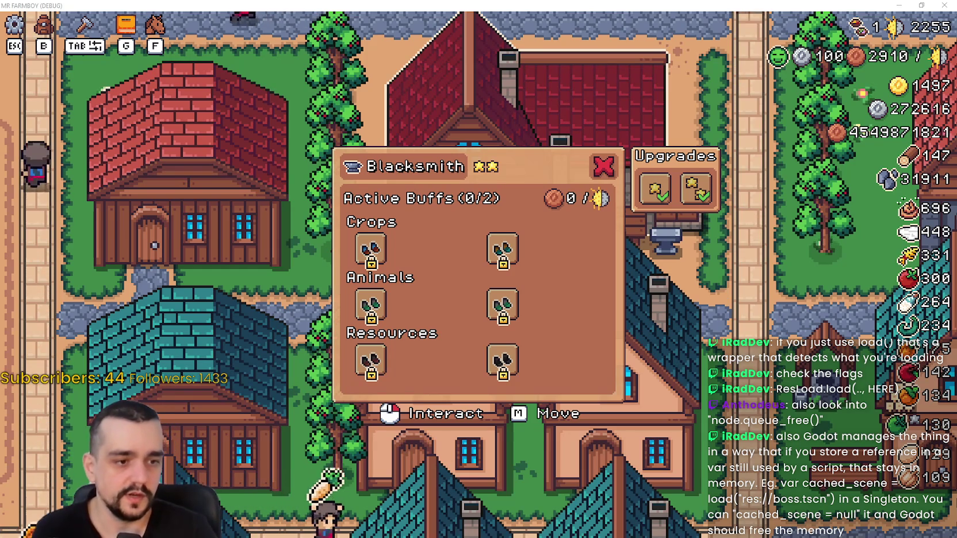
Switch from the Mr. Farmboy game window back to the Godot editor
key("alt+Tab")
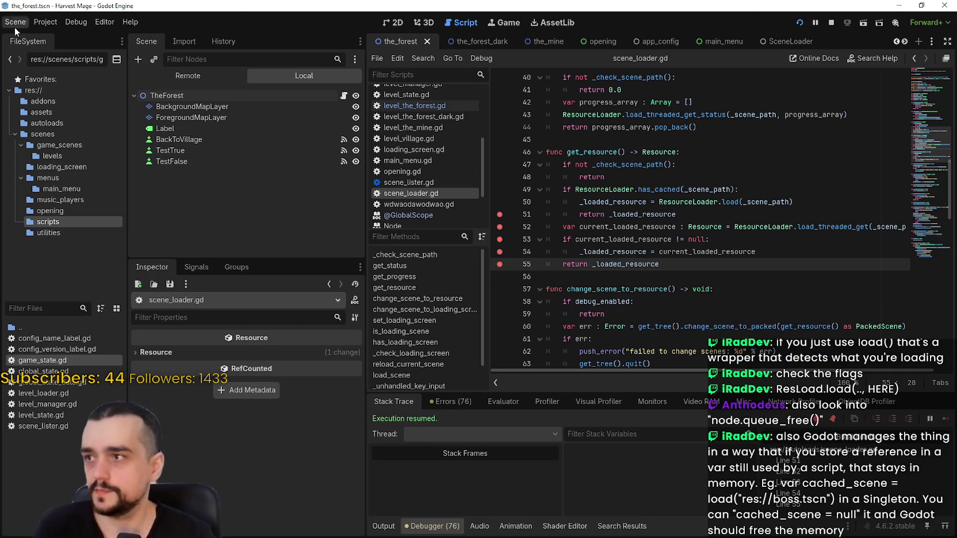
Open the Harvest Mage user data folder from the Project menu
left_click(14, 26)
mouse_move(42, 24)
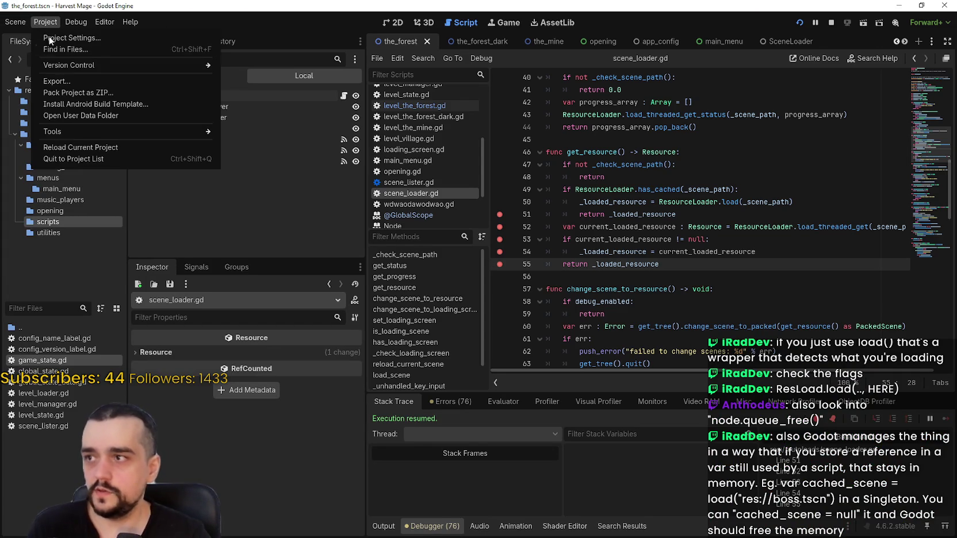
left_click(92, 119)
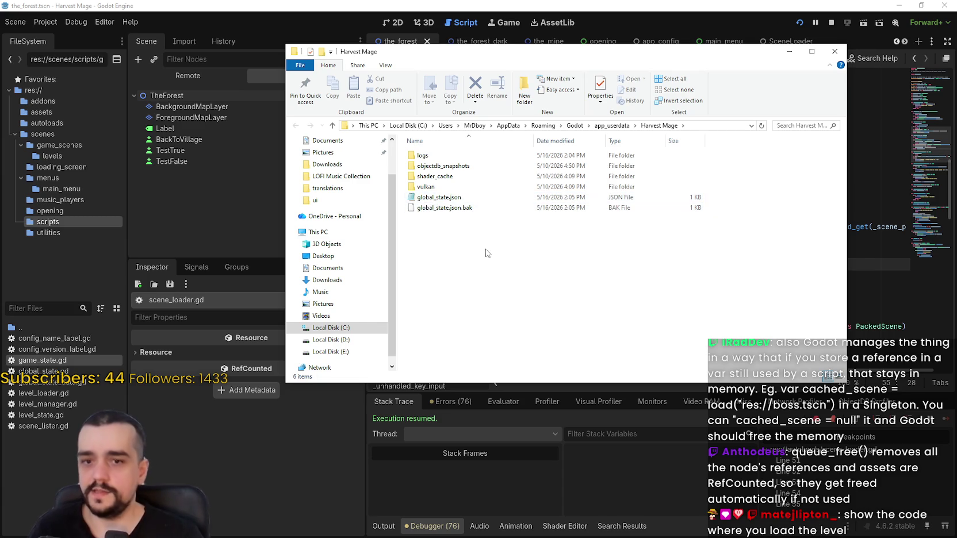
Open global_state.json, review its current_level_path and level states, then close it
left_click_drag(491, 241, 424, 195)
left_click(429, 197)
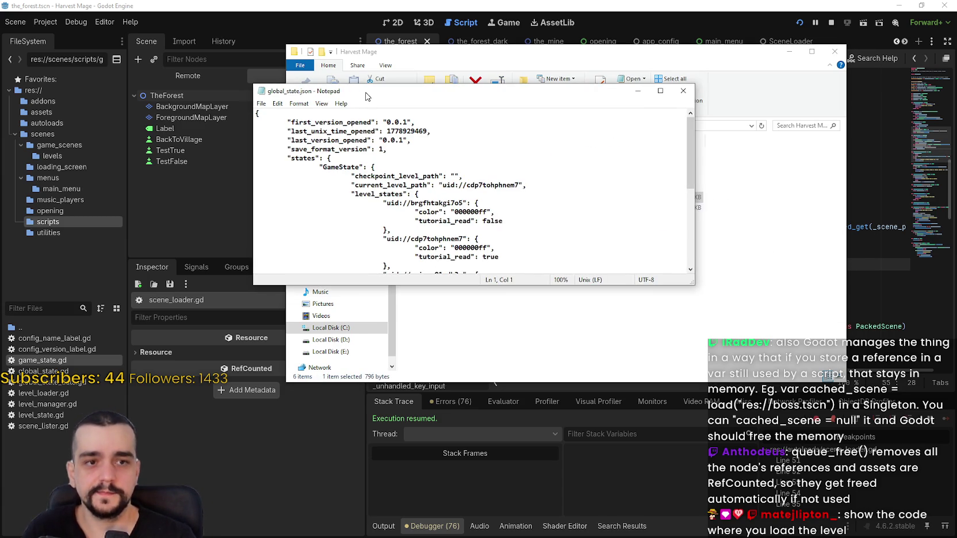
scroll(488, 201, "down", 8)
scroll(487, 201, "up", 2)
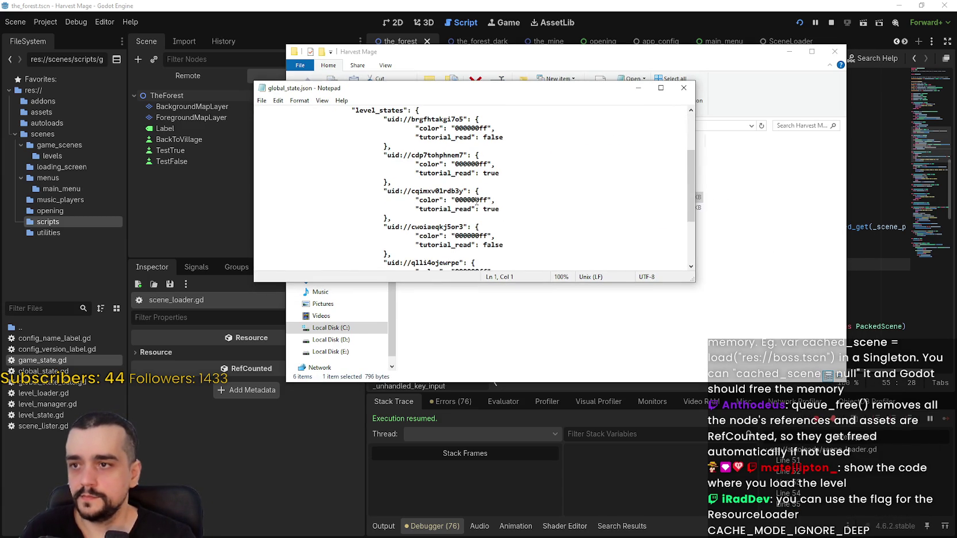
mouse_move(355, 130)
left_mouse_down()
mouse_move(528, 205)
mouse_move(529, 245)
mouse_move(403, 193)
mouse_move(437, 196)
left_mouse_up()
left_click(684, 88)
Select both global_state files, stop the running debug game, and return to Godot
left_click_drag(499, 250, 441, 199)
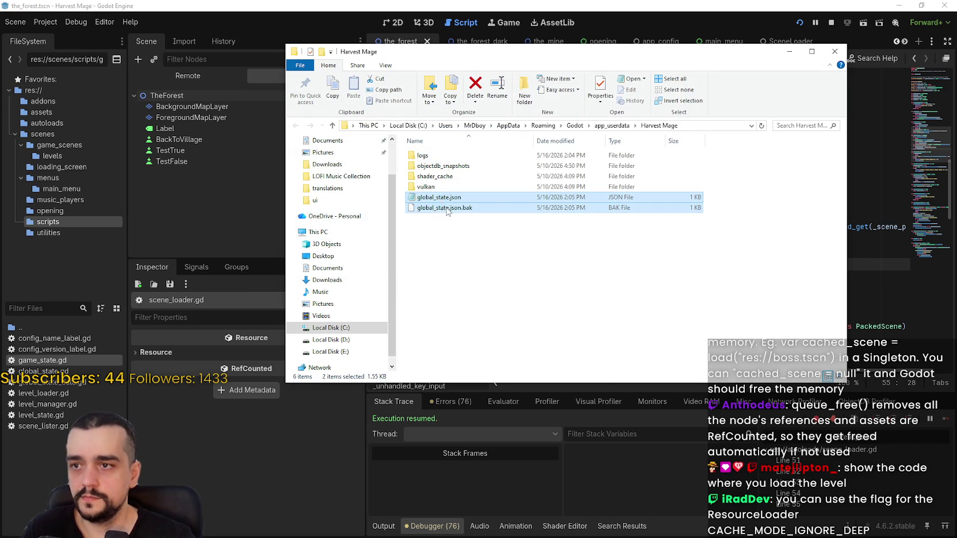
right_click(447, 211)
left_click(831, 21)
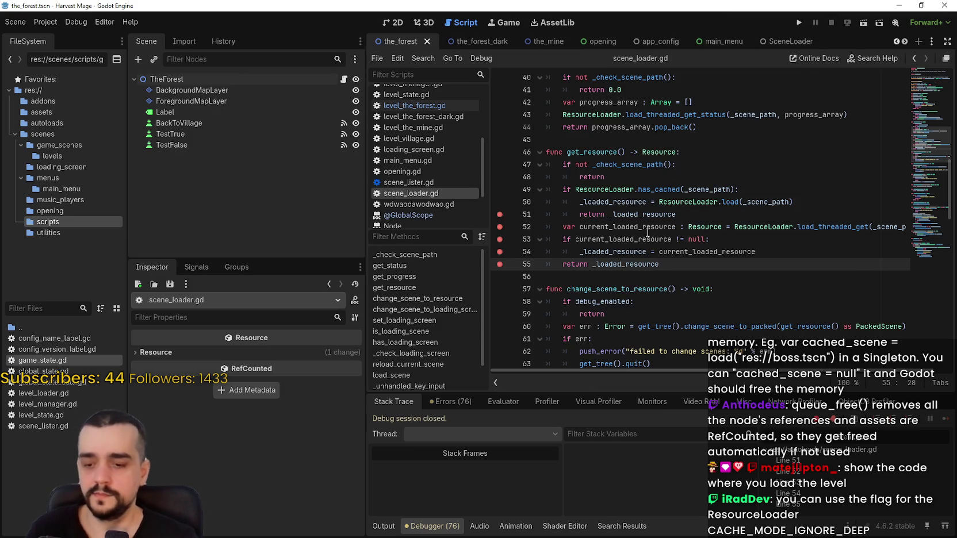
key("alt+Tab")
right_click(438, 201)
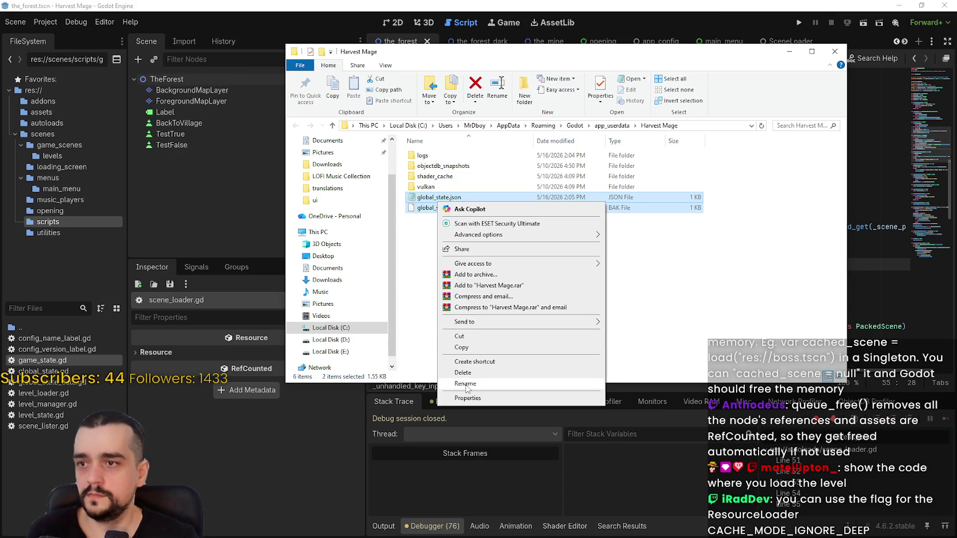
key("Escape")
left_click(733, 4)
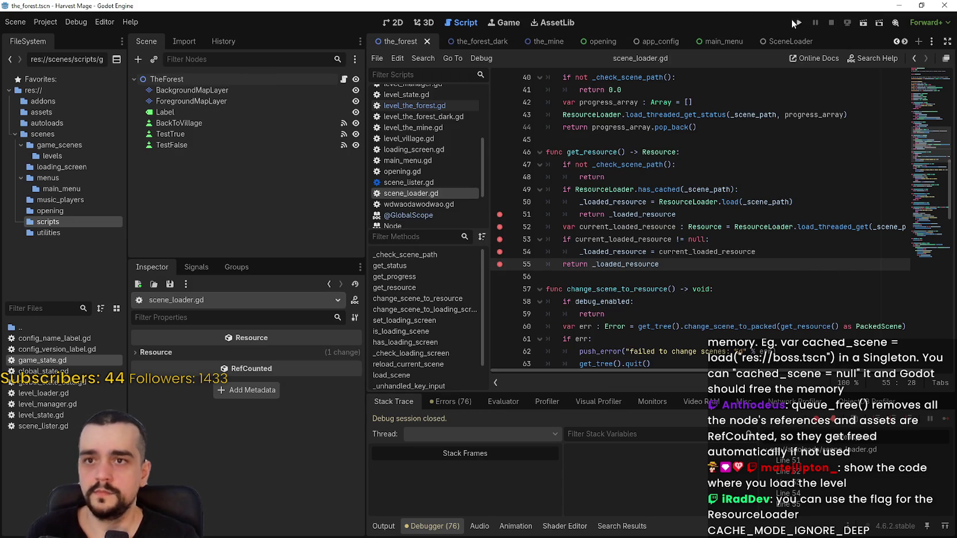
Look over lines 52–54 of get_resource in scene_loader.gd
mouse_move(674, 224)
left_mouse_down()
mouse_move(659, 202)
mouse_move(541, 184)
mouse_move(546, 173)
left_mouse_up()
left_click(737, 222)
left_click_drag(755, 252, 534, 231)
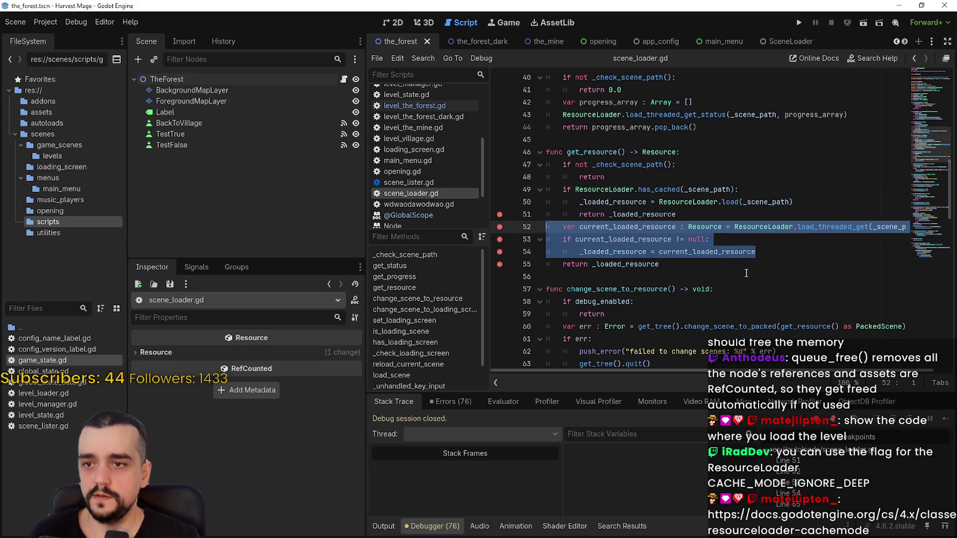
left_click(747, 276)
Run Harvest Mage and start a New Game into The Village, continuing past each breakpoint
left_click(799, 23)
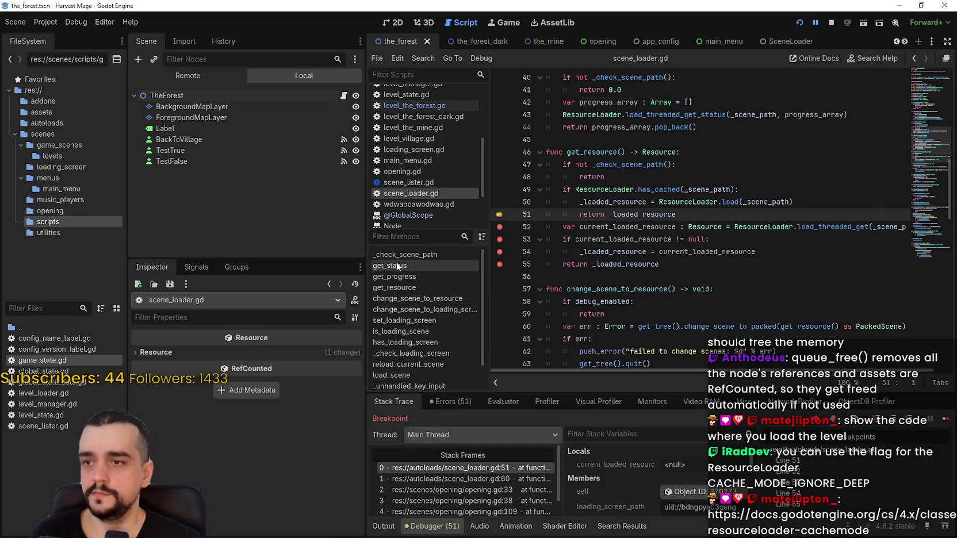
left_click(943, 422)
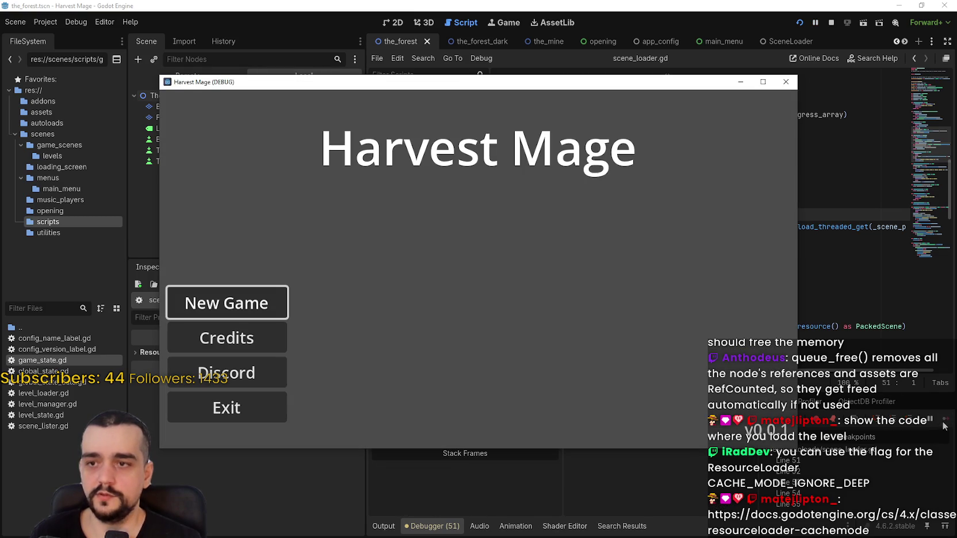
left_click(285, 296)
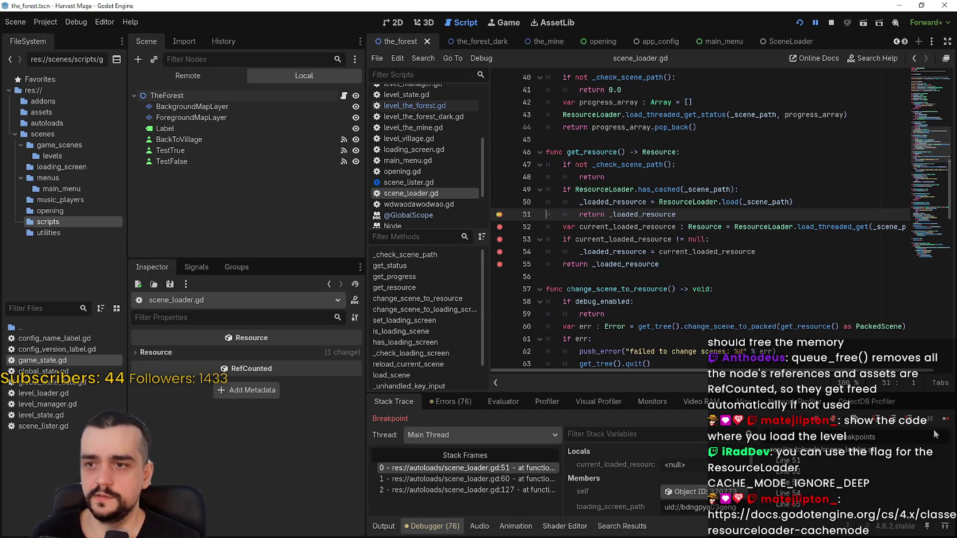
left_click(946, 421)
left_click(946, 421)
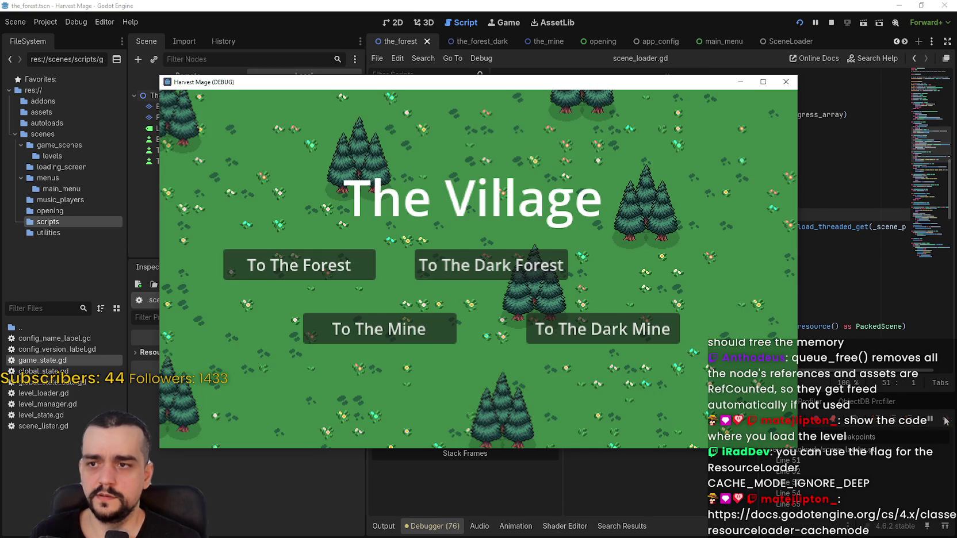
Travel to The Forest and back to The Village, continuing past the line 51 breakpoint
left_click(299, 265)
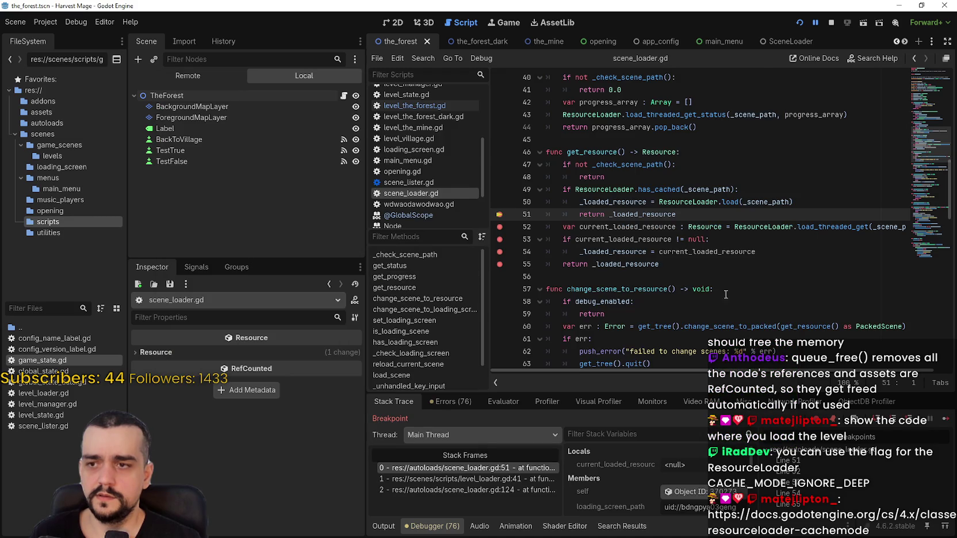
left_click(946, 421)
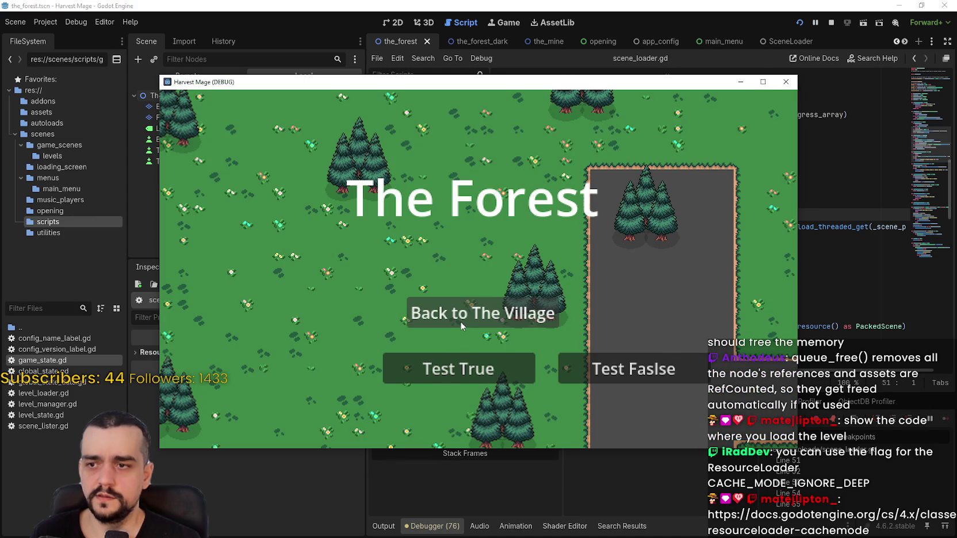
left_click(420, 317)
left_click(950, 420)
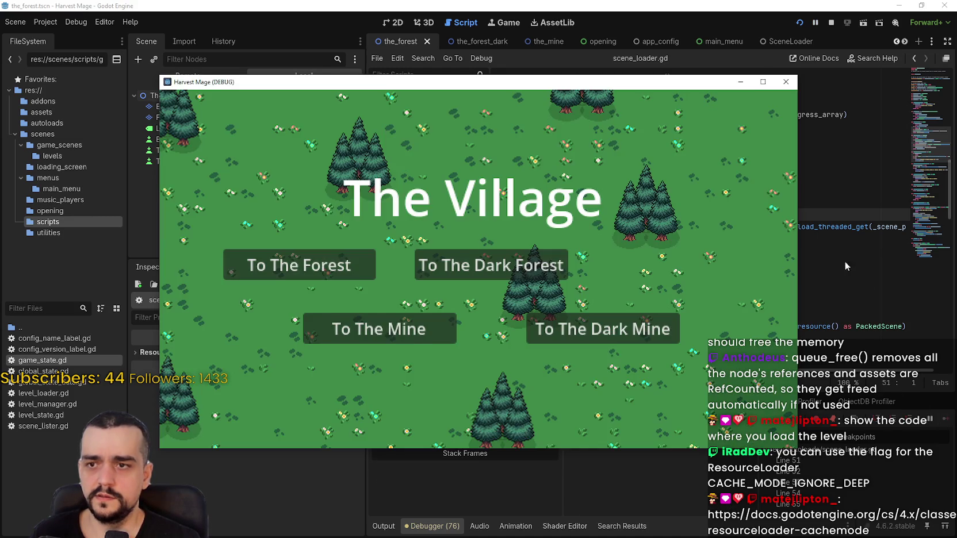
left_click(843, 253)
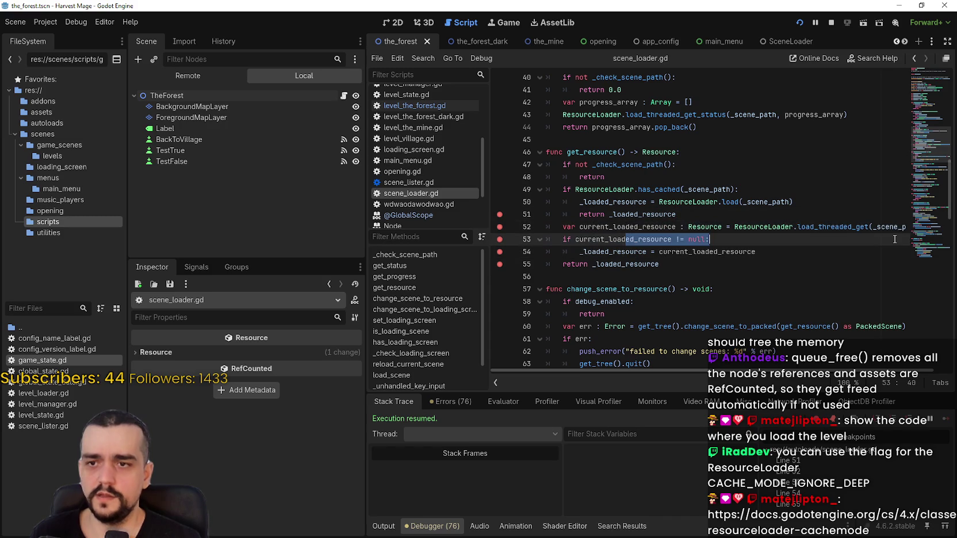
Inspect _scene_path, current_loaded_resource and has_cached in get_resource, then stop the running game
left_click_drag(882, 227, 925, 223)
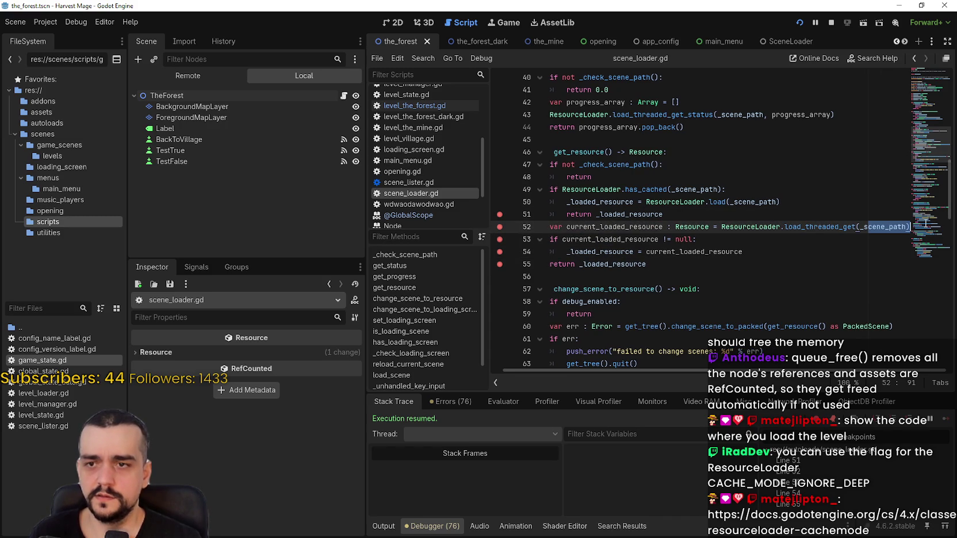
double_click(611, 228)
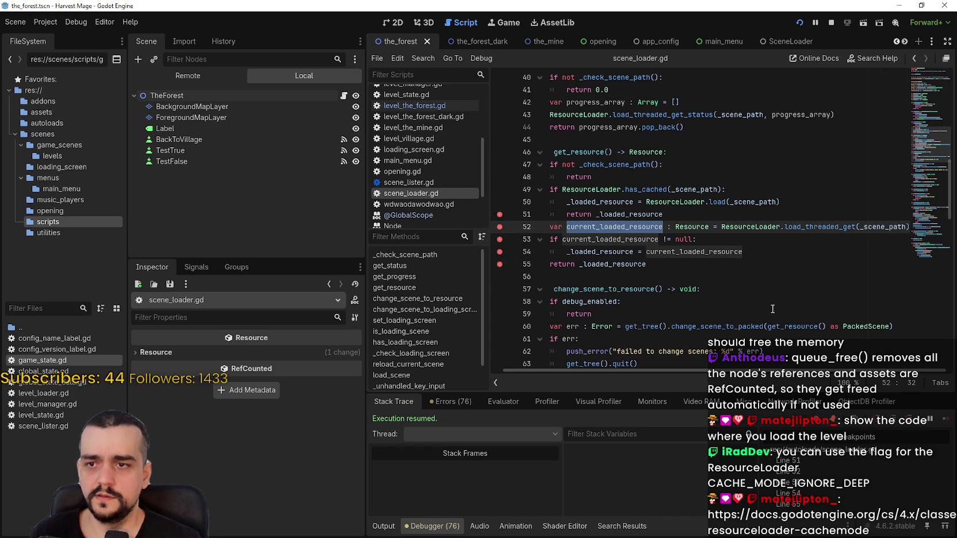
double_click(876, 227)
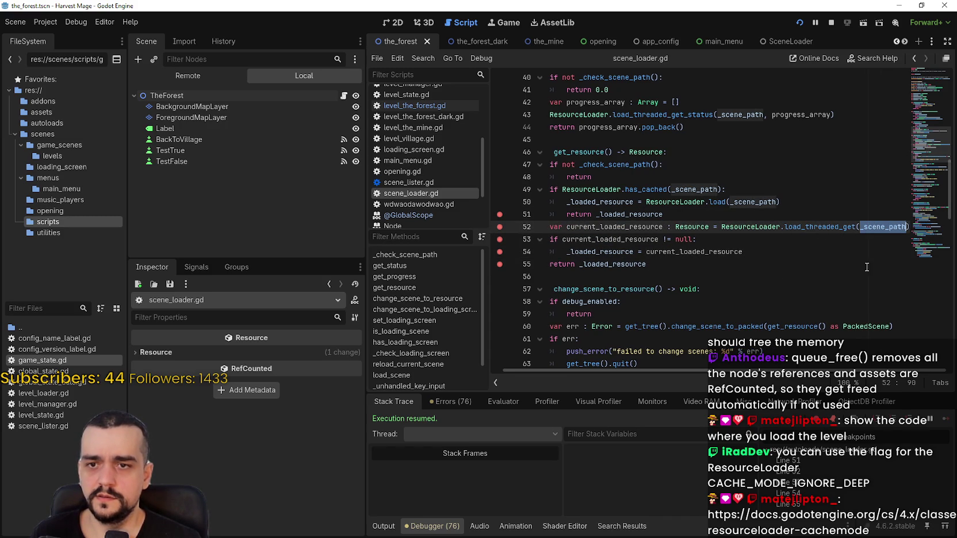
scroll(759, 371, "left", 1)
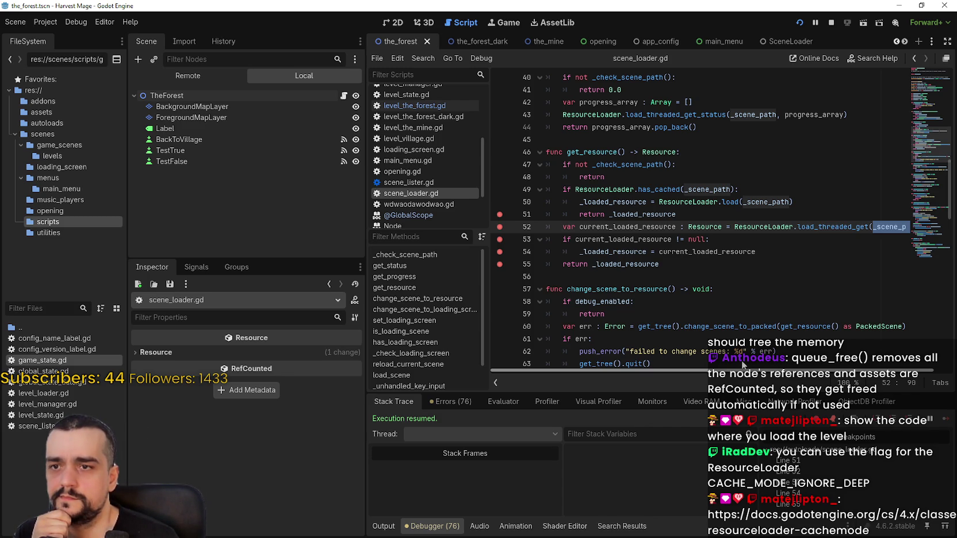
double_click(661, 188)
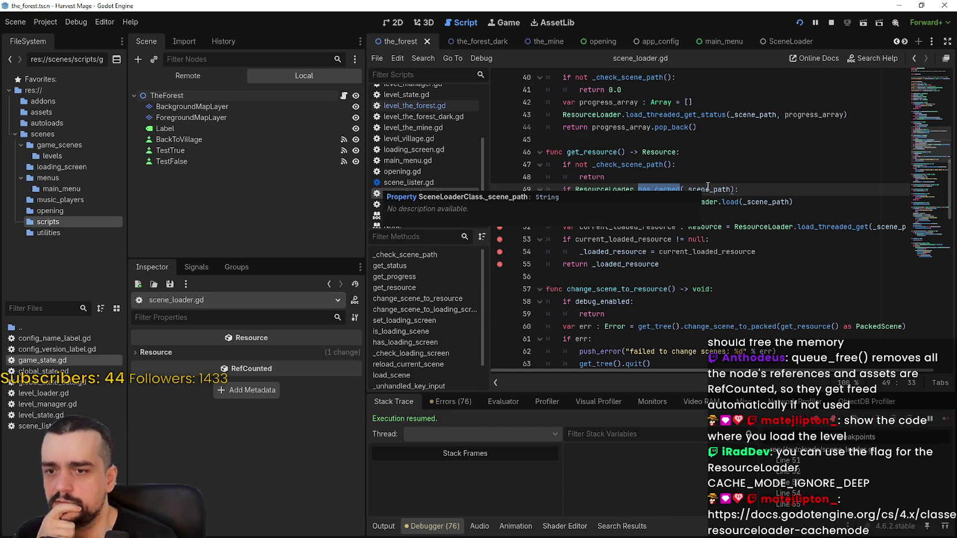
double_click(708, 187)
scroll(708, 190, "up", 4)
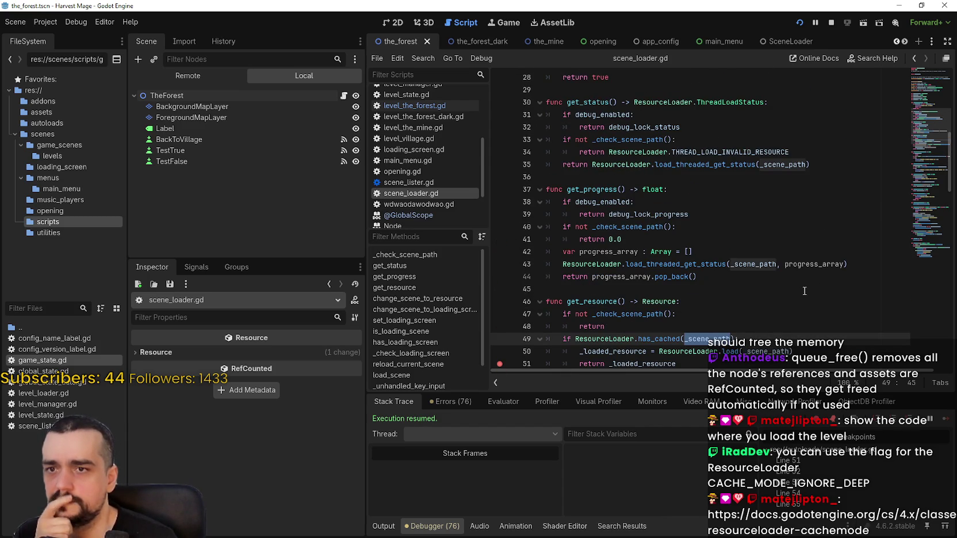
scroll(805, 290, "down", 3)
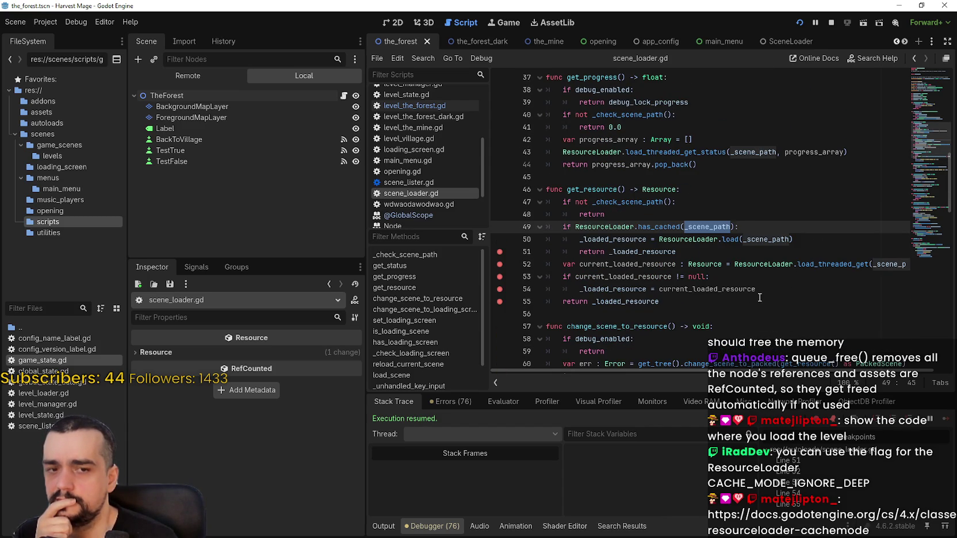
scroll(765, 302, "down", 1)
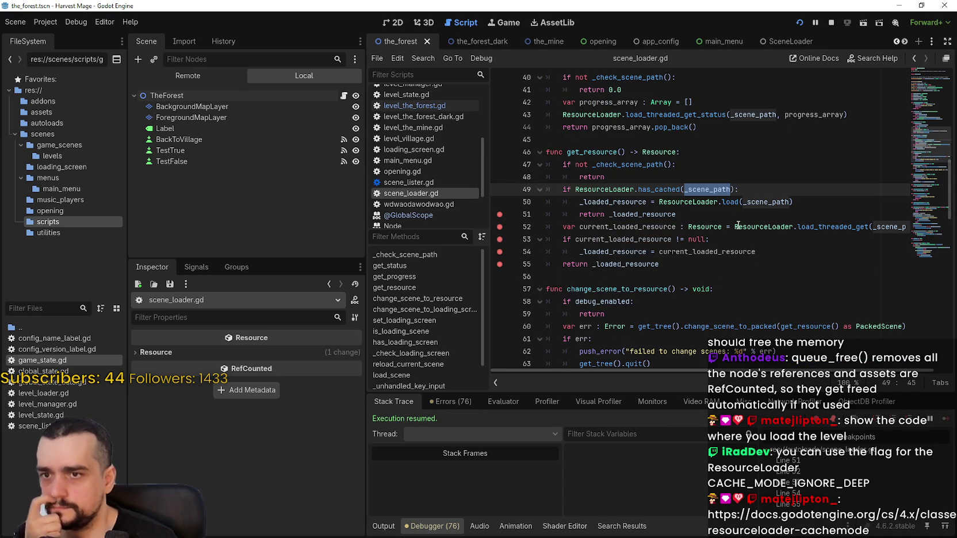
left_click(832, 23)
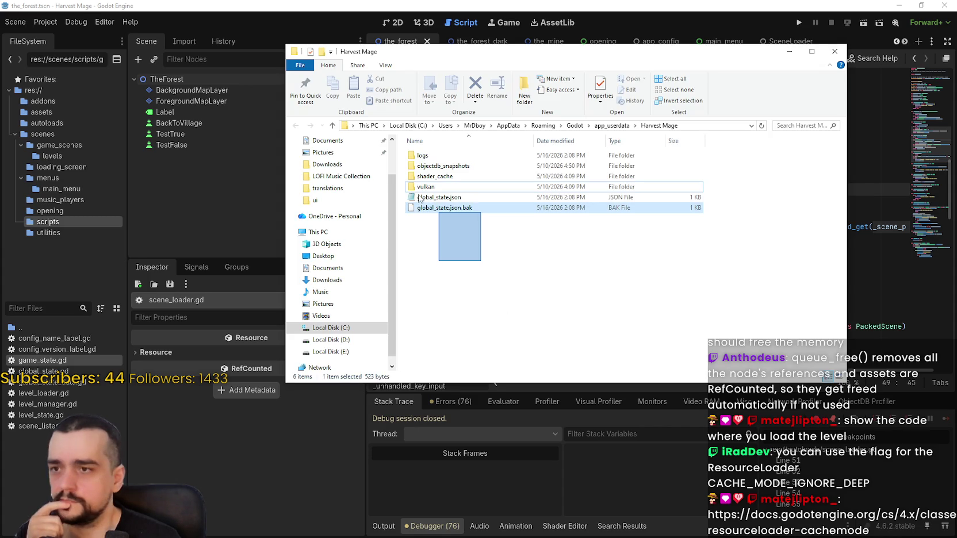
Delete global_state.json and global_state.json.bak, then close the Explorer window
mouse_move(481, 262)
left_mouse_down()
mouse_move(417, 194)
mouse_move(426, 201)
left_mouse_up()
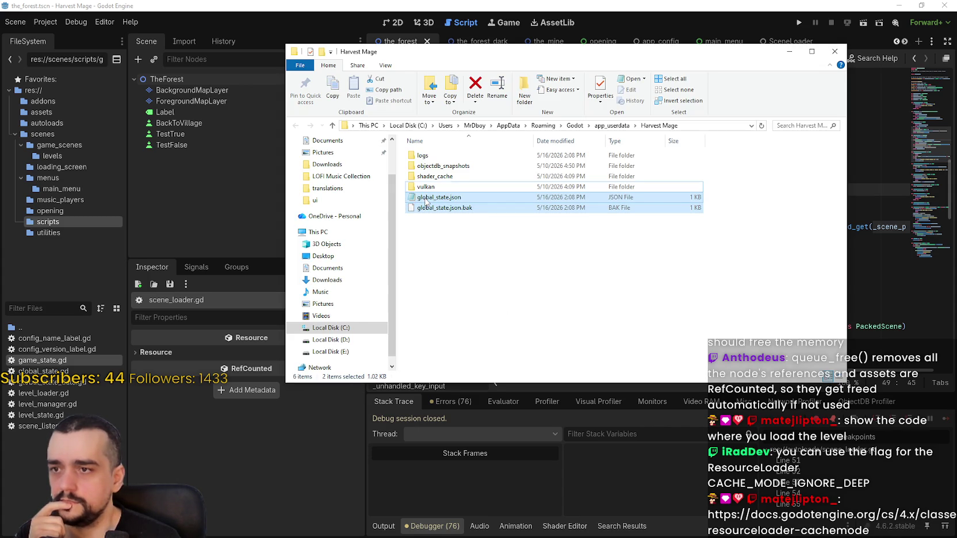
right_click(426, 200)
left_click(455, 370)
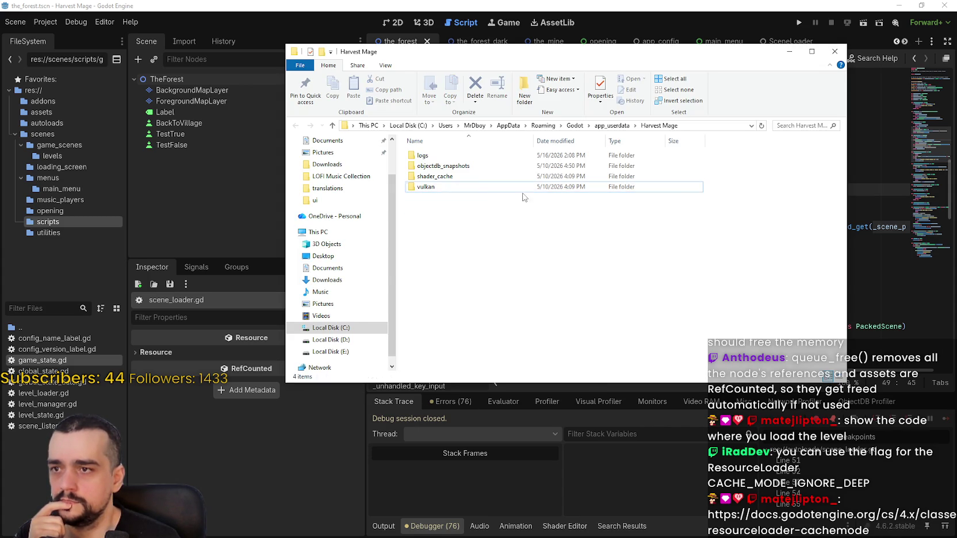
left_click(834, 51)
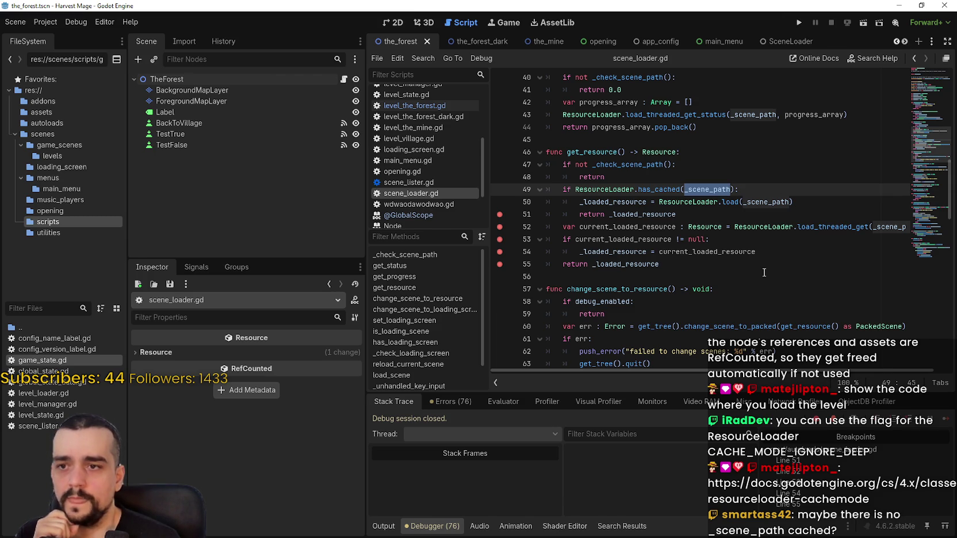
left_click(763, 276)
left_click_drag(677, 214, 529, 191)
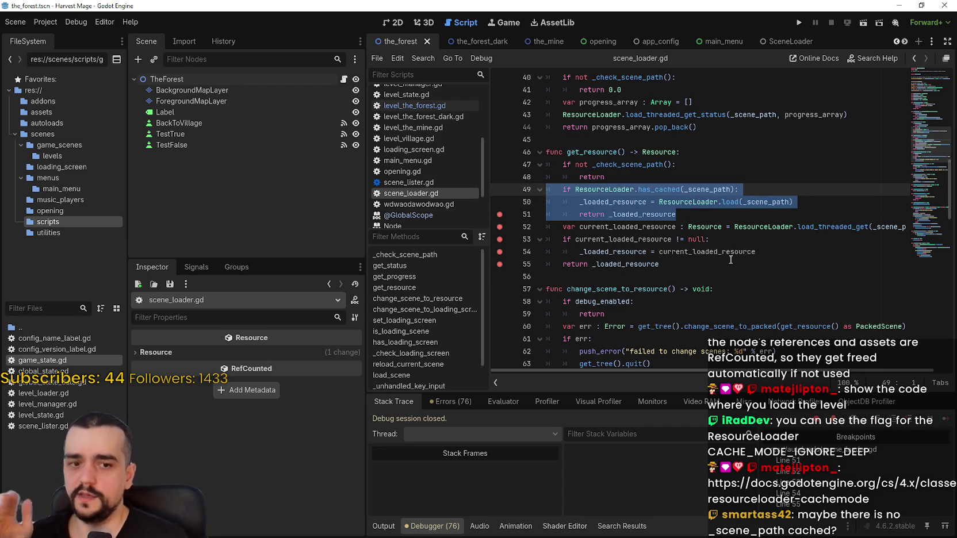
mouse_move(770, 251)
left_mouse_down()
mouse_move(552, 217)
mouse_move(555, 229)
left_mouse_up()
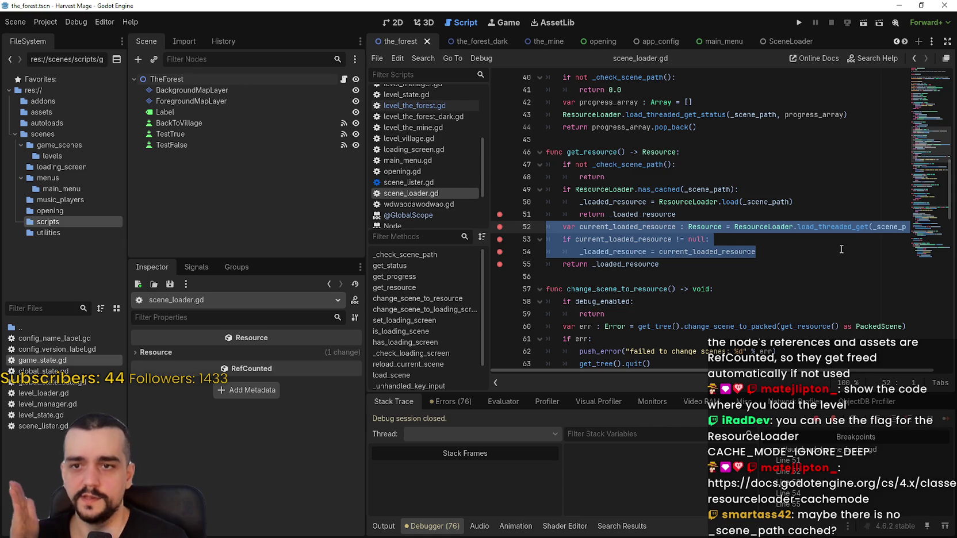
left_click(780, 252)
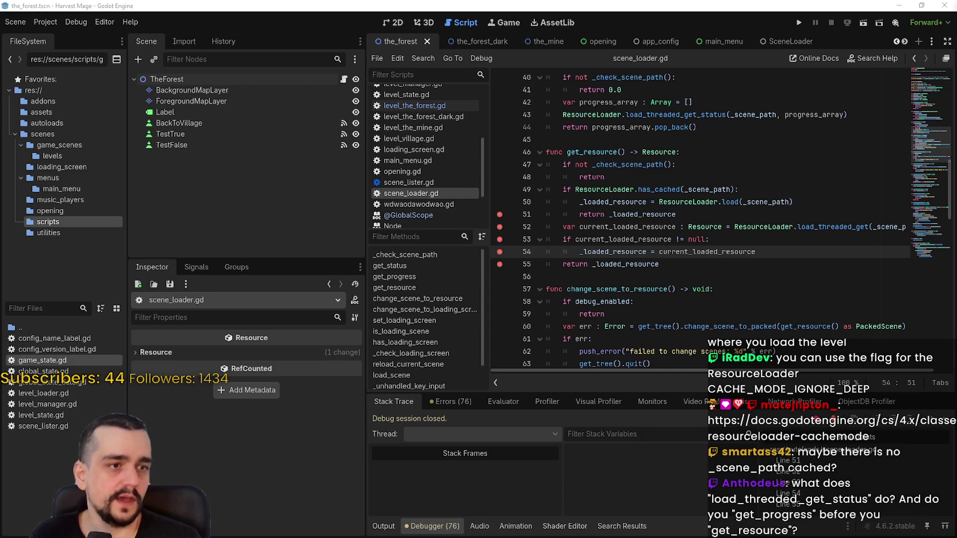
Make line 50's load call use ResourceLoader.CACHE_MODE_IGNORE_DEEP as its cache mode
left_click(751, 207)
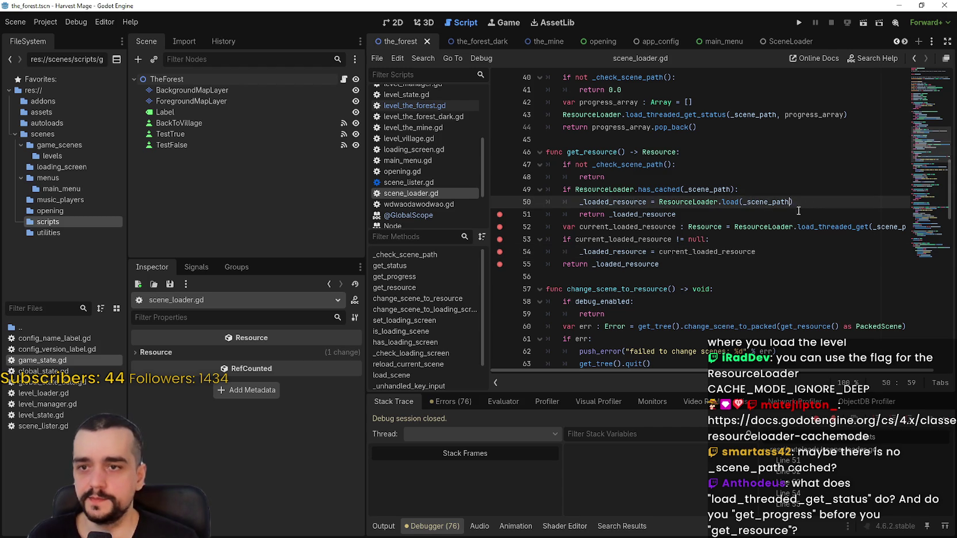
type(",CACHE_MODE_IGNORE_DEEP")
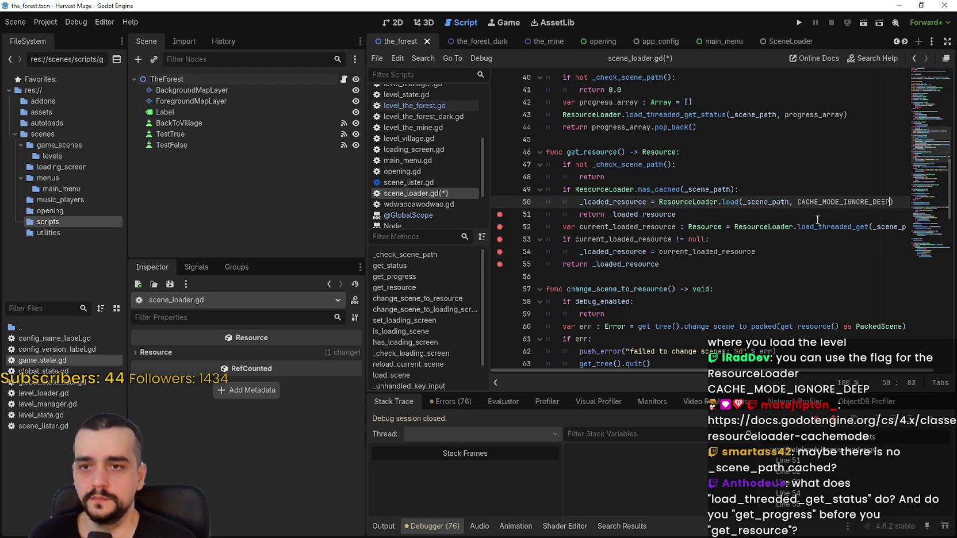
left_click(818, 220)
left_click(798, 203)
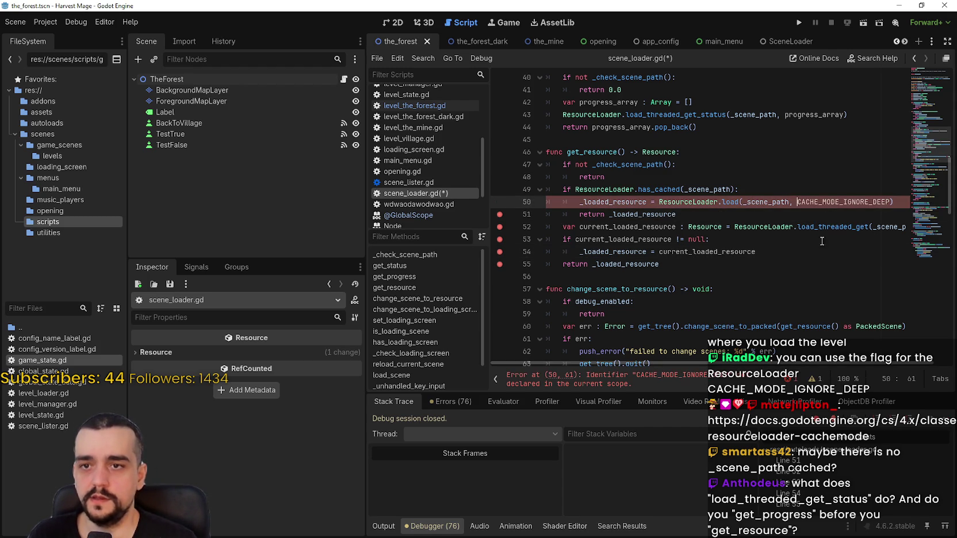
double_click(799, 202)
type("Resou")
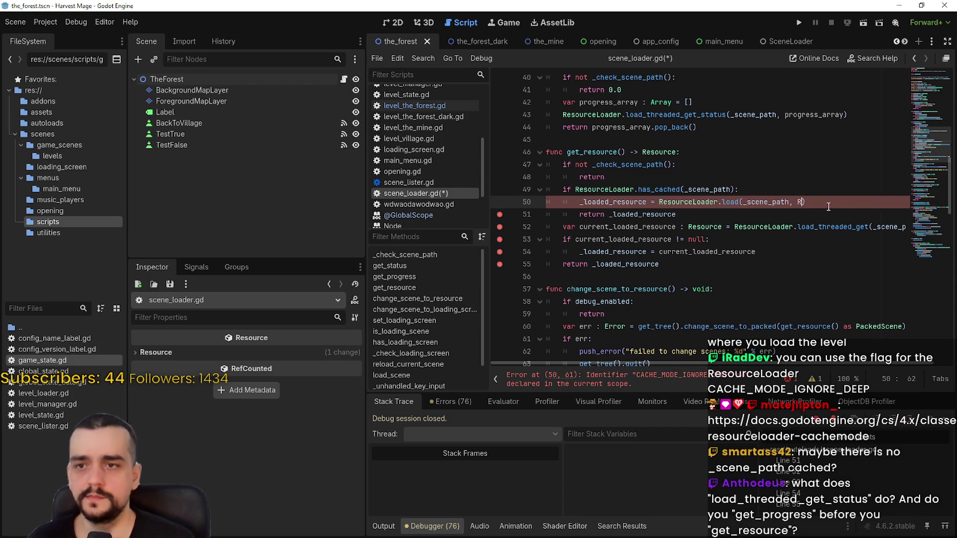
type("rceLoader")
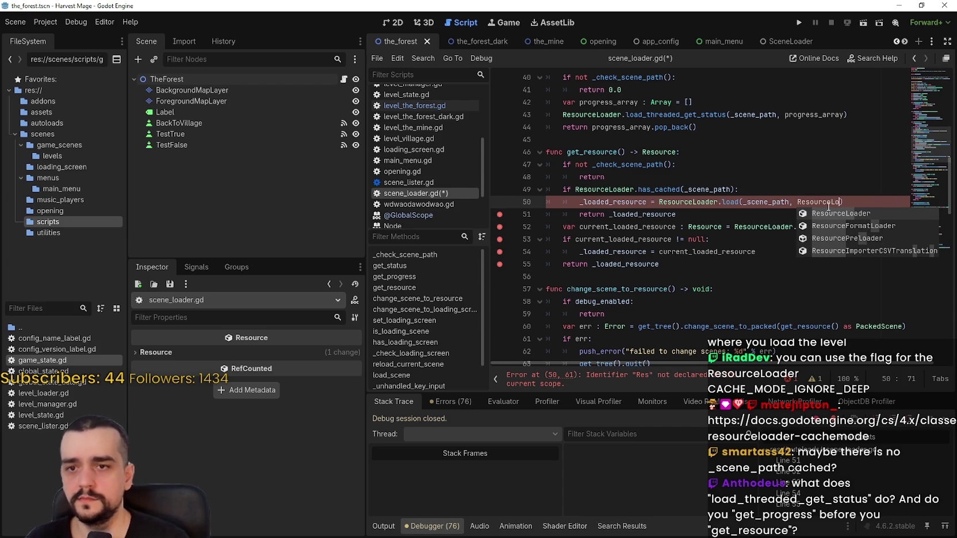
type(".")
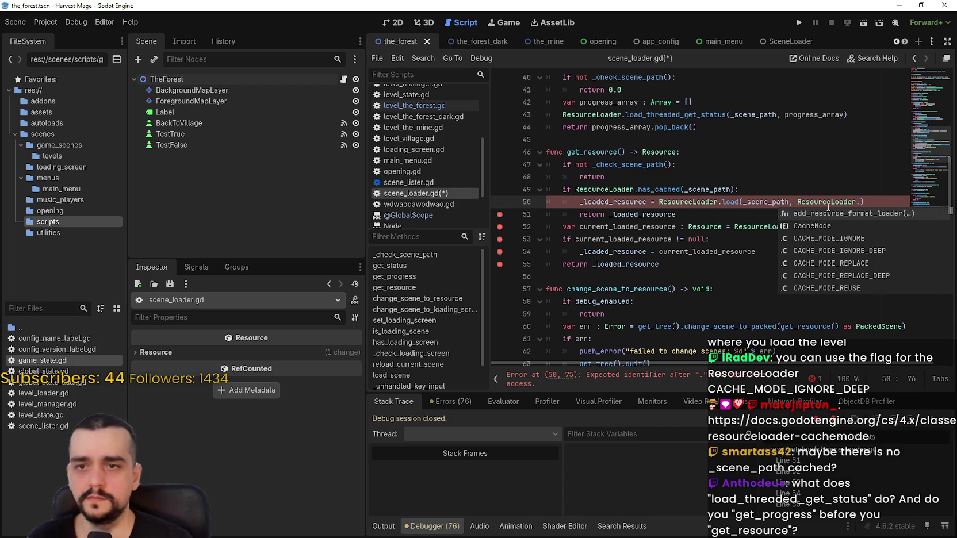
type("CACHE_MODE_IGNORE_DEEP")
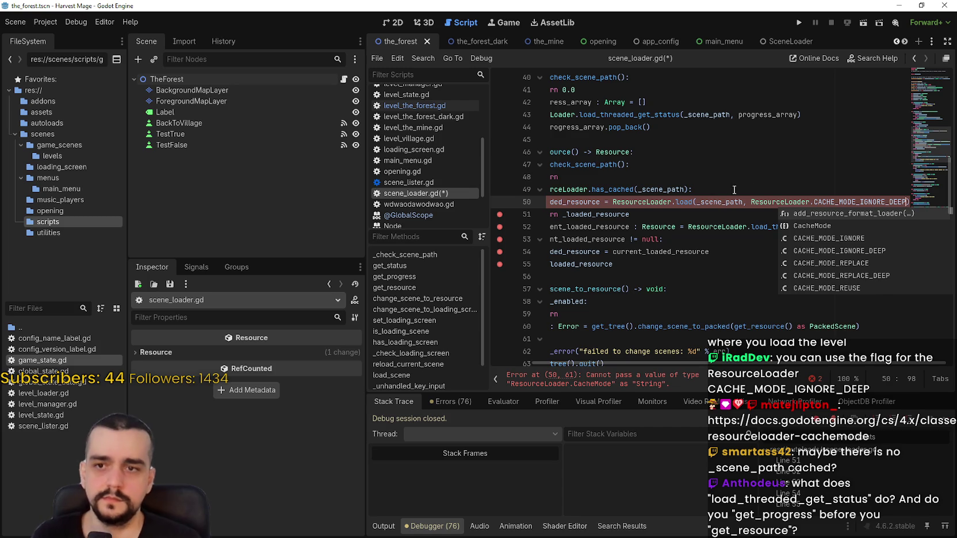
left_click(849, 248)
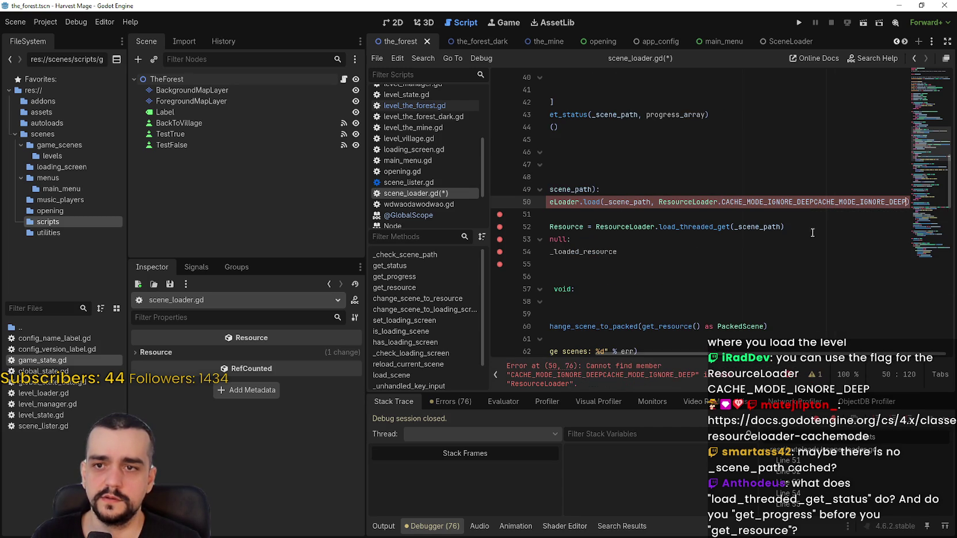
double_click(799, 201)
type("C")
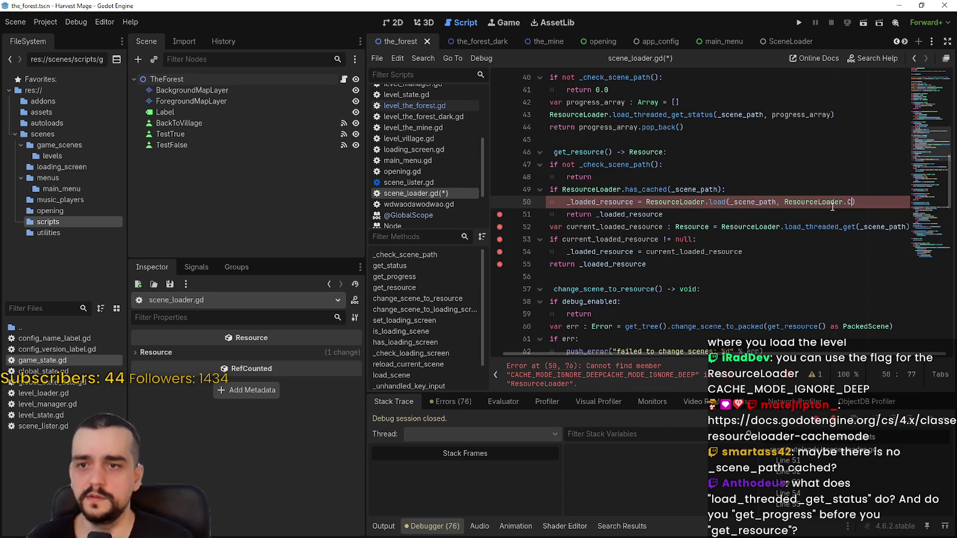
key("Down")
key("Down")
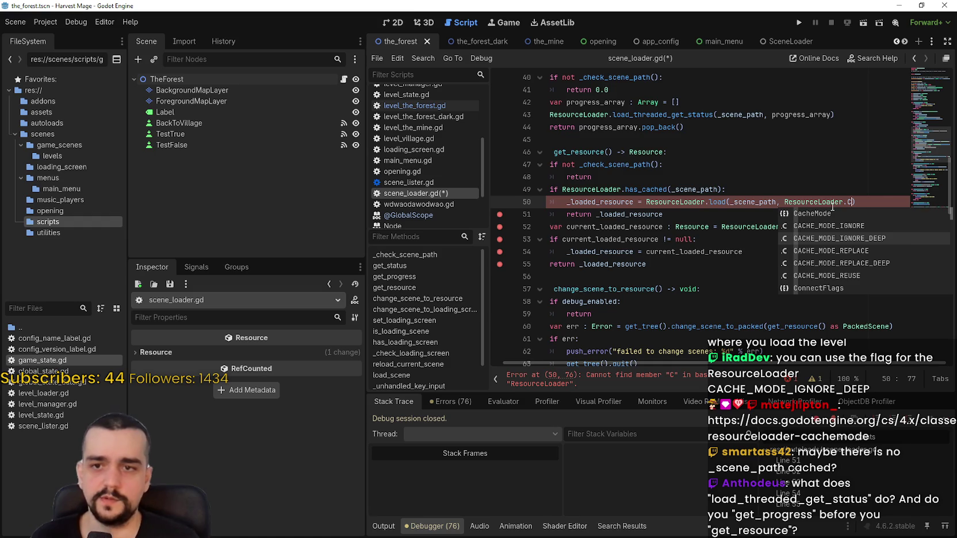
key("Return")
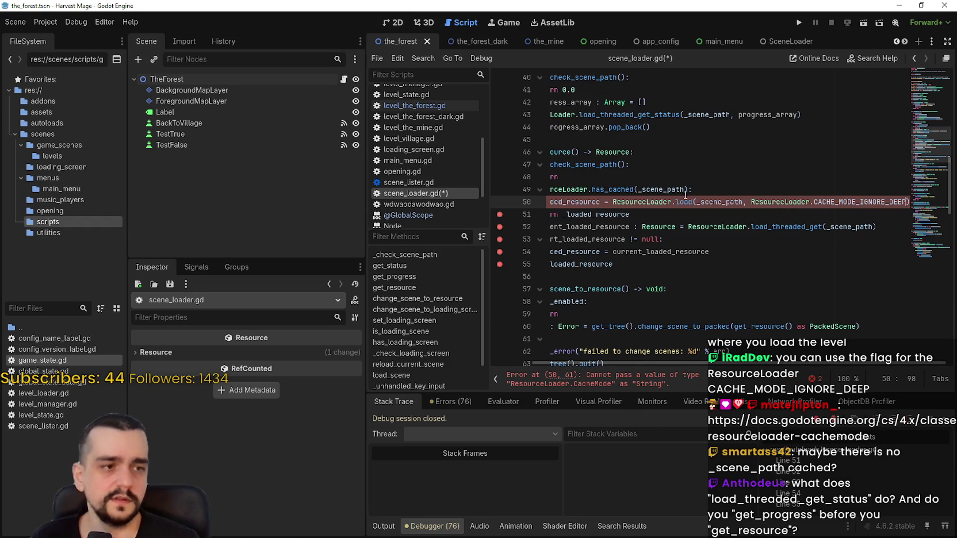
Insert an empty "" type hint after _scene_path on line 50 and save scene_loader.gd
mouse_move(685, 194)
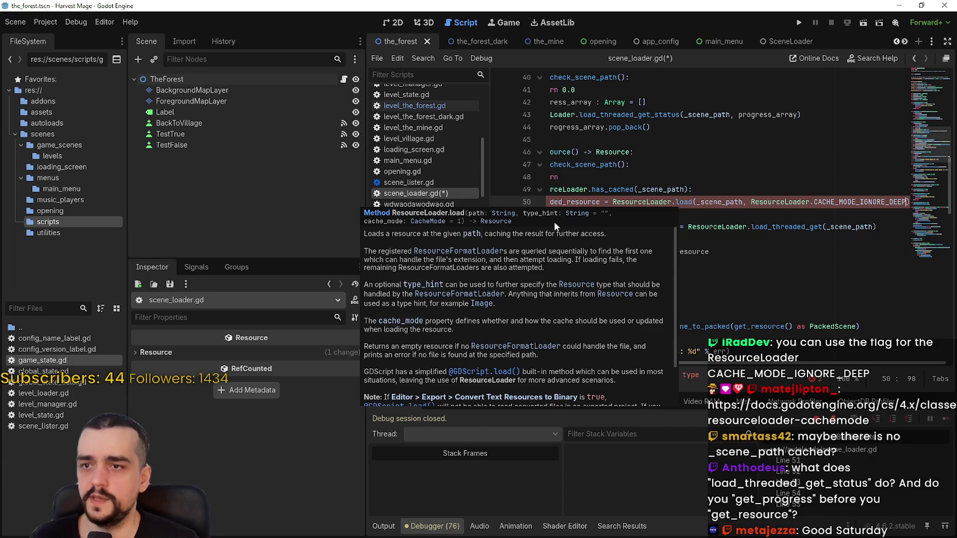
scroll(535, 260, "down", 2)
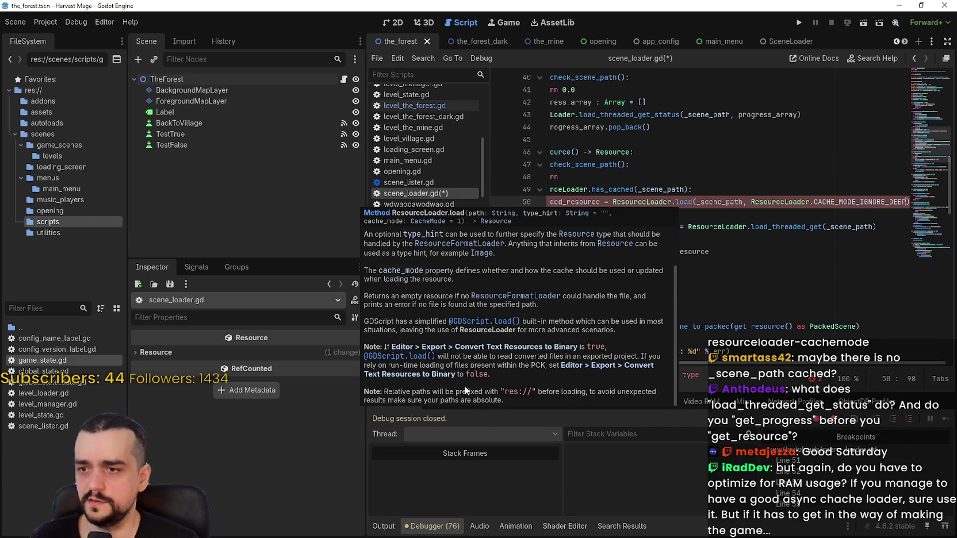
scroll(533, 395, "up", 2)
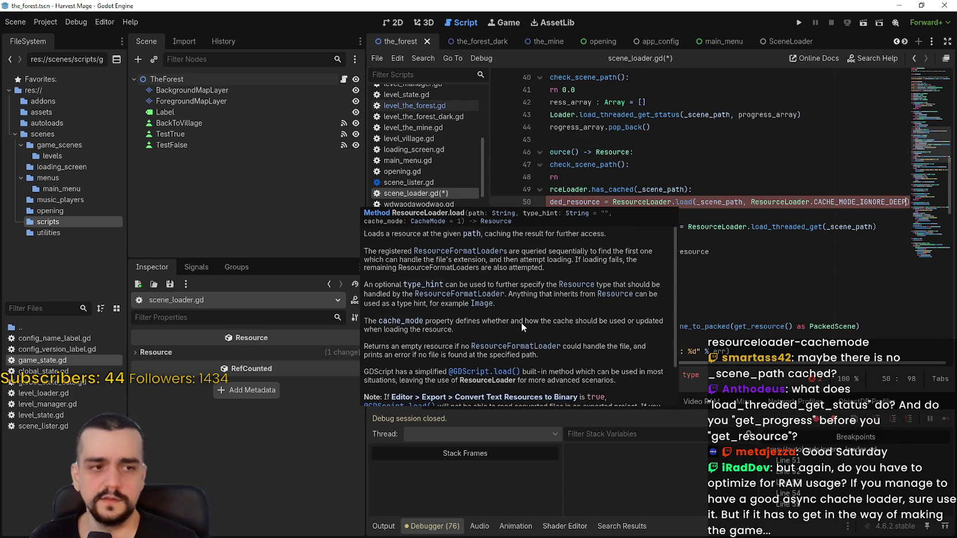
left_click(746, 202)
type(", ")
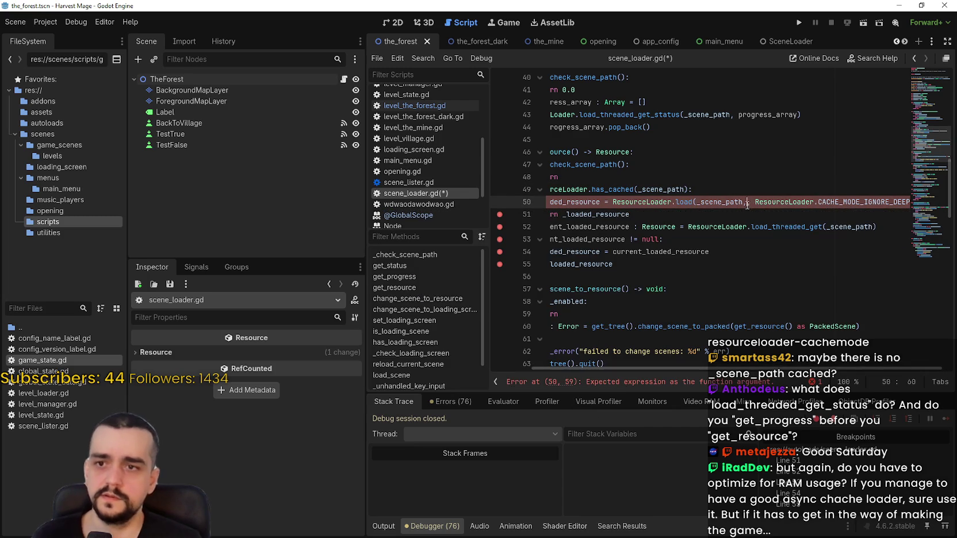
type("\"\"")
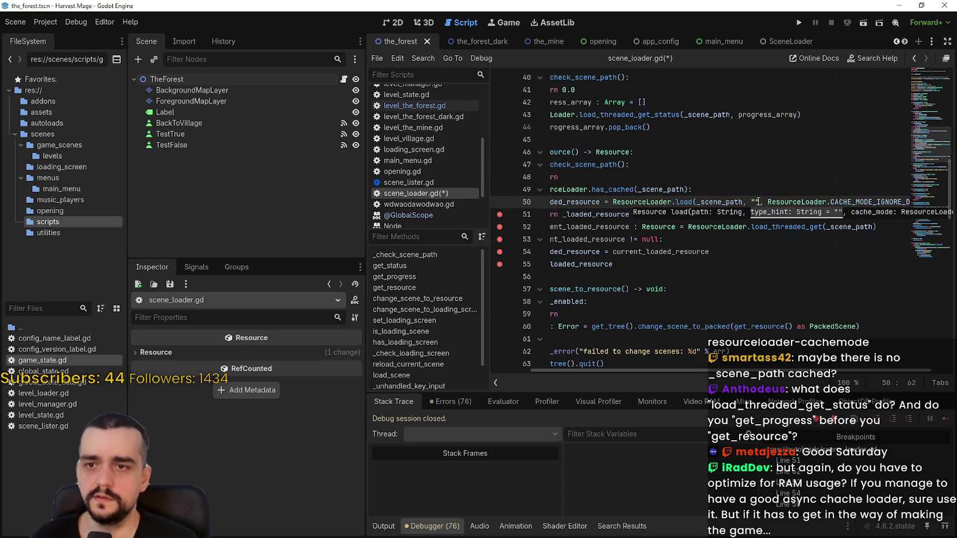
left_click(734, 210)
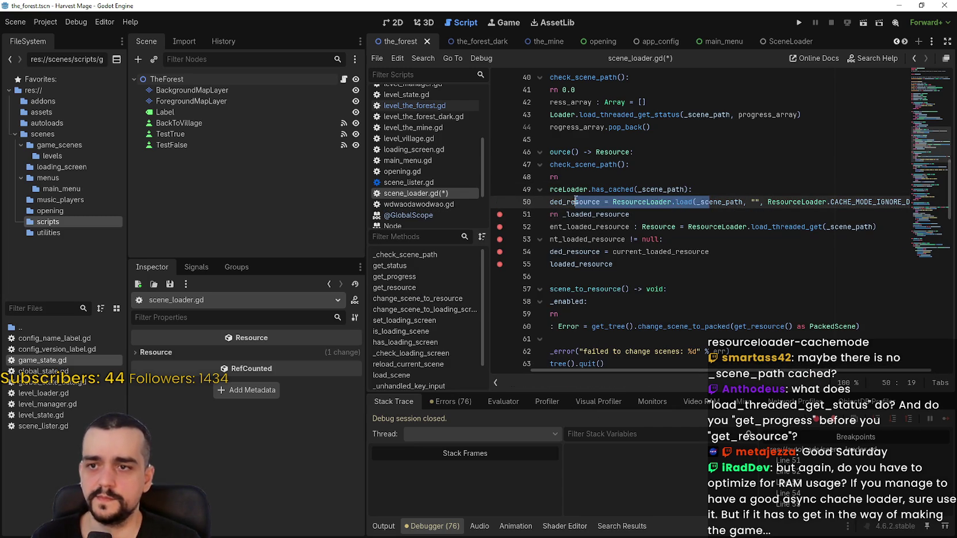
left_click_drag(693, 266, 633, 214)
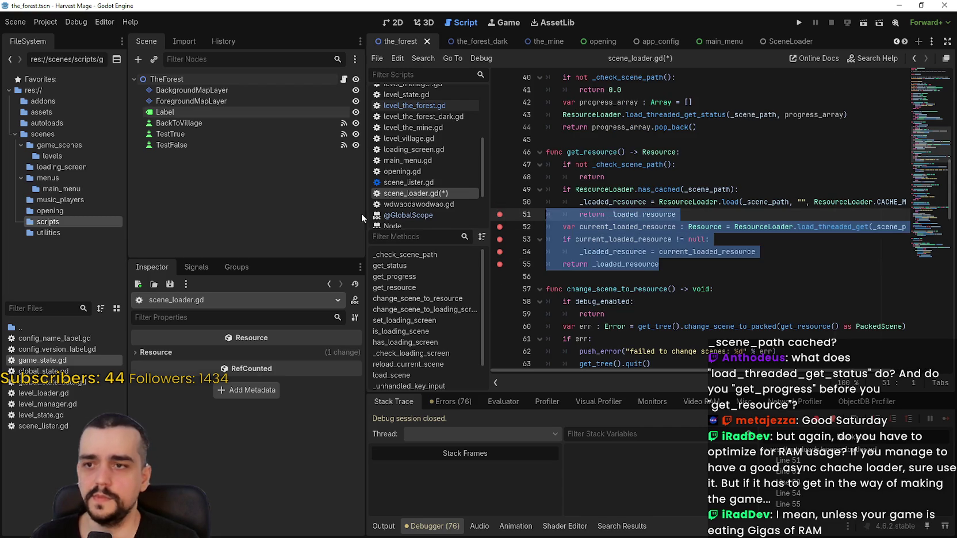
left_click(689, 226)
key("ctrl+s")
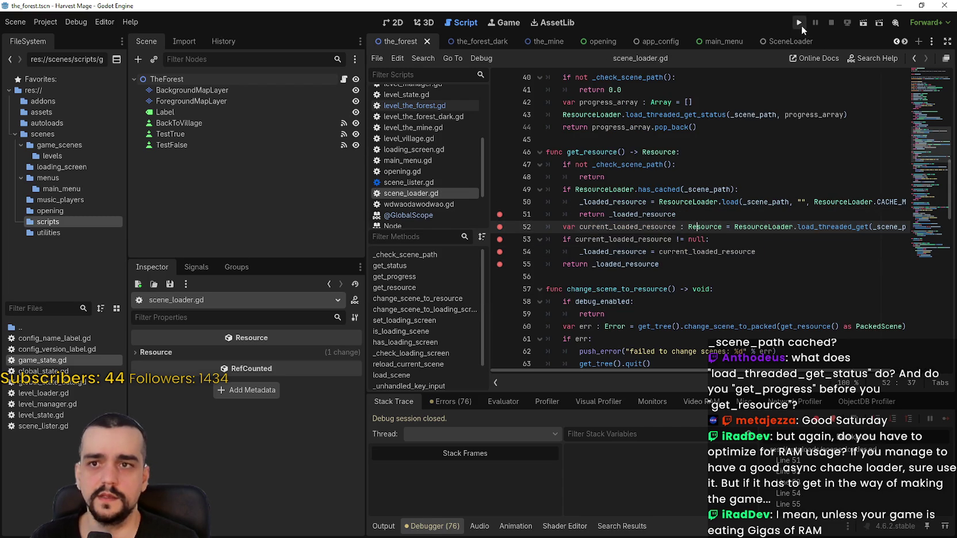
Run the project and start a New Game, continuing past breakpoints until The Village loads
left_click(800, 23)
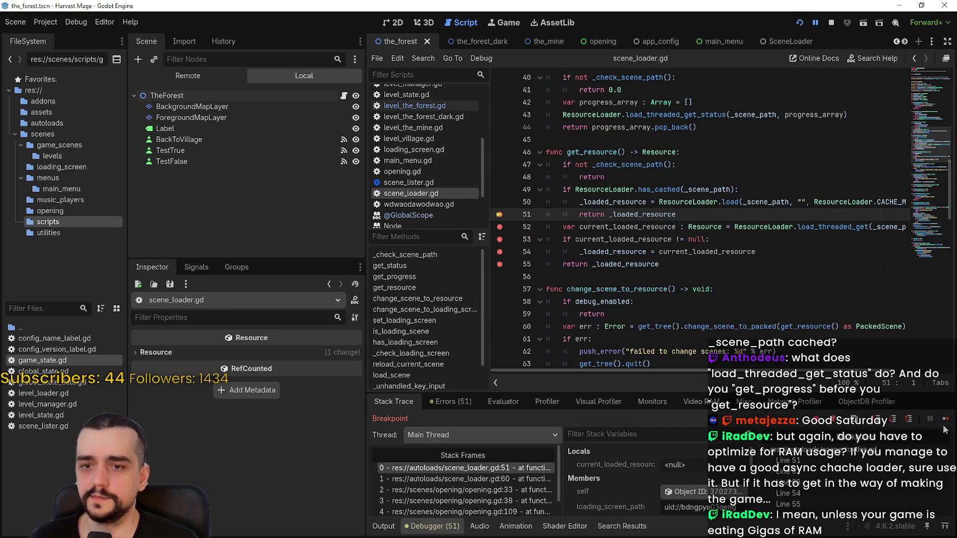
key("F12")
left_click(226, 288)
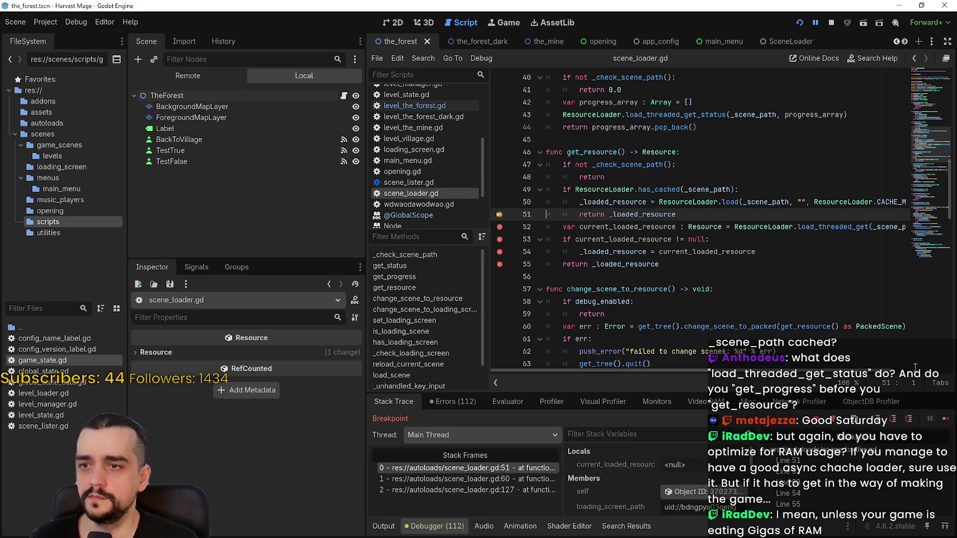
left_click(946, 420)
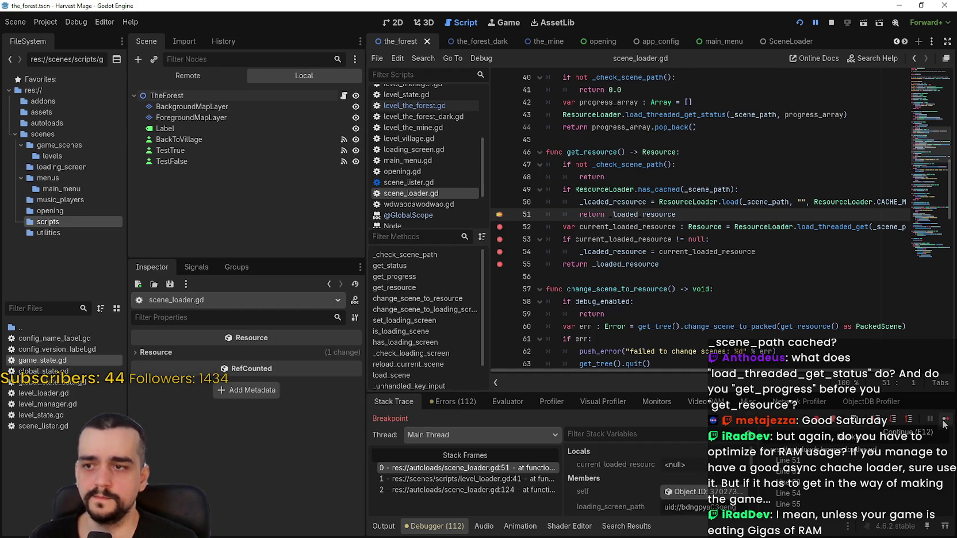
left_click(943, 420)
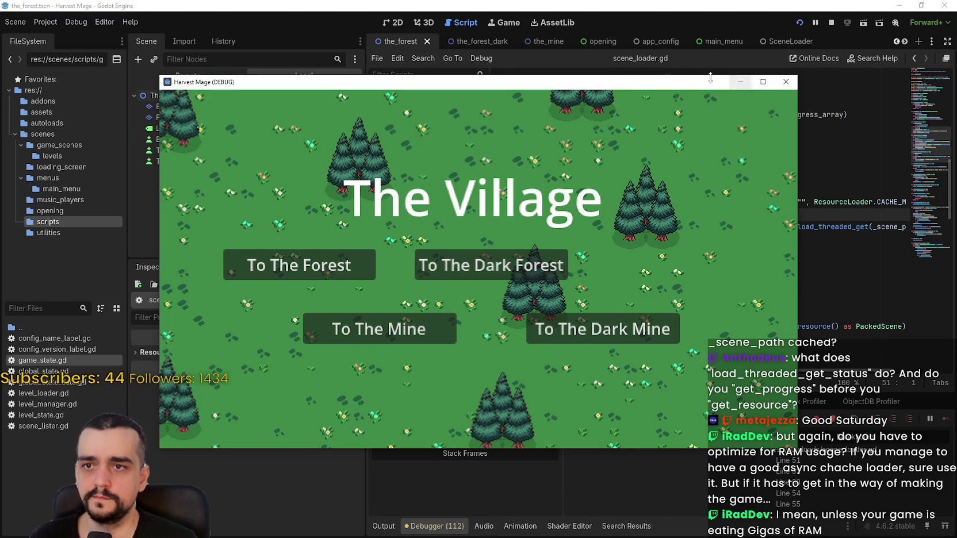
Travel to The Dark Forest and back to The Village, then stop the game
left_click_drag(710, 77, 723, 68)
left_click(500, 258)
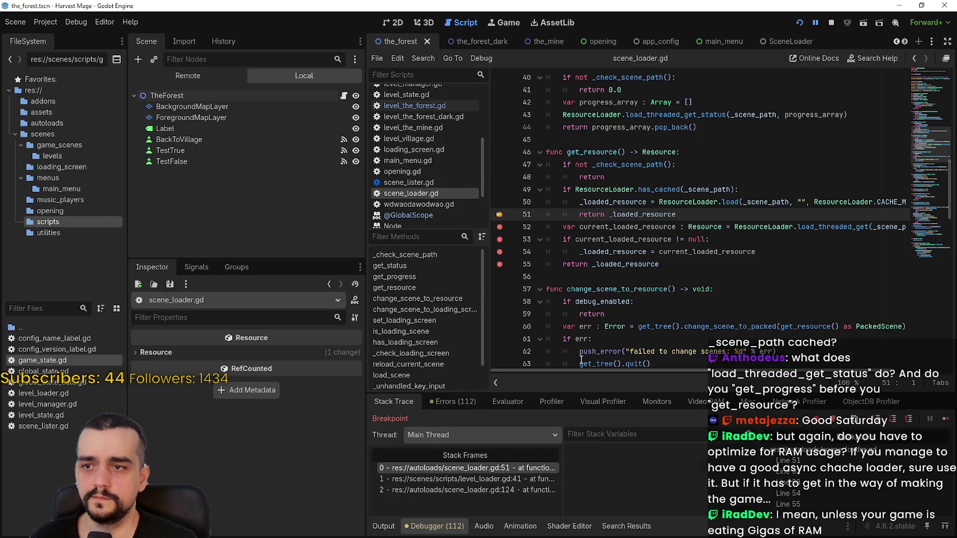
left_click(944, 421)
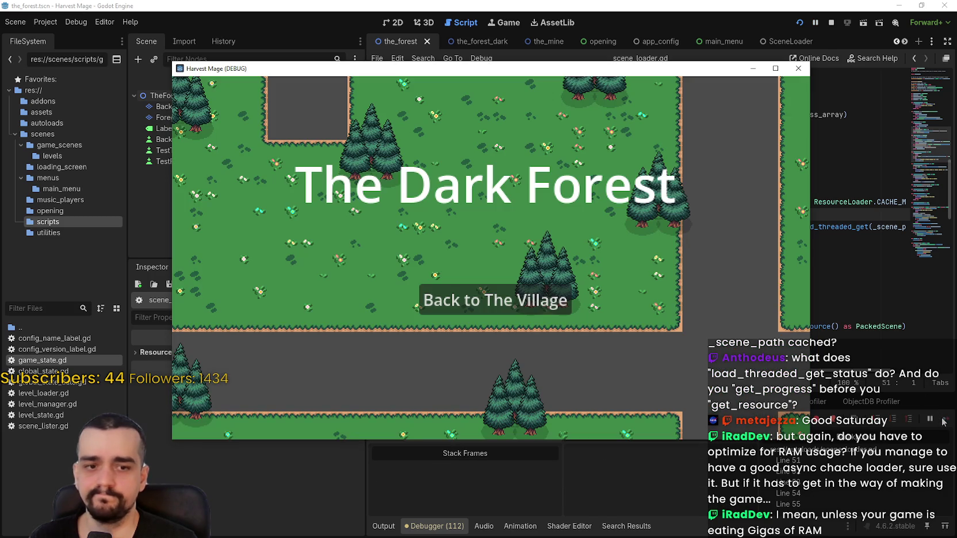
left_click(494, 300)
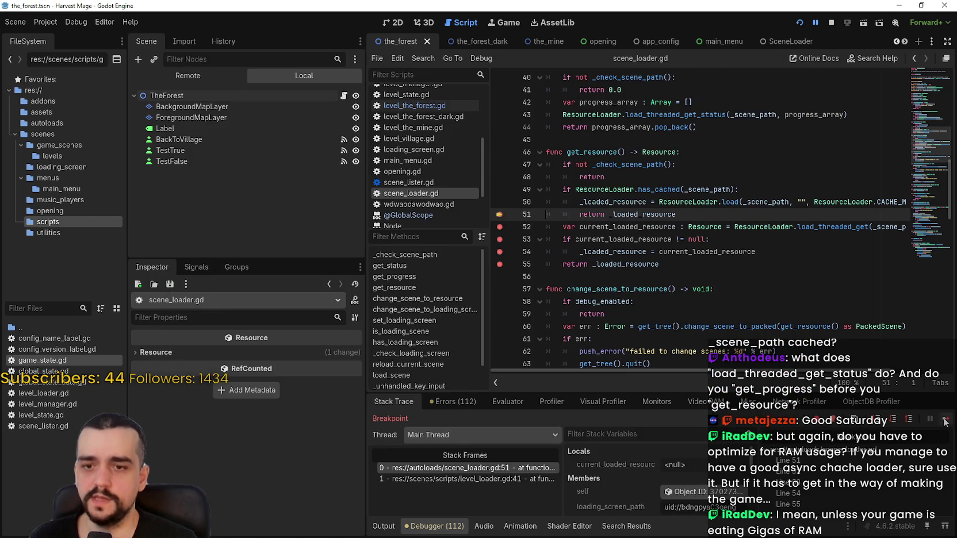
left_click(943, 420)
left_click(830, 22)
Remove the breakpoints on lines 51–55 and run the project again
left_click(500, 226)
left_click(500, 214)
left_click(500, 239)
left_click(500, 252)
left_click(500, 264)
left_click(695, 276)
left_click(799, 22)
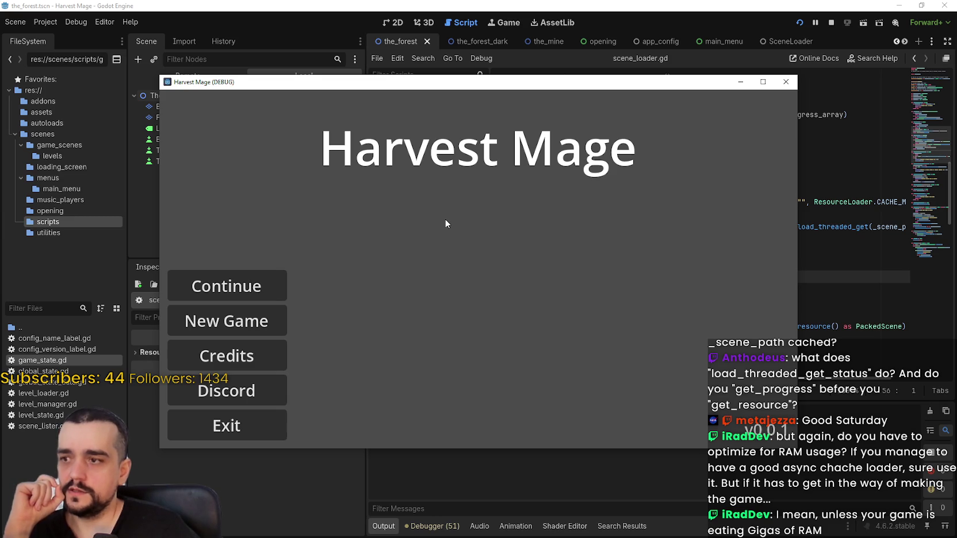
Continue the saved game and travel Village to Dark Forest and back, twice
left_click_drag(484, 82, 541, 53)
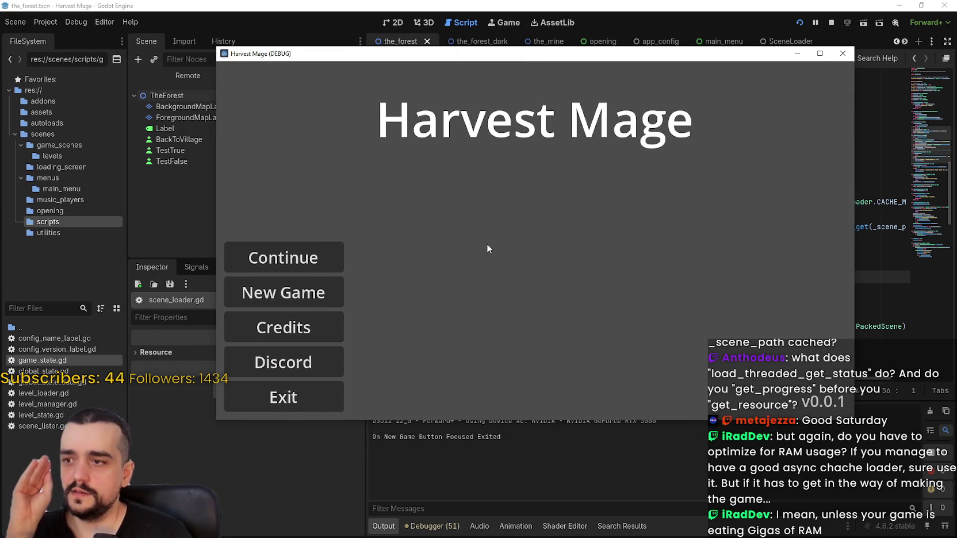
left_click(332, 258)
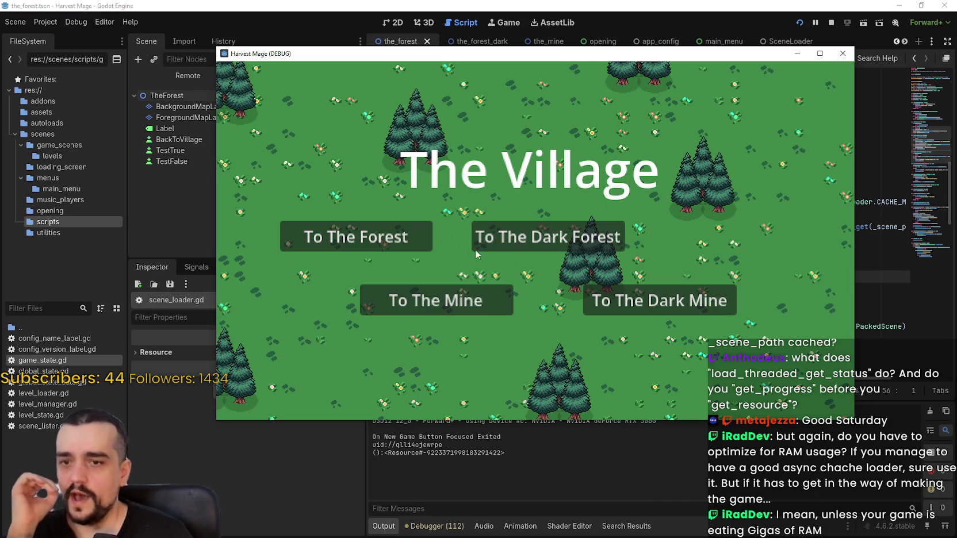
left_click(545, 245)
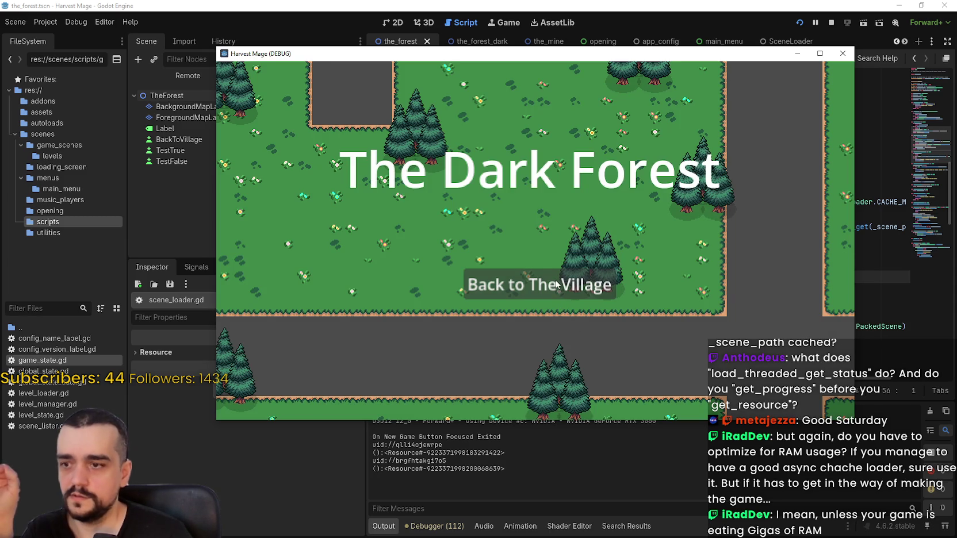
left_click(556, 283)
left_click(537, 235)
left_click(577, 301)
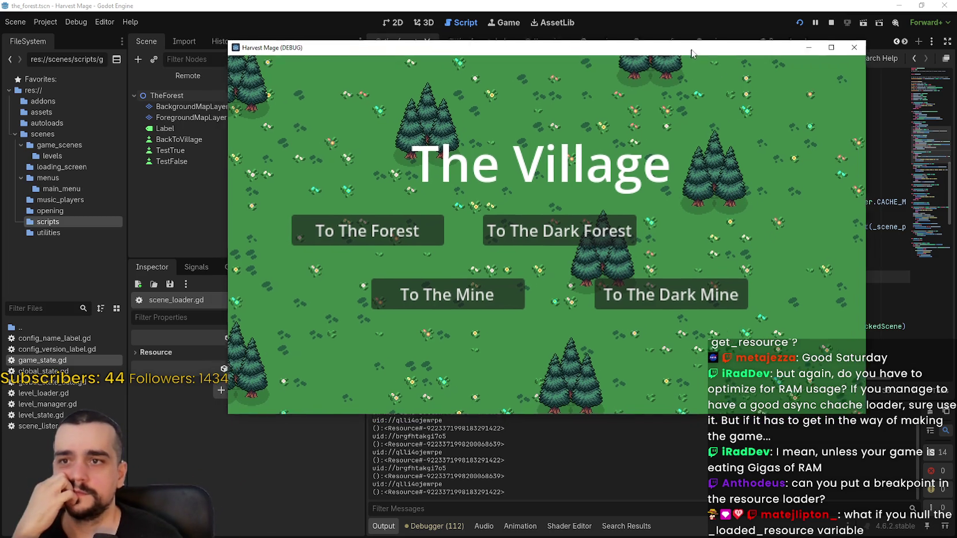
Stop the game and quit the relaunched game from its title menu
left_click(830, 23)
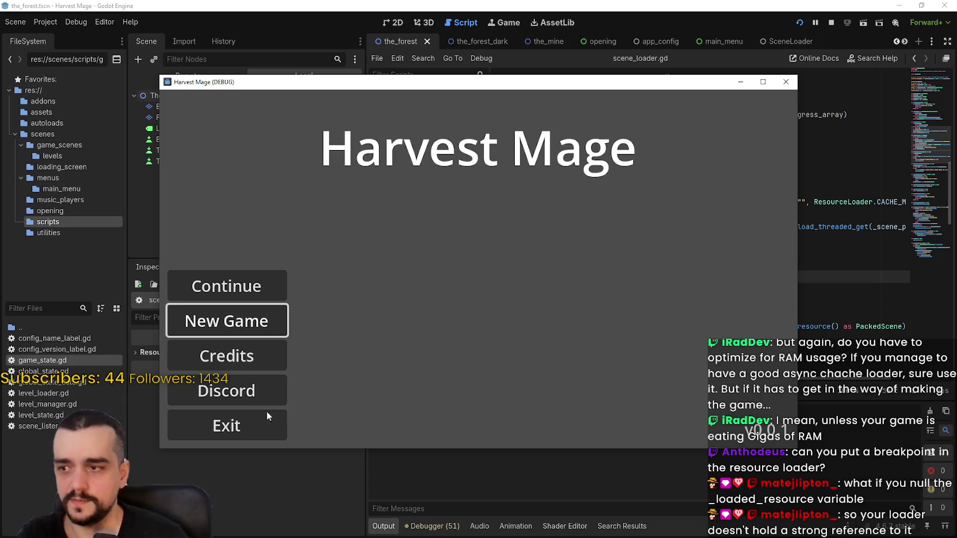
left_click(253, 426)
left_click(262, 418)
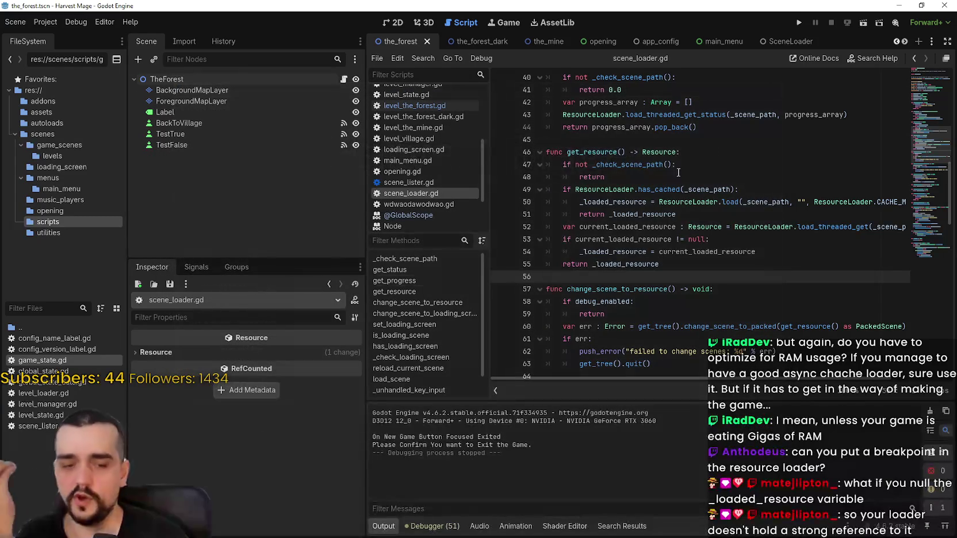
Run the game once and quit it from its main menu
left_click(800, 23)
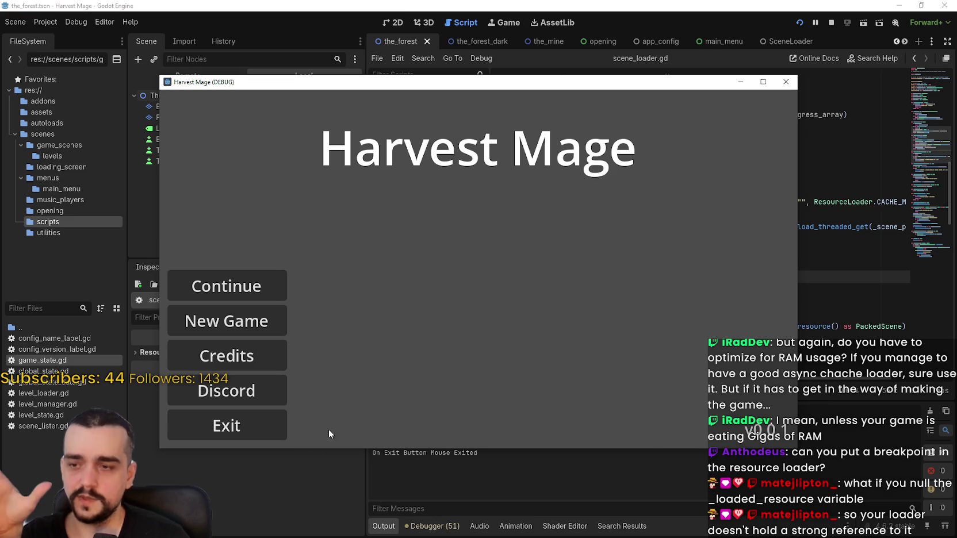
left_click(257, 436)
left_click(257, 435)
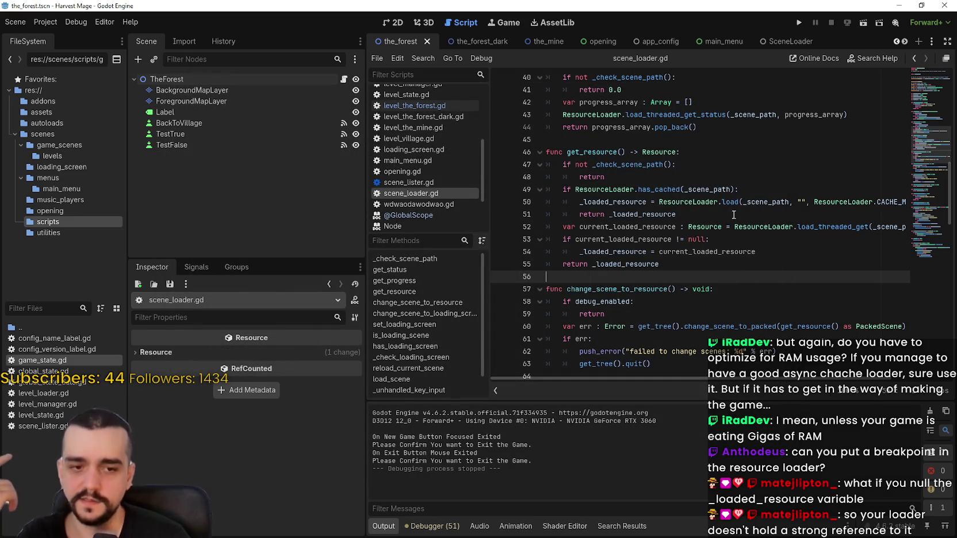
Review lines 48–58 of get_resource in scene_loader.gd
left_click(703, 176)
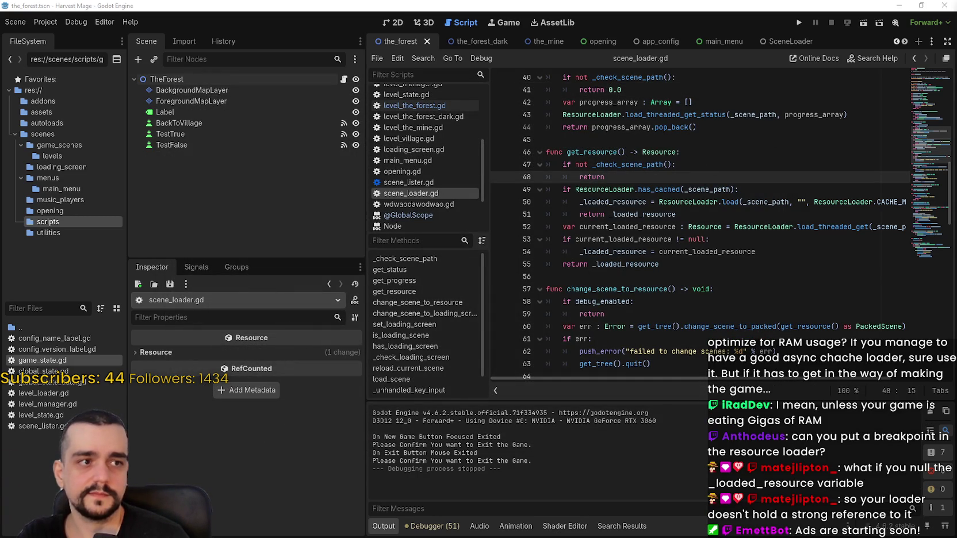
left_click(742, 251)
left_click(748, 280)
scroll(803, 311, "up", 2)
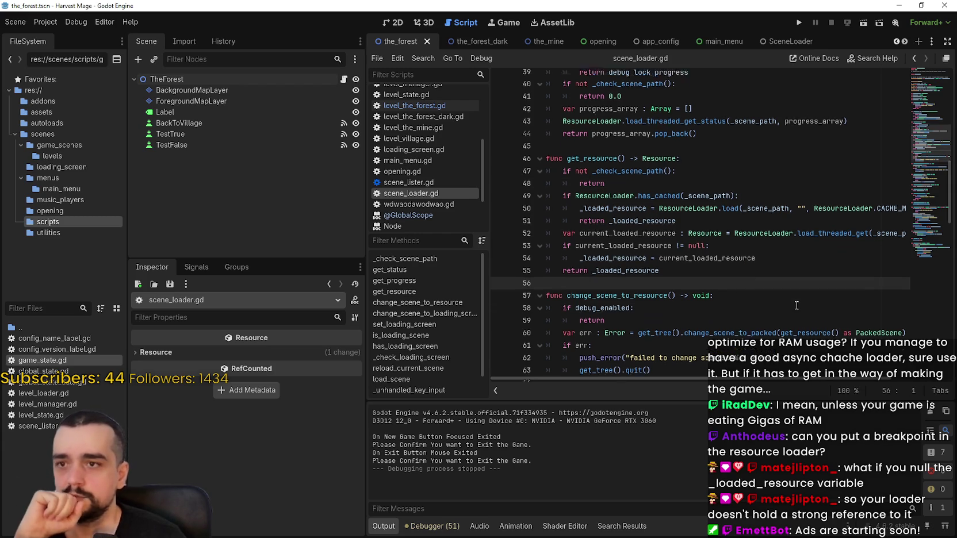
left_click(726, 251)
scroll(759, 294, "down", 3)
left_click(756, 260)
left_click(775, 230)
left_click(762, 251)
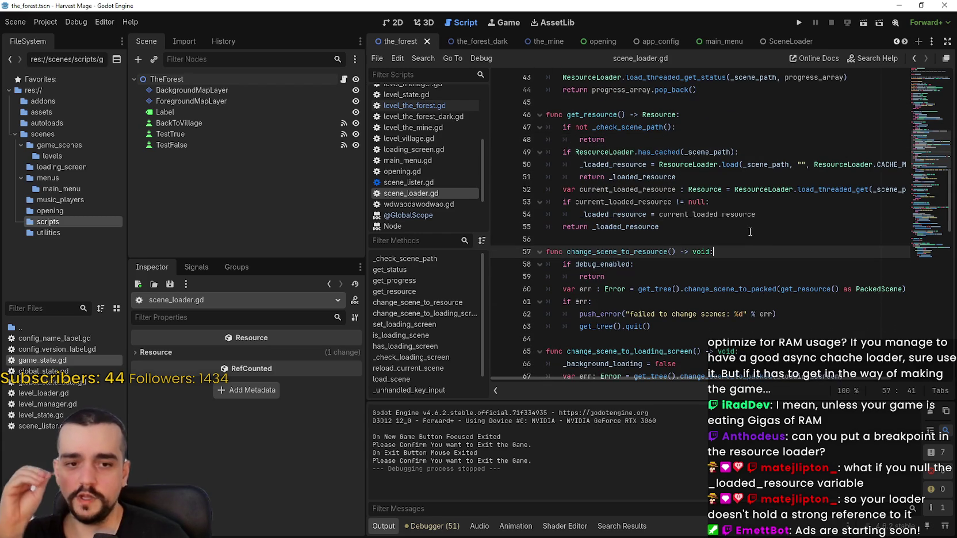
left_click(750, 232)
left_click(741, 243)
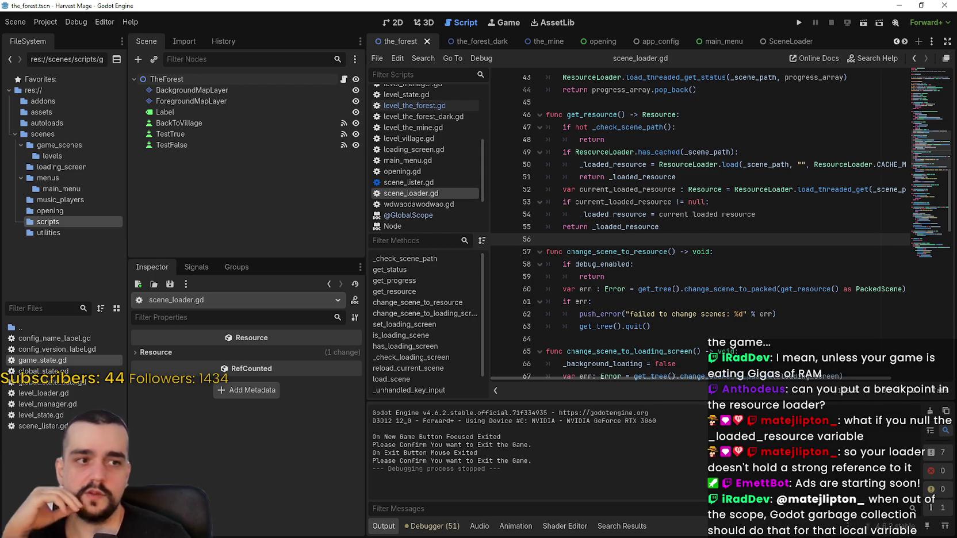
left_click(819, 214)
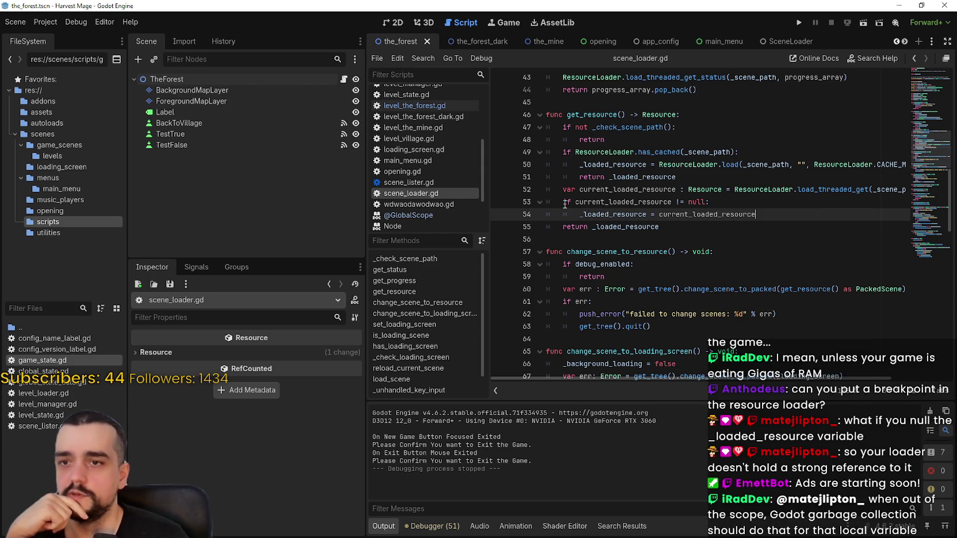
left_click_drag(618, 173, 714, 181)
left_click(718, 179)
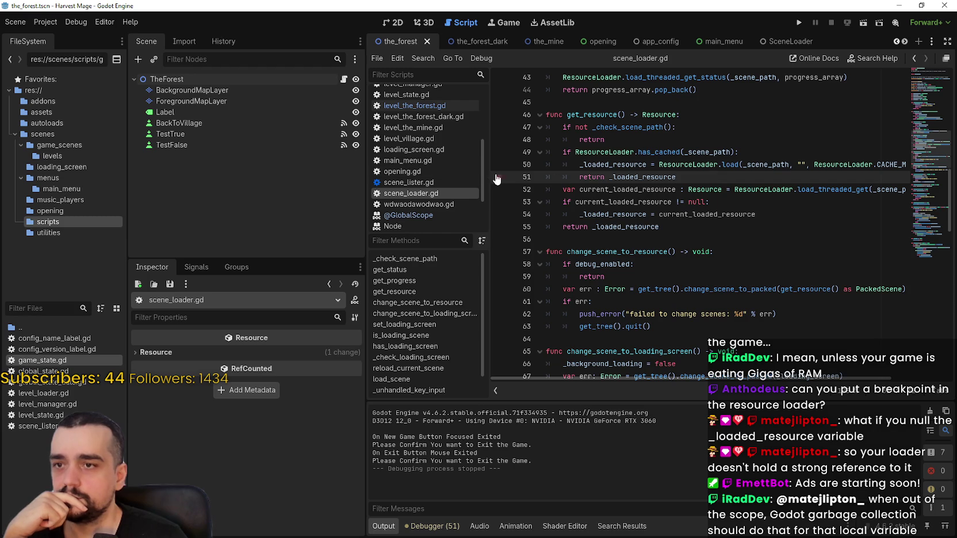
Add breakpoints on lines 51, 54 and 55 and run the project
left_click(500, 178)
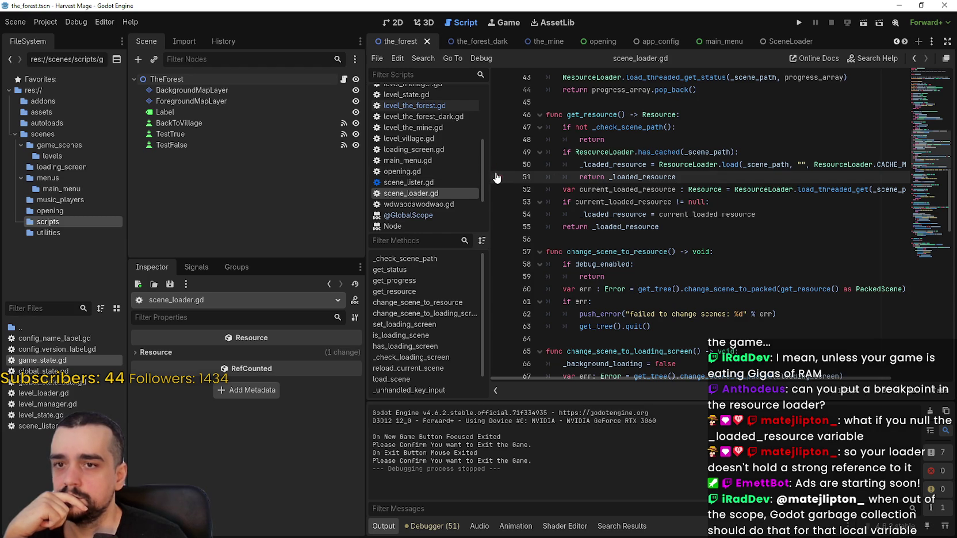
left_click(717, 189)
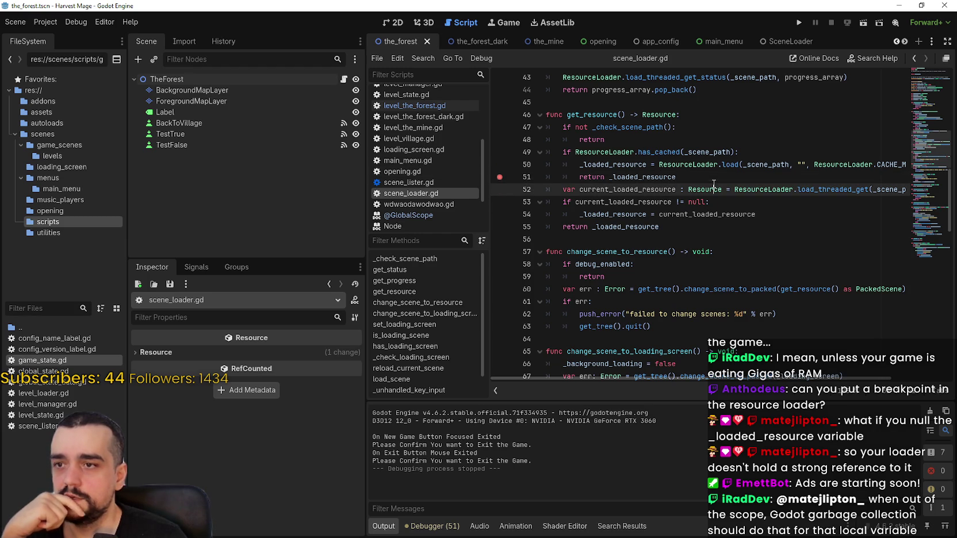
left_click(500, 215)
left_click(500, 227)
left_click(732, 228)
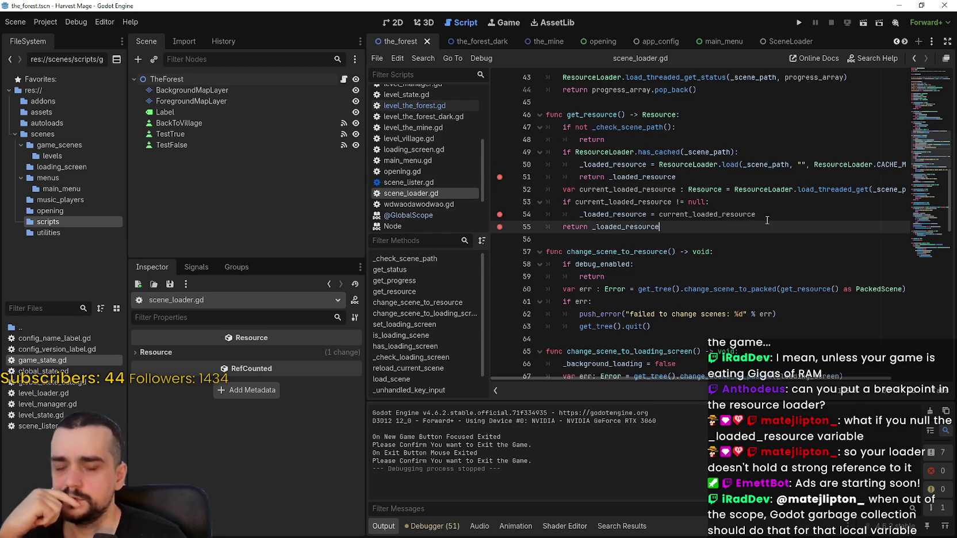
left_click(801, 23)
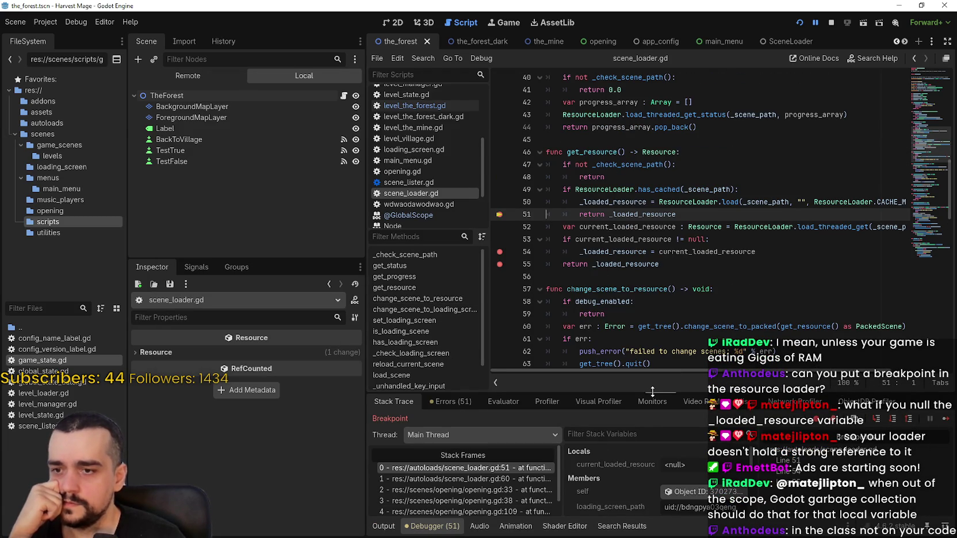
Enlarge the debugger and walk down the stack from scene_loader.gd line 60 to opening.gd line 72
left_click_drag(652, 392, 652, 291)
scroll(623, 464, "down", 1)
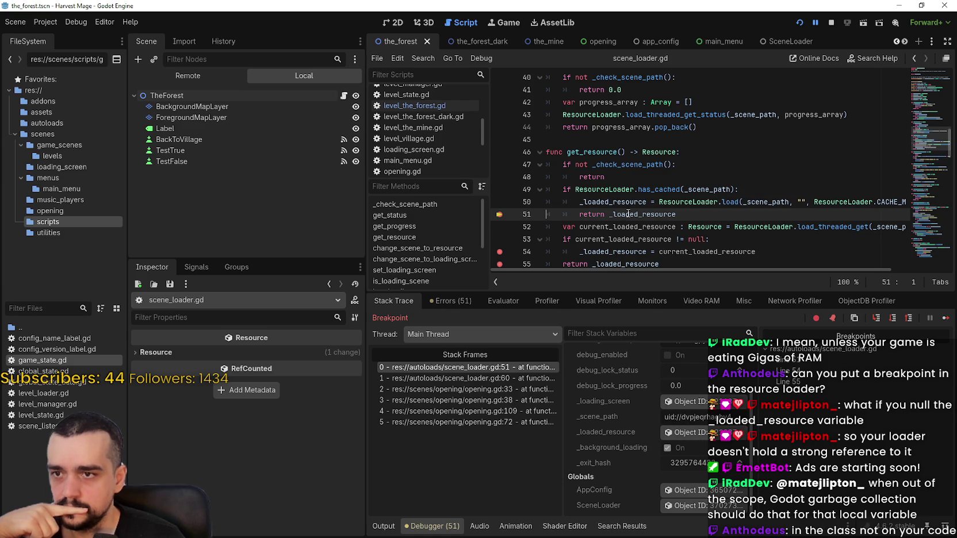
left_click(508, 378)
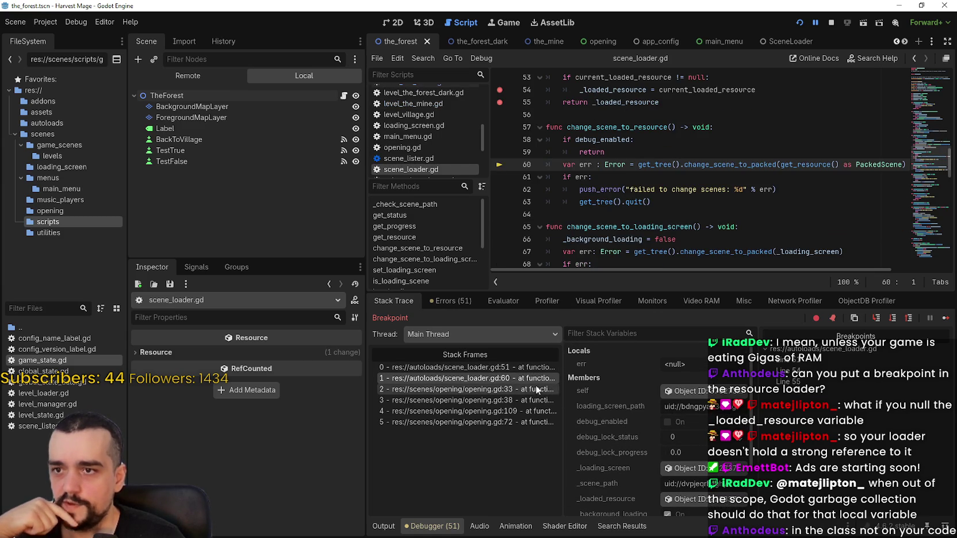
left_click(499, 390)
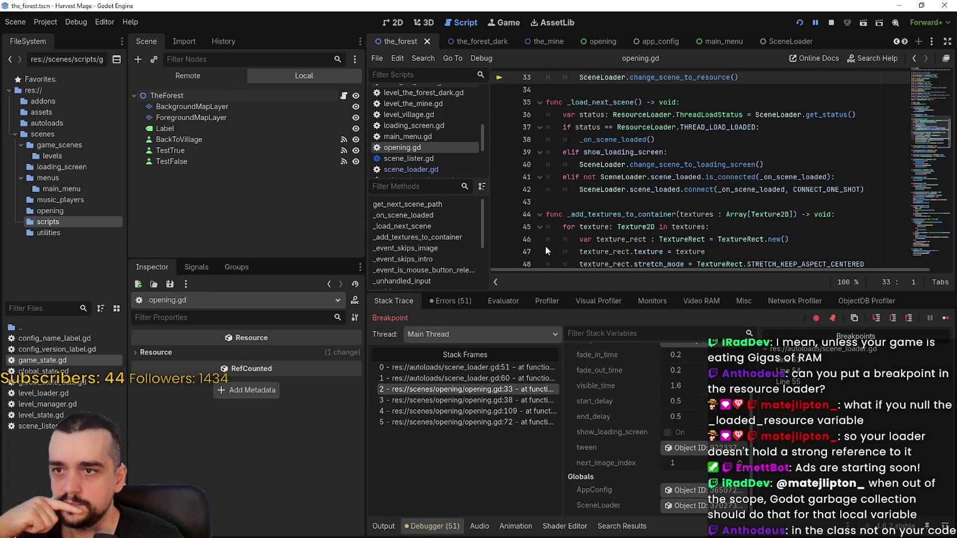
left_click(481, 403)
left_click(478, 409)
left_click(486, 423)
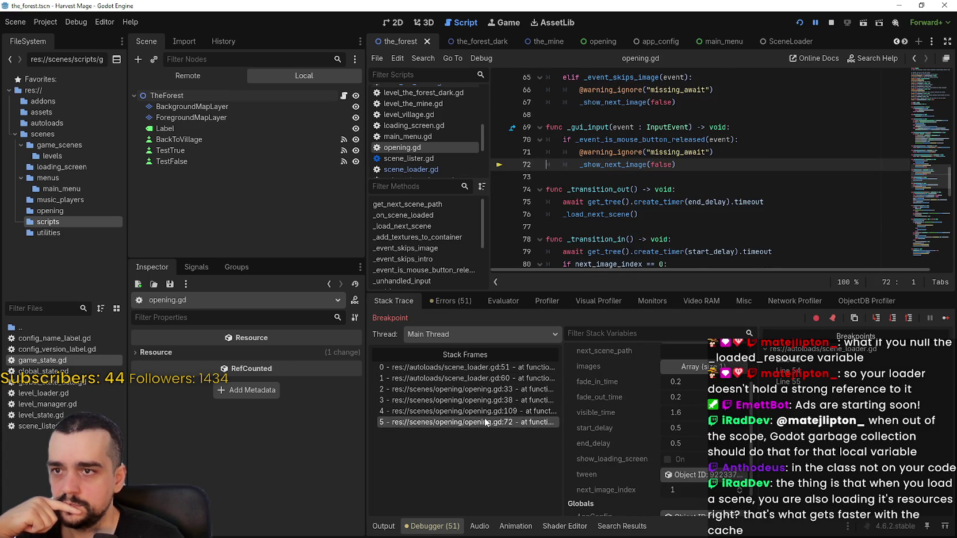
Walk back up through opening.gd lines 109, 38, 33 to get_resource at line 51
left_click(486, 412)
left_click(489, 399)
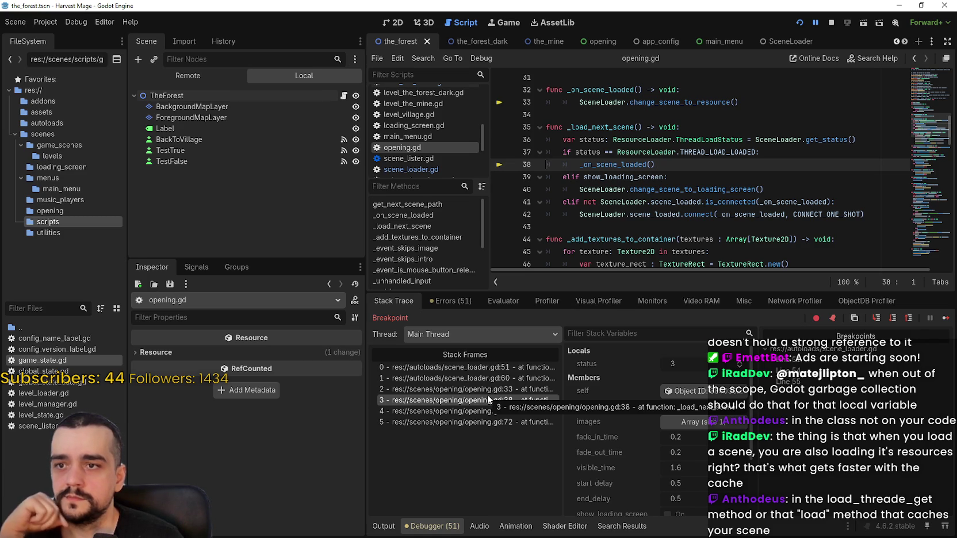
left_click(486, 389)
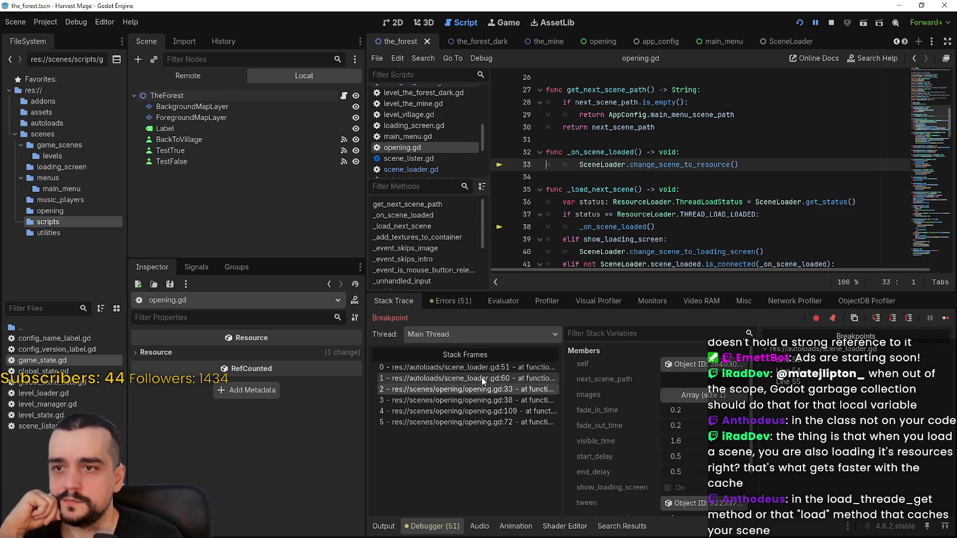
left_click(484, 378)
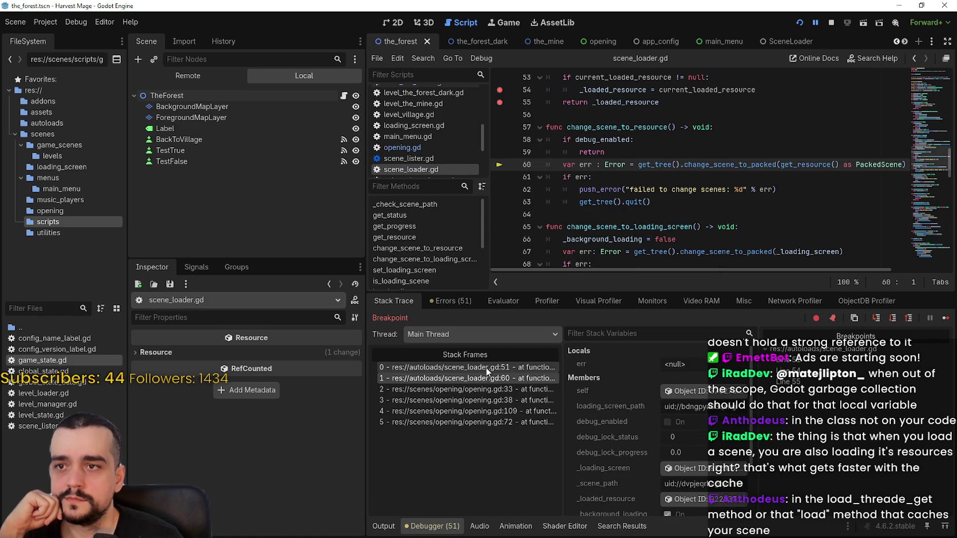
left_click(486, 368)
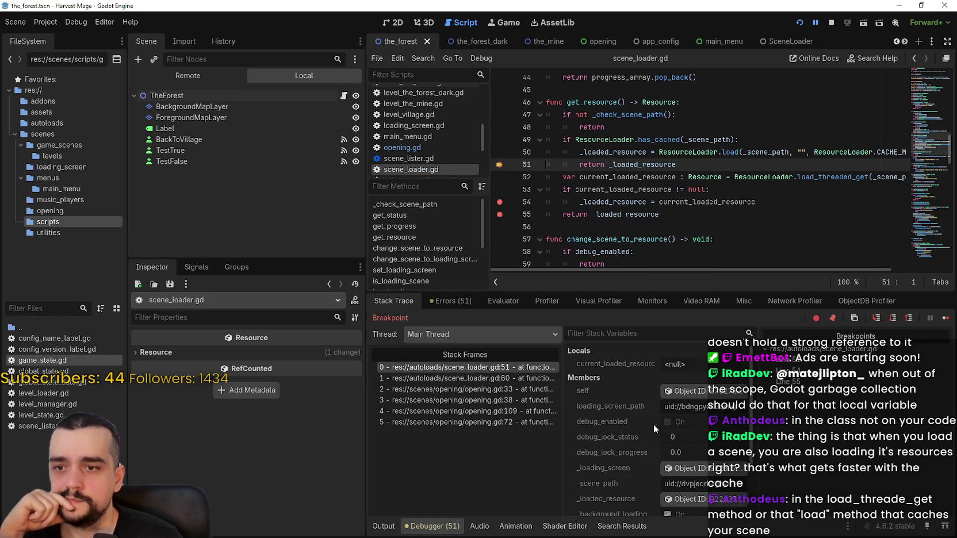
Inspect self, then _loaded_resource, a PackedScene at res://scenes/menus/main_menu, and highlight its uses
left_click(691, 392)
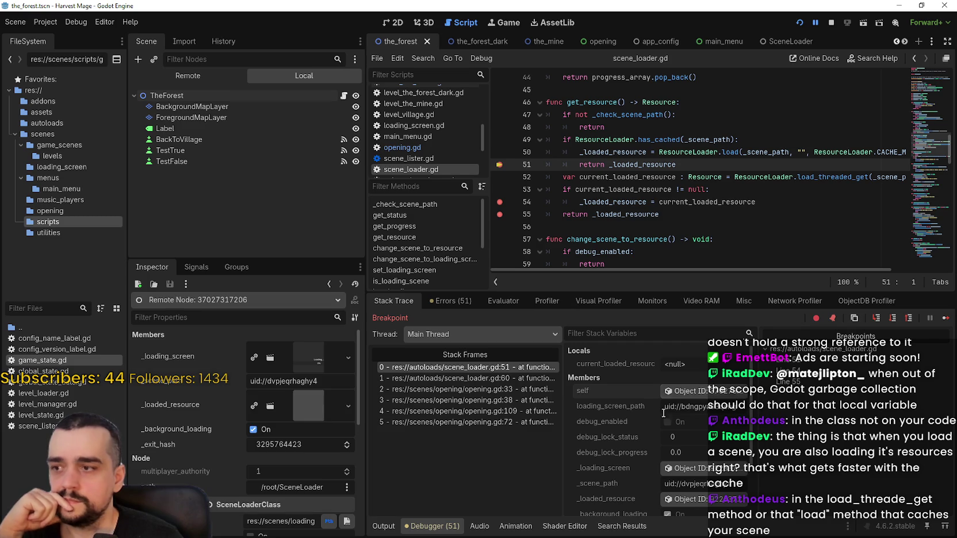
scroll(679, 432, "down", 2)
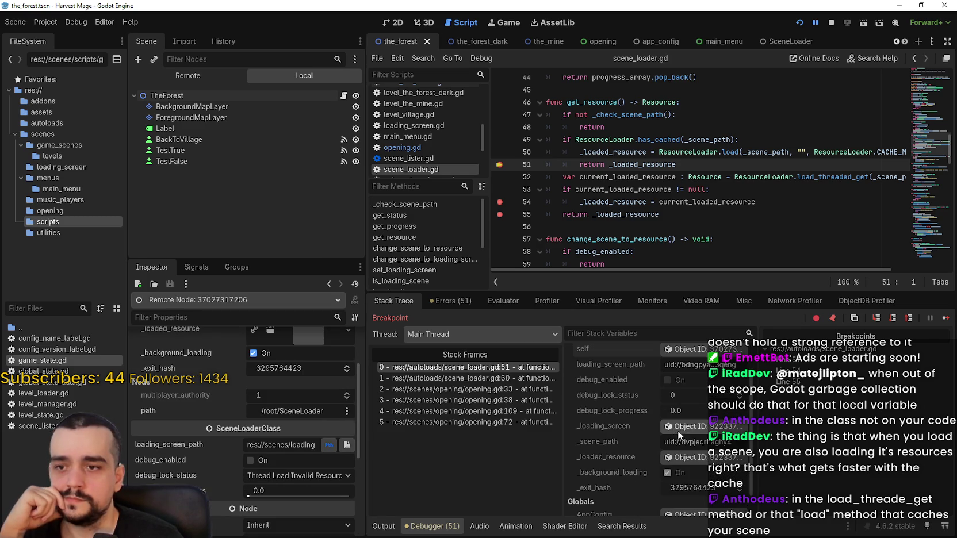
scroll(668, 413, "down", 1)
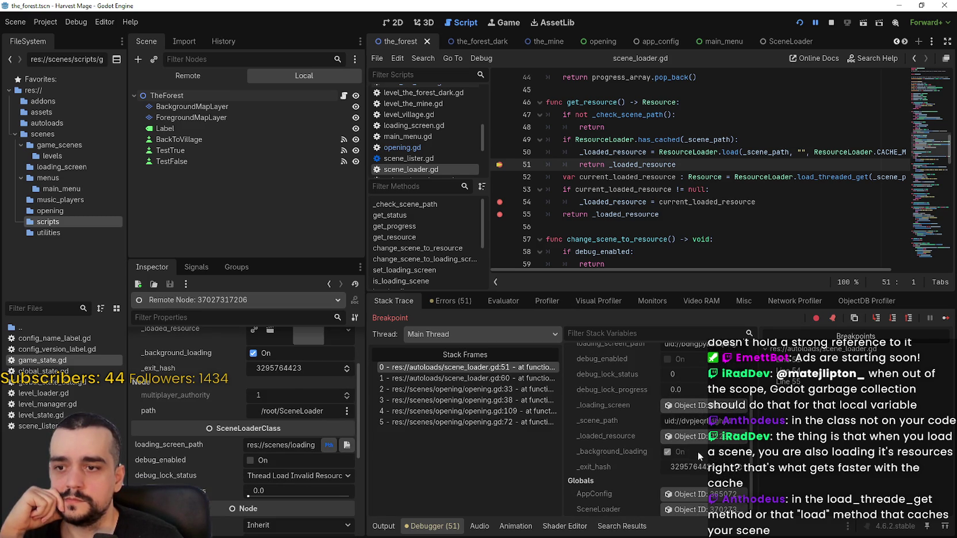
left_click(695, 438)
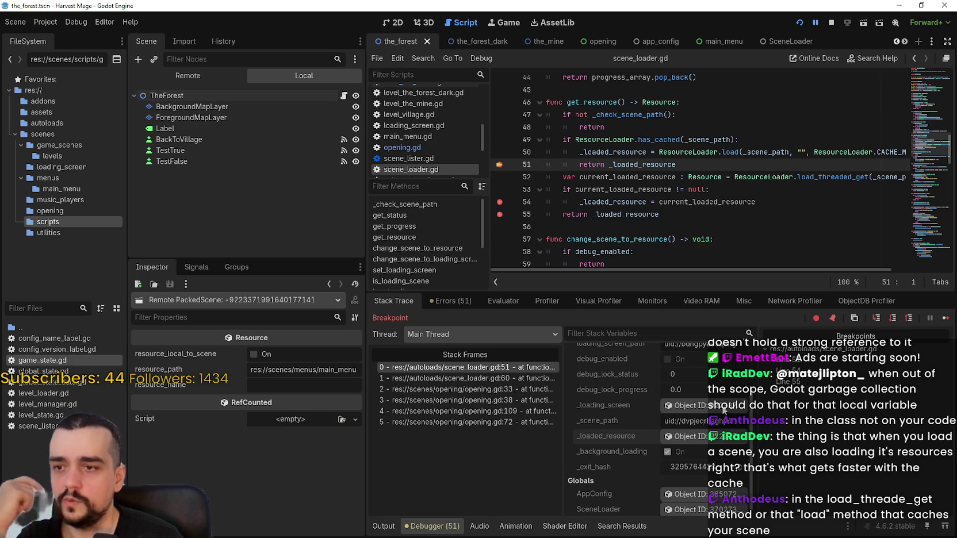
scroll(636, 457, "down", 1)
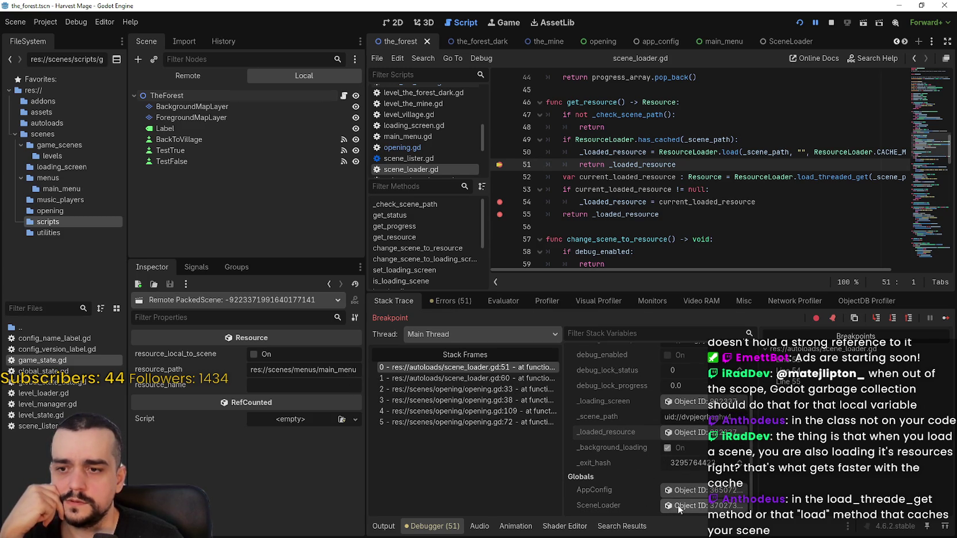
scroll(678, 506, "up", 4)
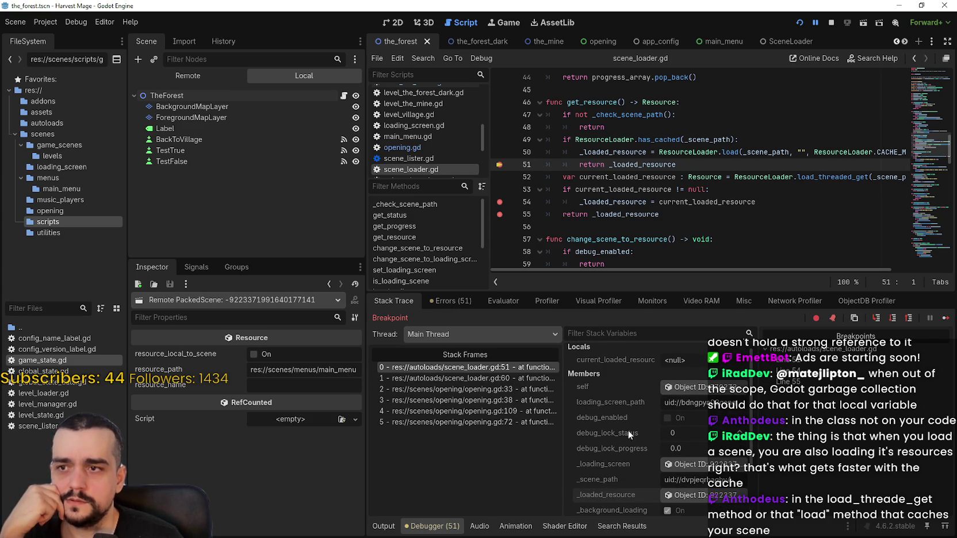
scroll(638, 440, "up", 1)
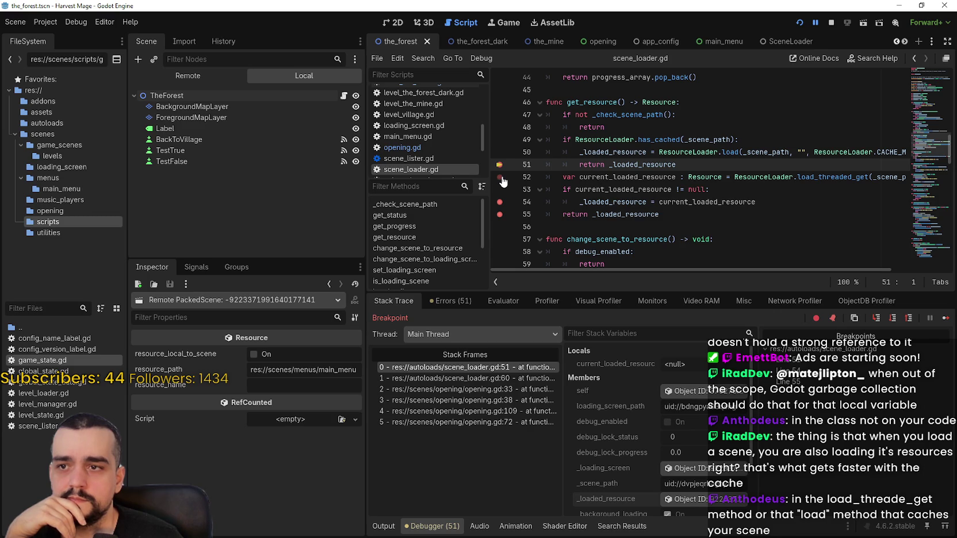
double_click(675, 164)
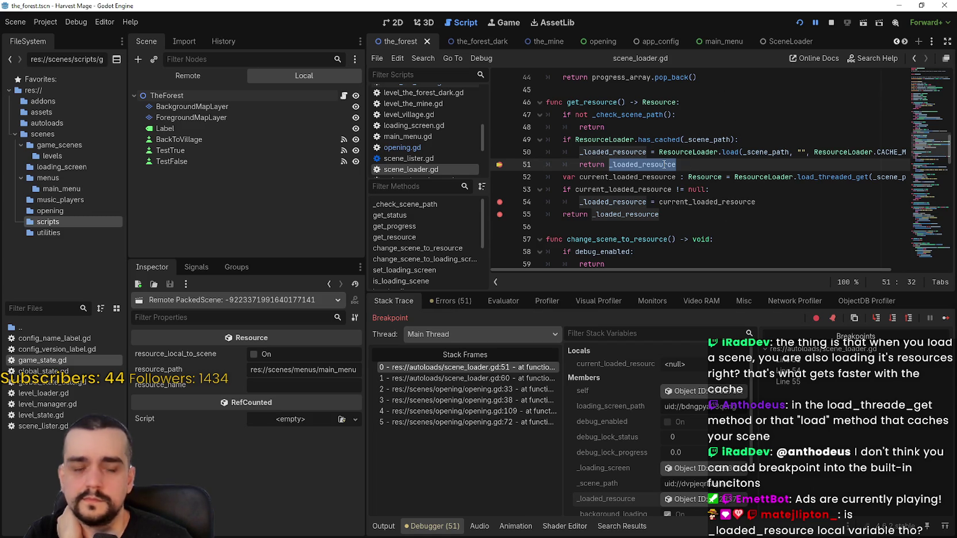
Highlight _loaded_resource and cached-load lines 49–51 in get_resource, then show opening.gd line 33
mouse_move(666, 165)
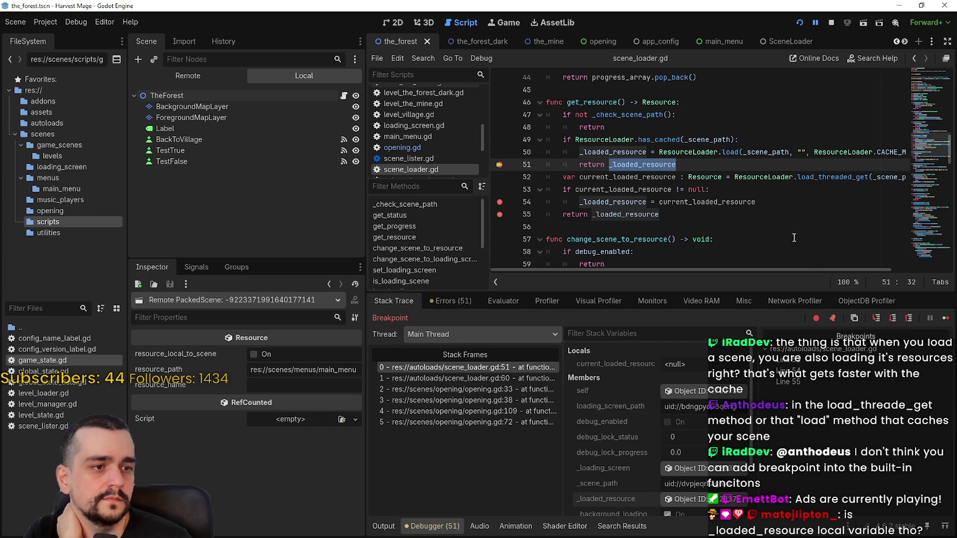
double_click(613, 152)
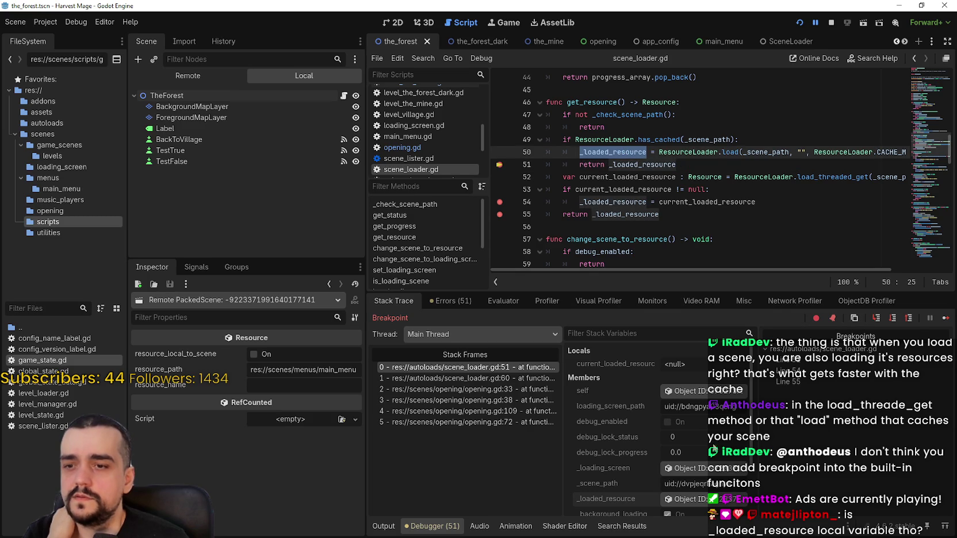
scroll(676, 418, "down", 2)
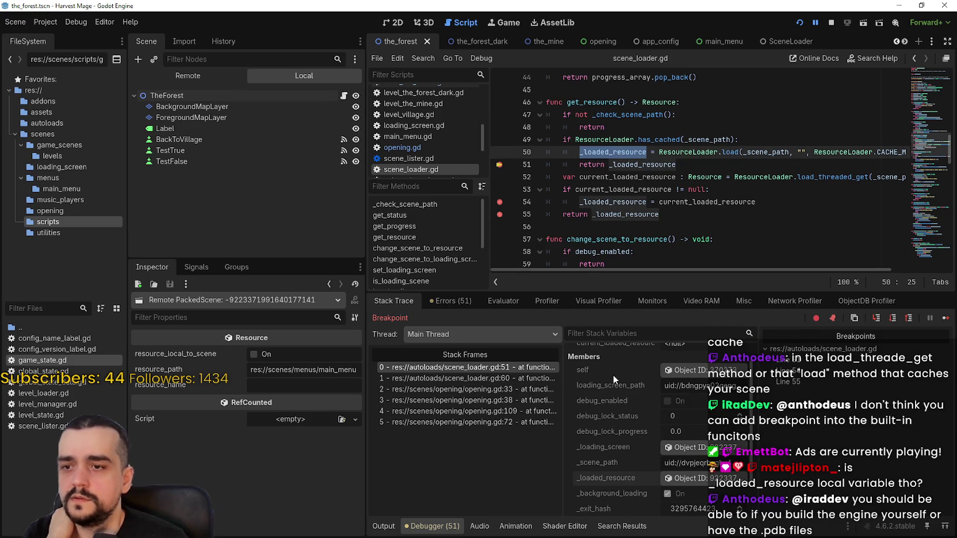
scroll(646, 458, "down", 2)
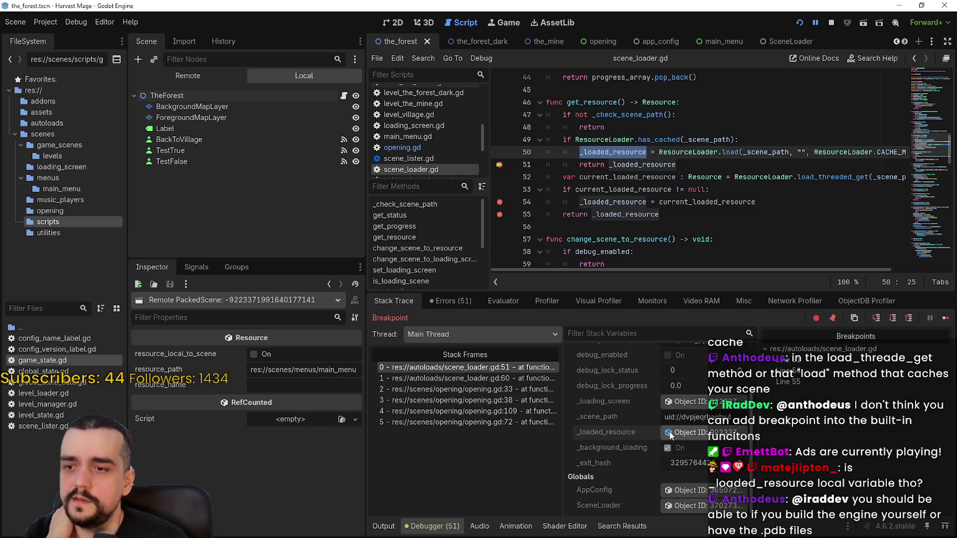
key("F12")
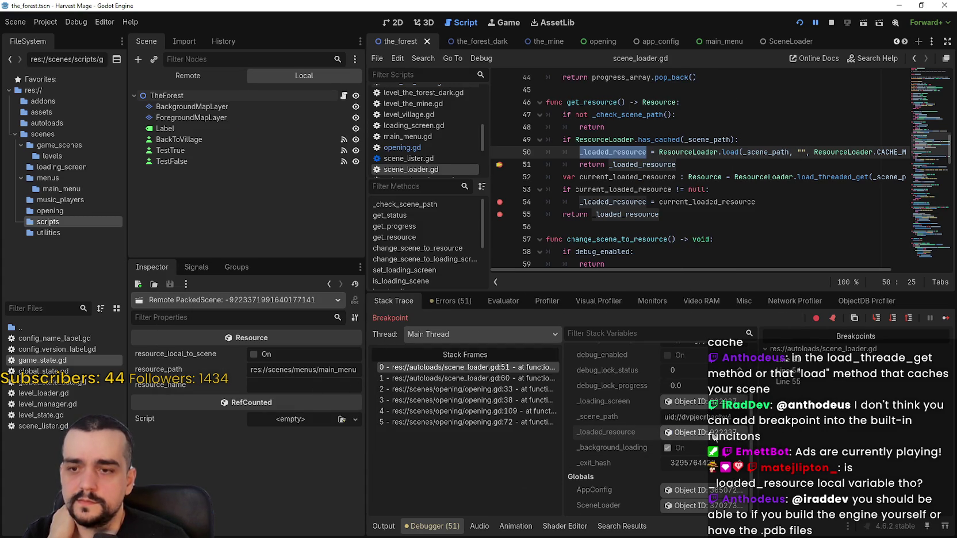
left_click(718, 154)
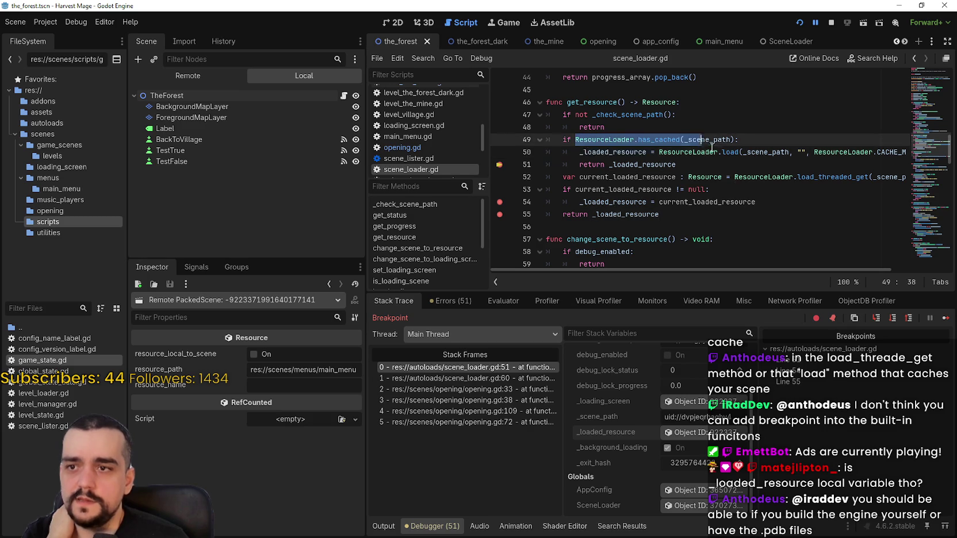
mouse_move(717, 158)
left_mouse_down()
mouse_move(546, 153)
mouse_move(518, 135)
left_mouse_up()
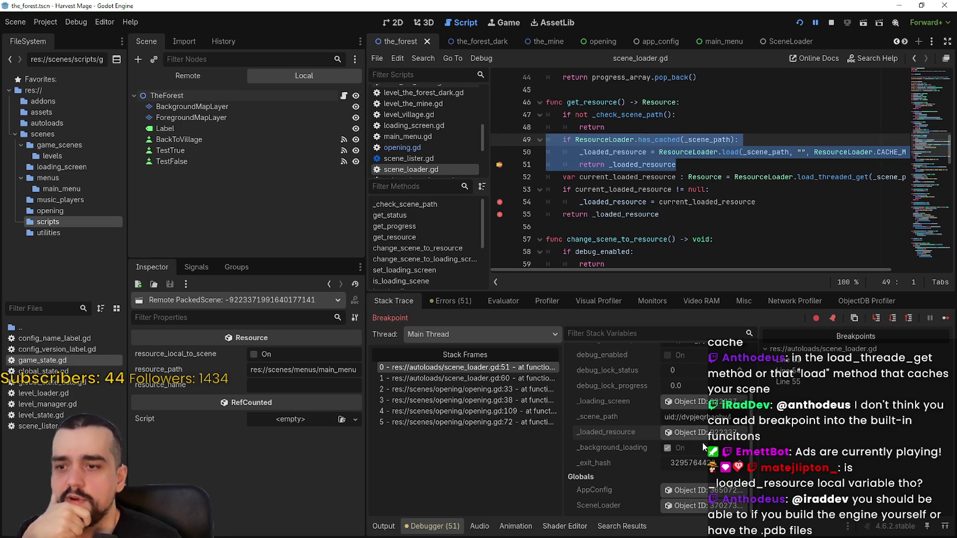
left_click(500, 389)
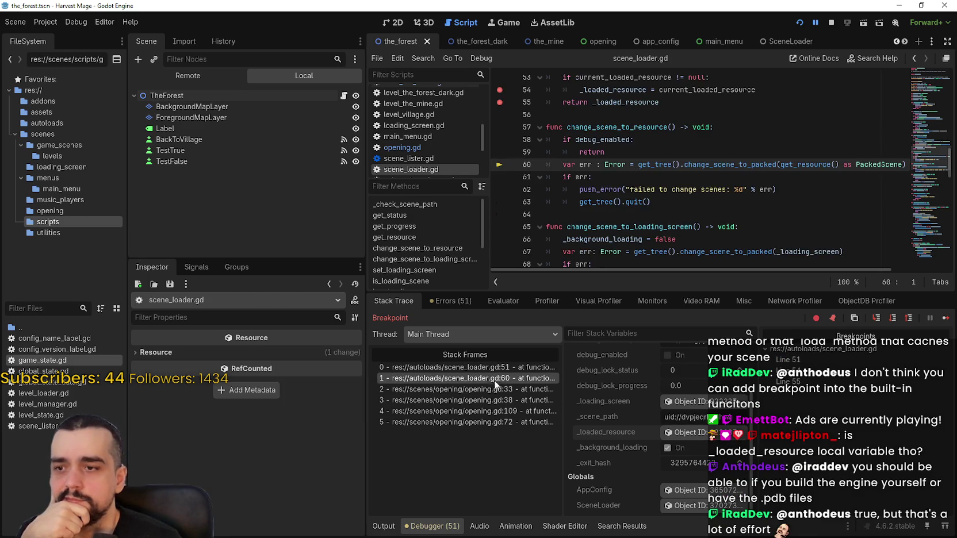
Step down the call stack to opening.gd lines 72, 109 and 38, marking lines 36–38
left_click(499, 411)
left_click(492, 421)
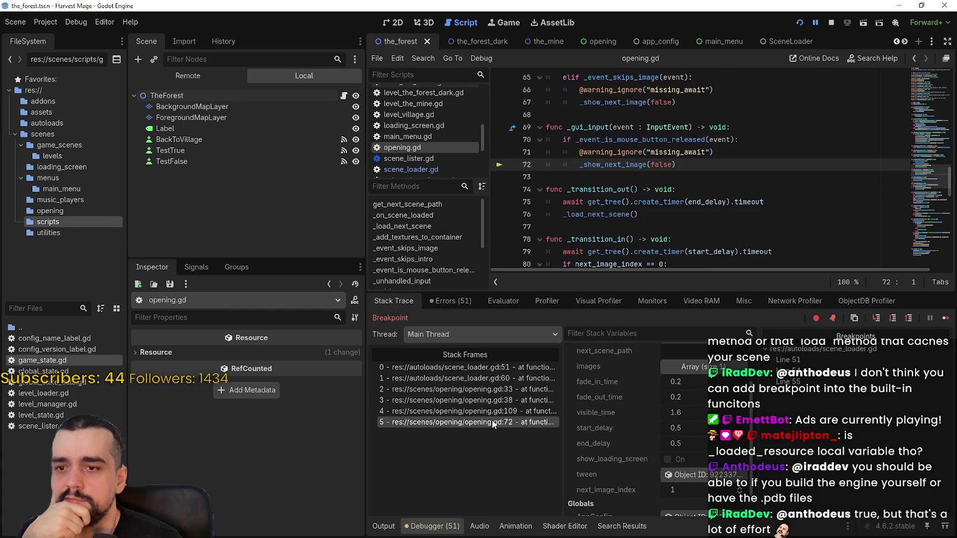
left_click(469, 408)
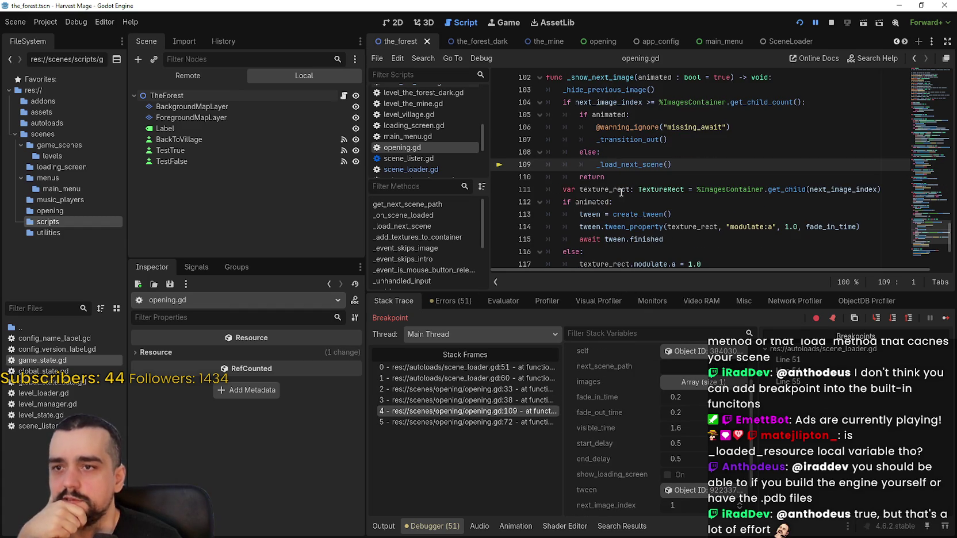
left_click(476, 400)
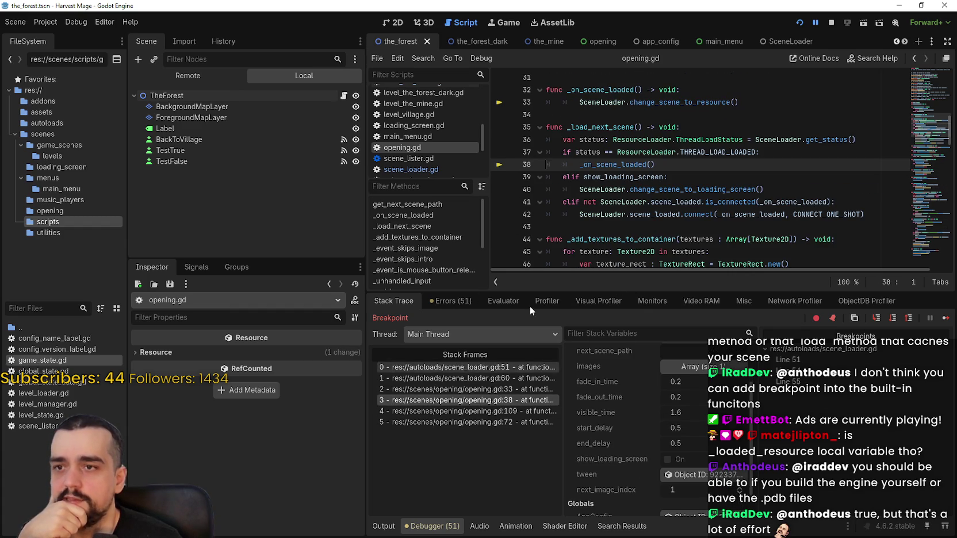
mouse_move(656, 165)
left_mouse_down()
mouse_move(662, 153)
mouse_move(676, 157)
mouse_move(508, 138)
left_mouse_up()
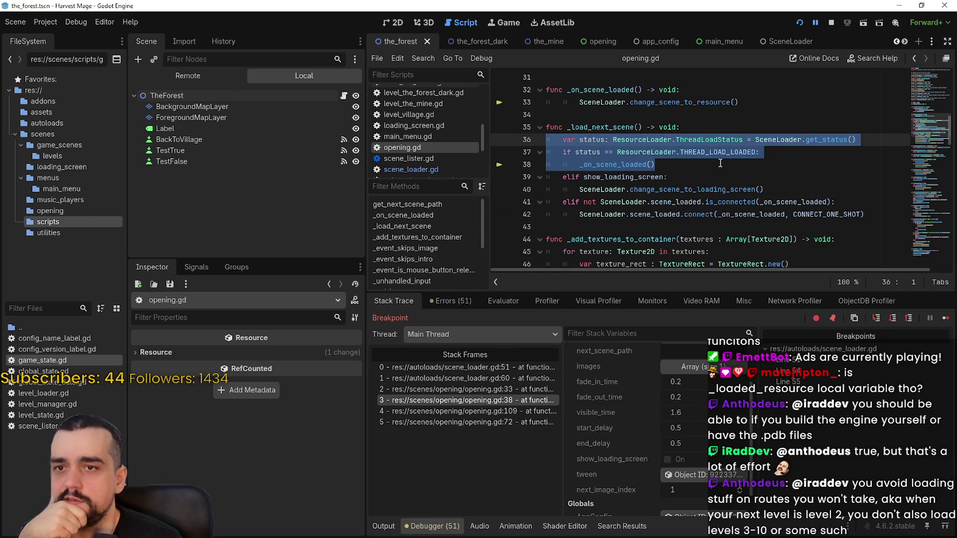
left_click(721, 164)
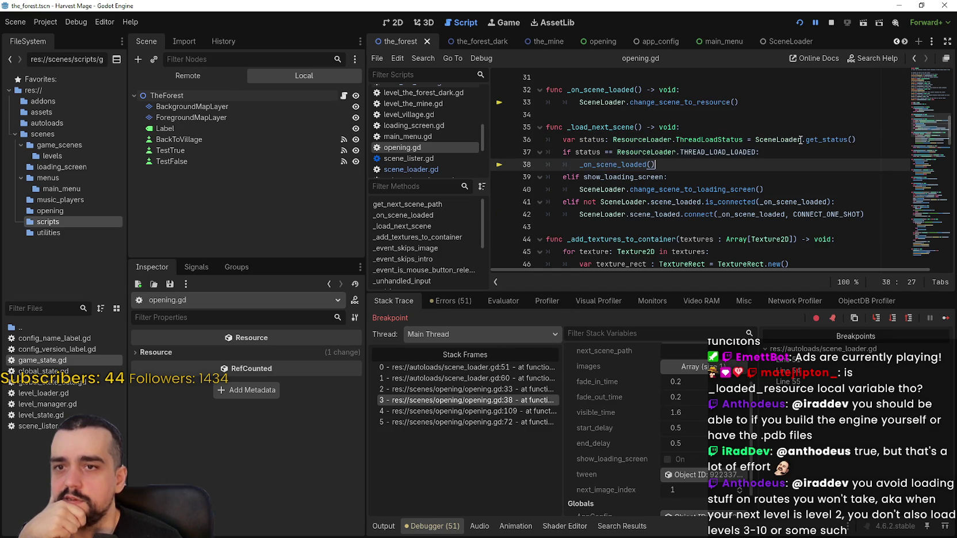
Mark _on_scene_loaded lines 32–33, change_scene_to_resource lines 56–63 and get_resource lines 47–51, selecting _scene_path
left_click(475, 389)
mouse_move(742, 165)
left_mouse_down()
mouse_move(547, 150)
mouse_move(547, 139)
left_mouse_up()
left_click(486, 379)
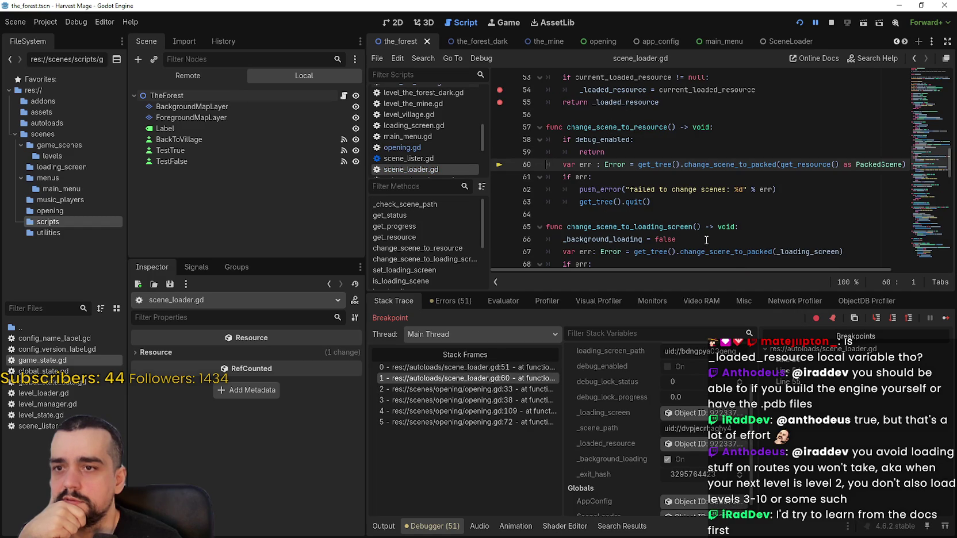
mouse_move(670, 202)
left_mouse_down()
mouse_move(548, 127)
mouse_move(547, 115)
left_mouse_up()
left_click(490, 367)
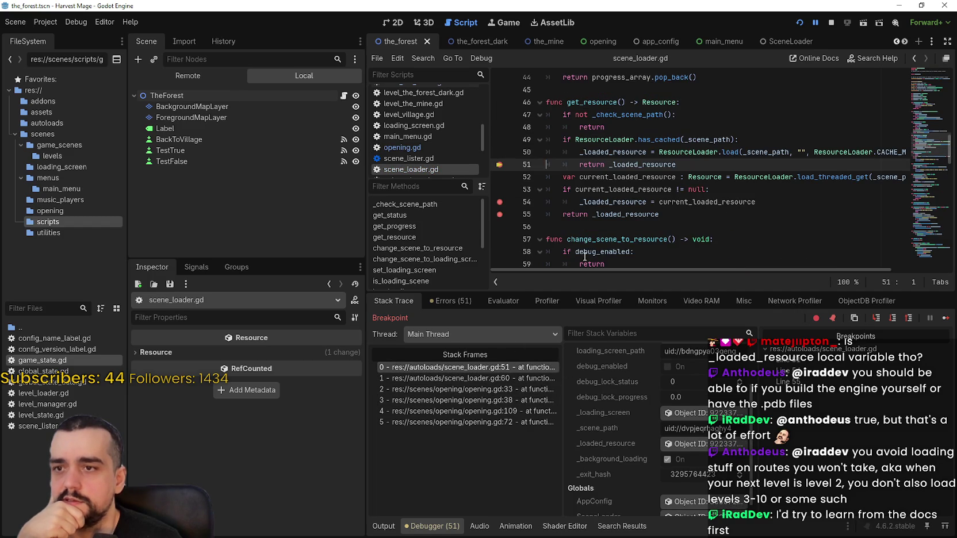
left_click_drag(677, 164, 547, 114)
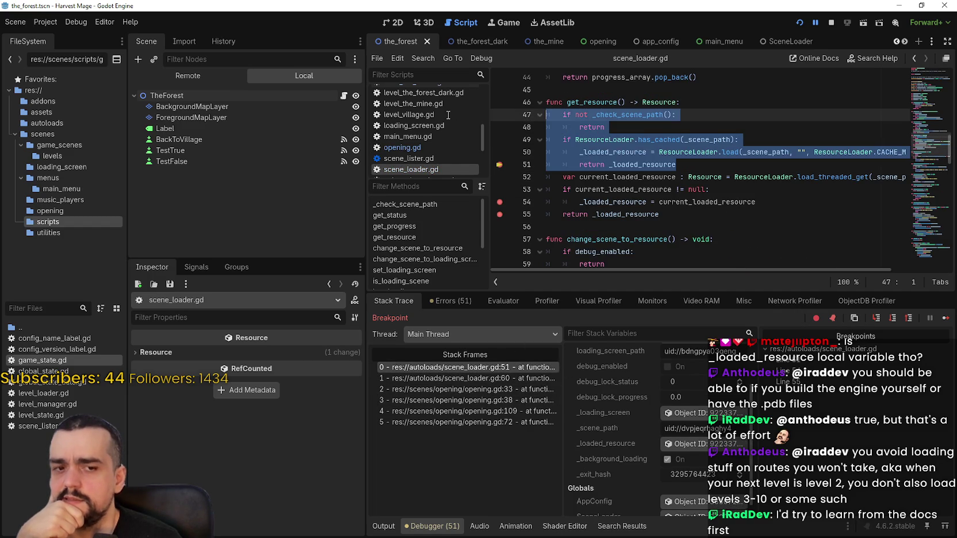
double_click(708, 139)
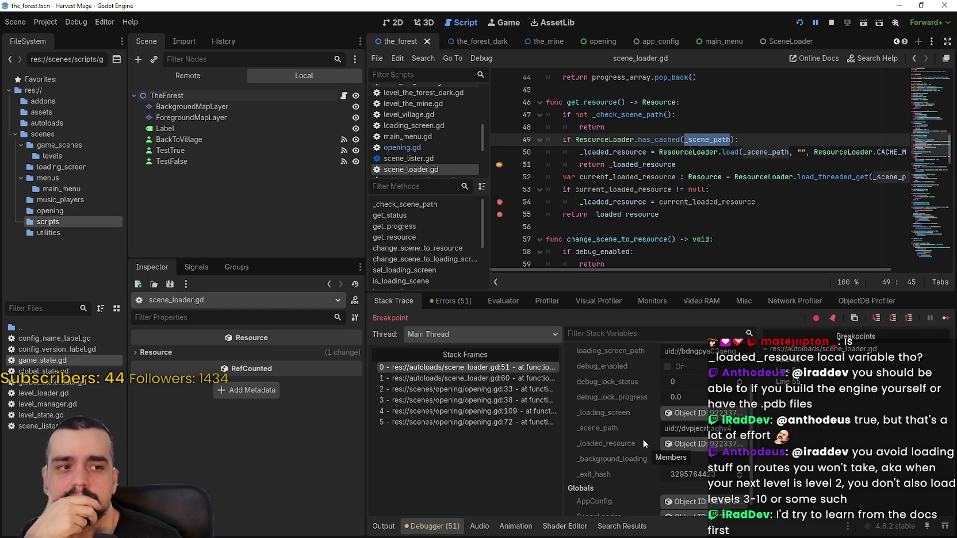
Compare the opening.gd callers at lines 72 and 109 in the stack trace
left_click(475, 426)
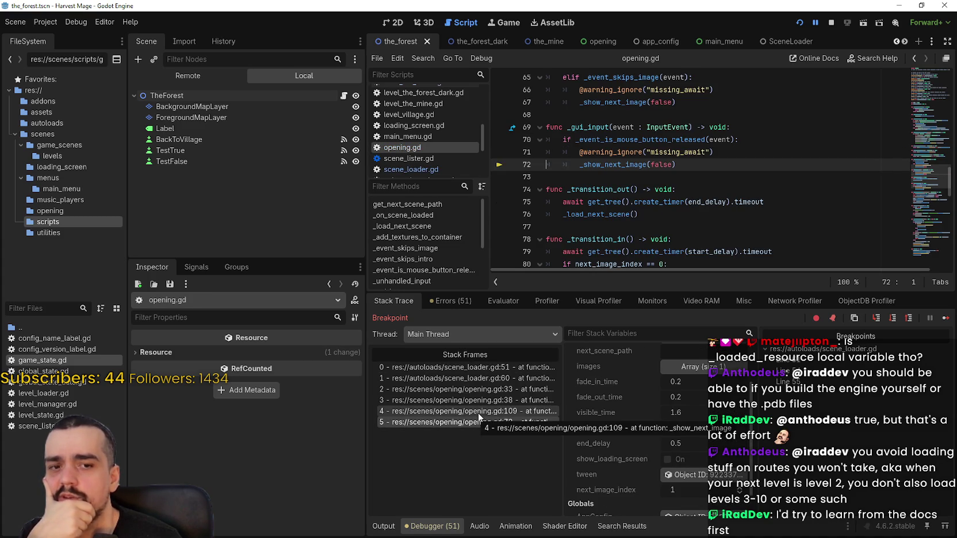
left_click(479, 412)
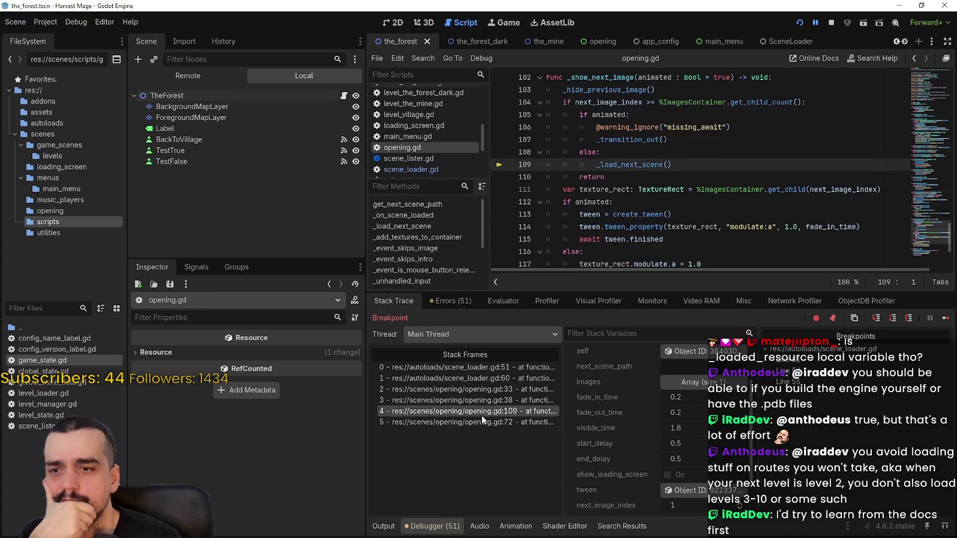
left_click(482, 421)
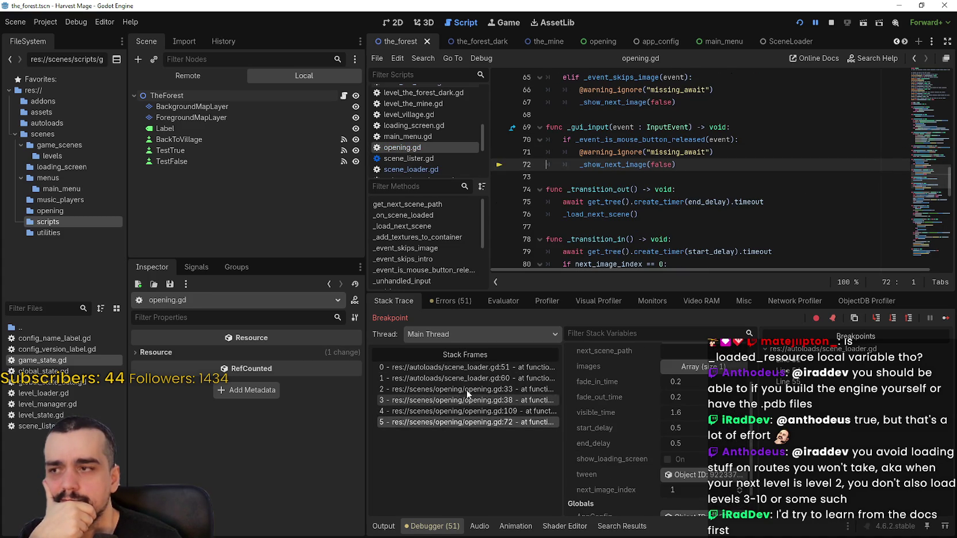
In the Remote tree, inspect live SceneLoader, AppConfig and Opening, expanding Opening and ImagesContainer
left_click(219, 75)
left_click(170, 129)
left_click(138, 128)
left_click(175, 118)
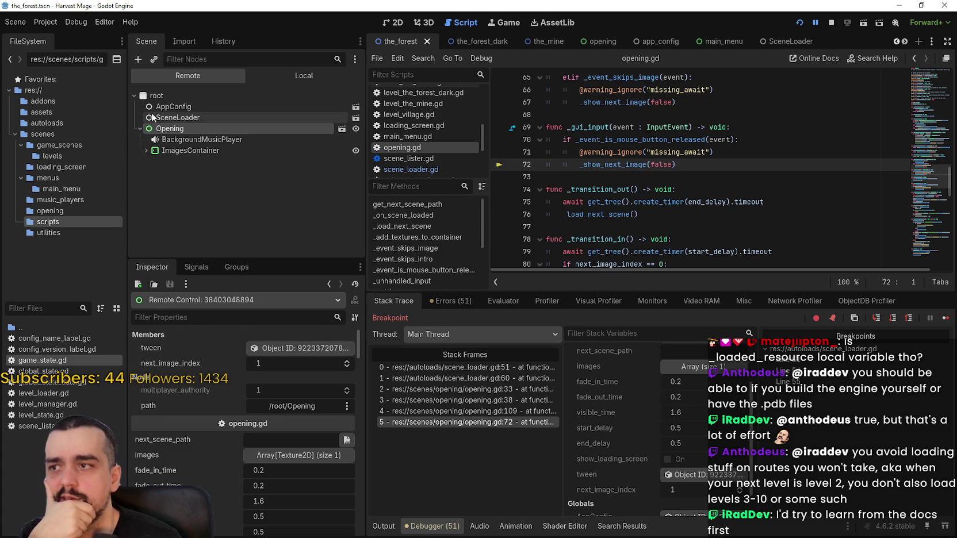
scroll(221, 406, "up", 3)
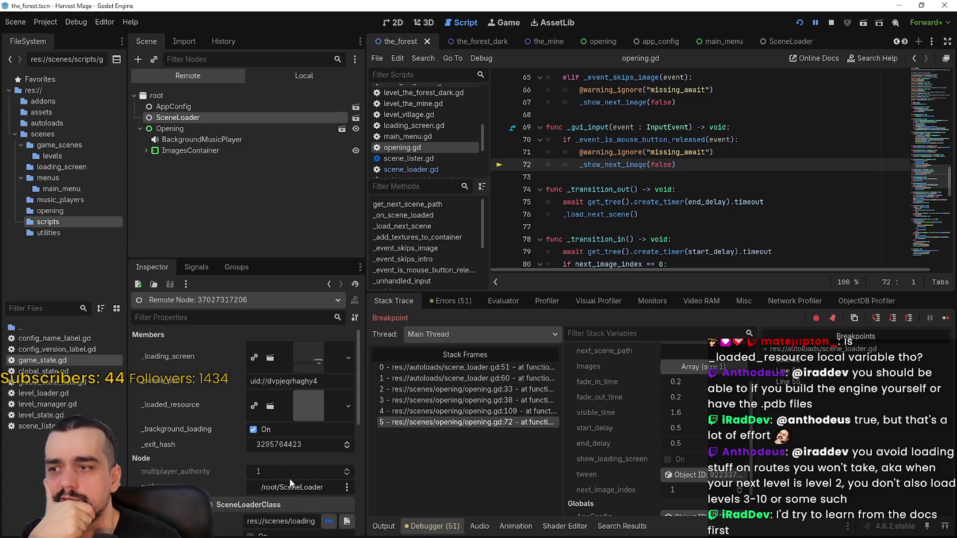
mouse_move(297, 409)
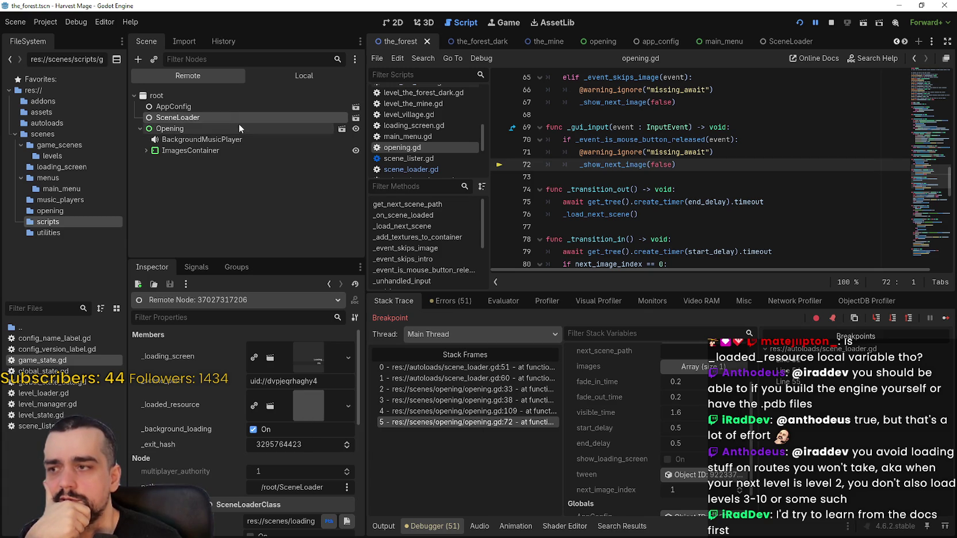
left_click(230, 109)
left_click(221, 129)
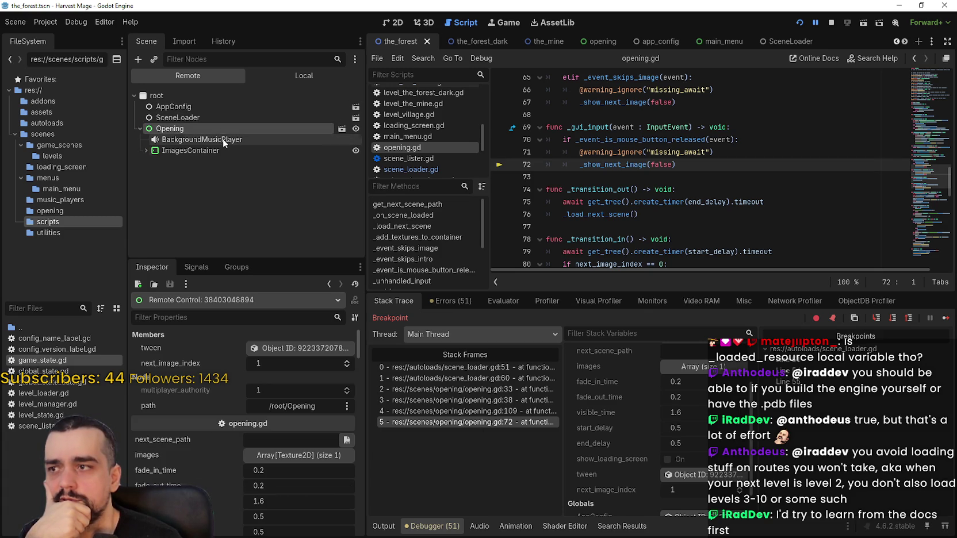
left_click(147, 150)
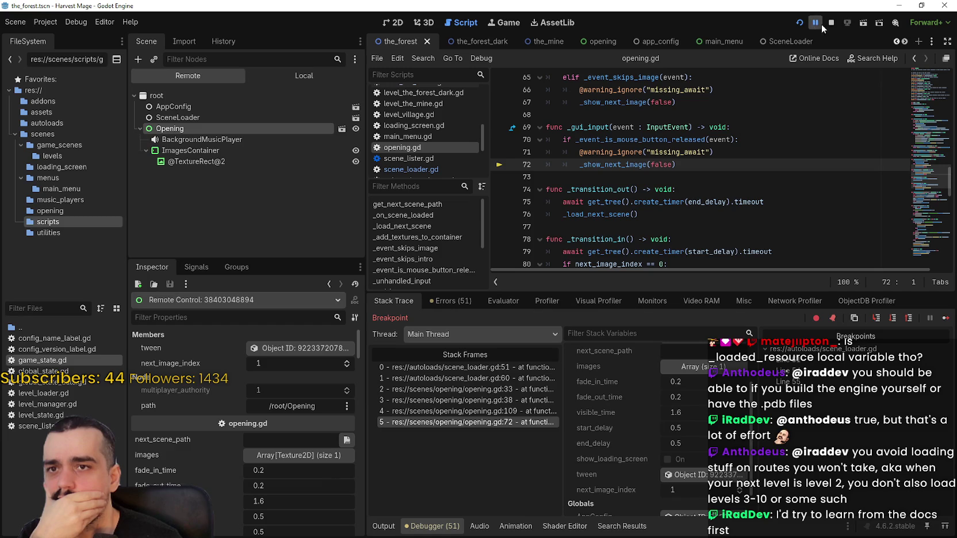
Stop the game, then view the opening scene's BackgroundMusicPlayer, ImagesContainer and Opening nodes
left_click(830, 23)
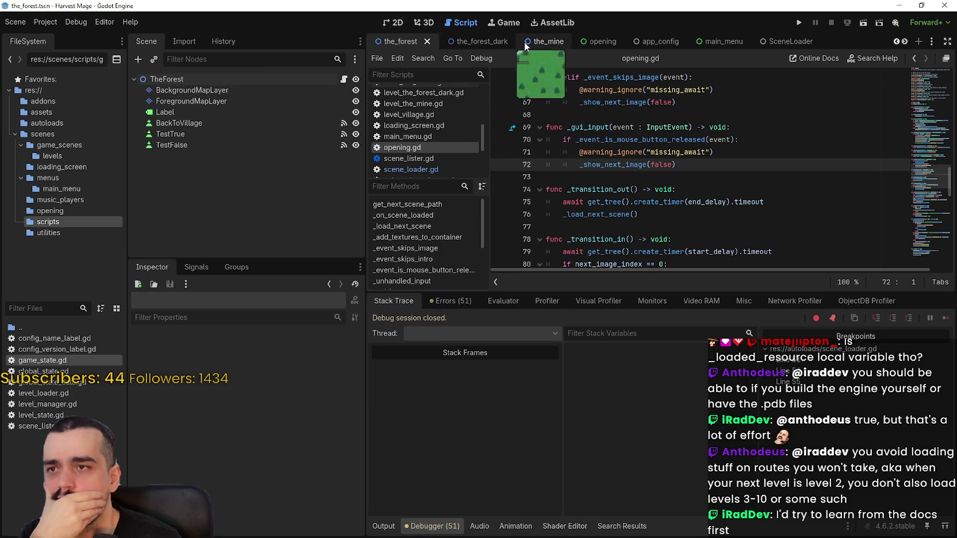
left_click(802, 36)
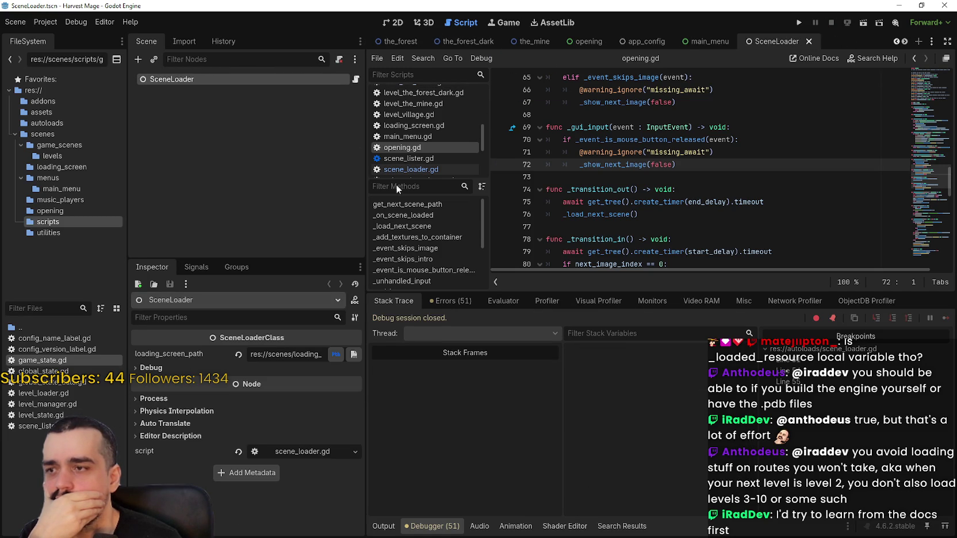
left_click(584, 42)
left_click(170, 91)
left_click(171, 102)
left_click(176, 90)
left_click(178, 78)
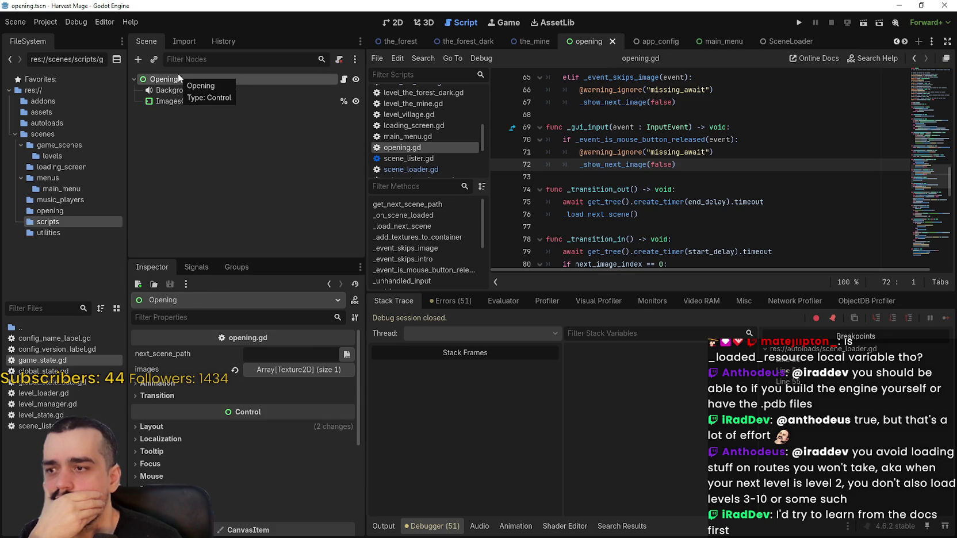
Open app_config, enlarge the Inspector, and select the full main_menu_scene_path and game_scene_path values
left_click(666, 41)
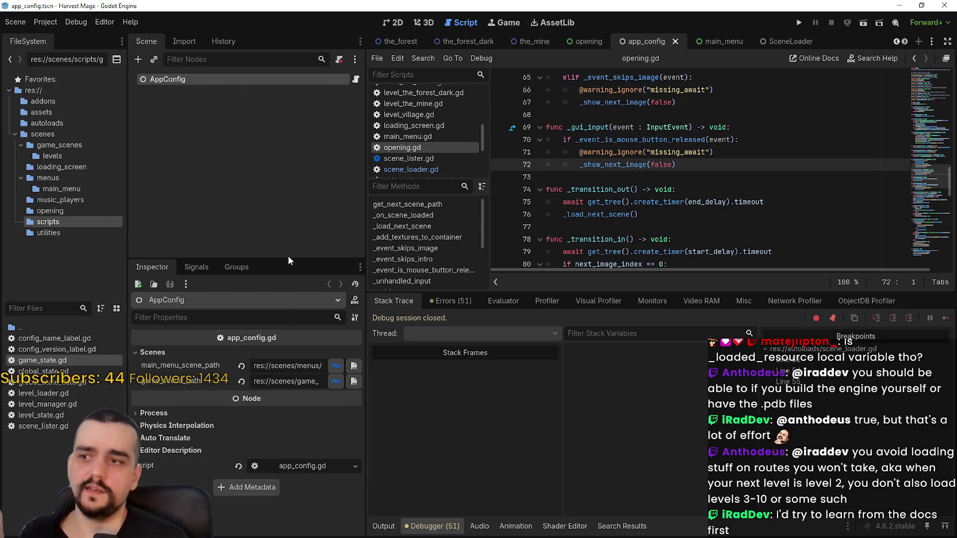
left_click_drag(287, 258, 288, 128)
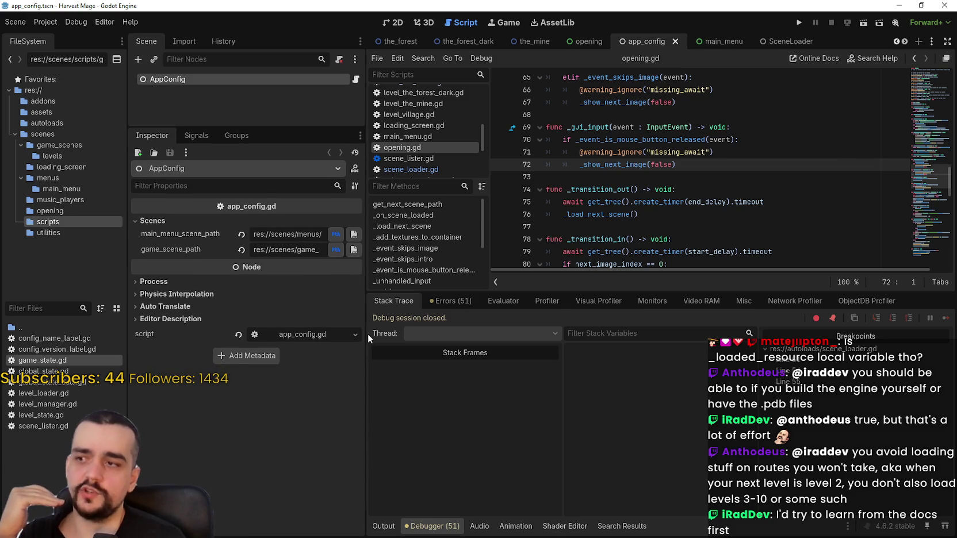
mouse_move(368, 326)
left_mouse_down()
mouse_move(566, 313)
mouse_move(620, 300)
left_mouse_up()
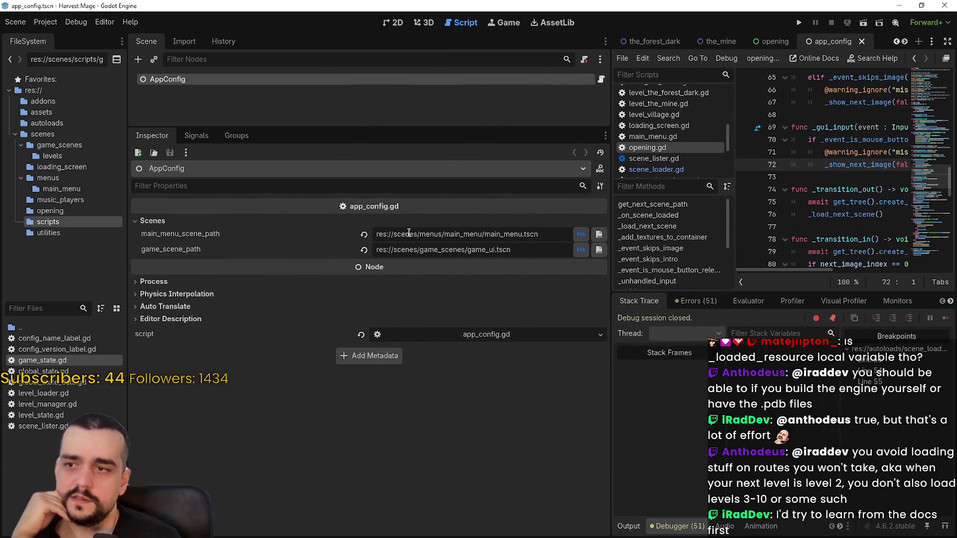
left_click_drag(377, 237, 550, 240)
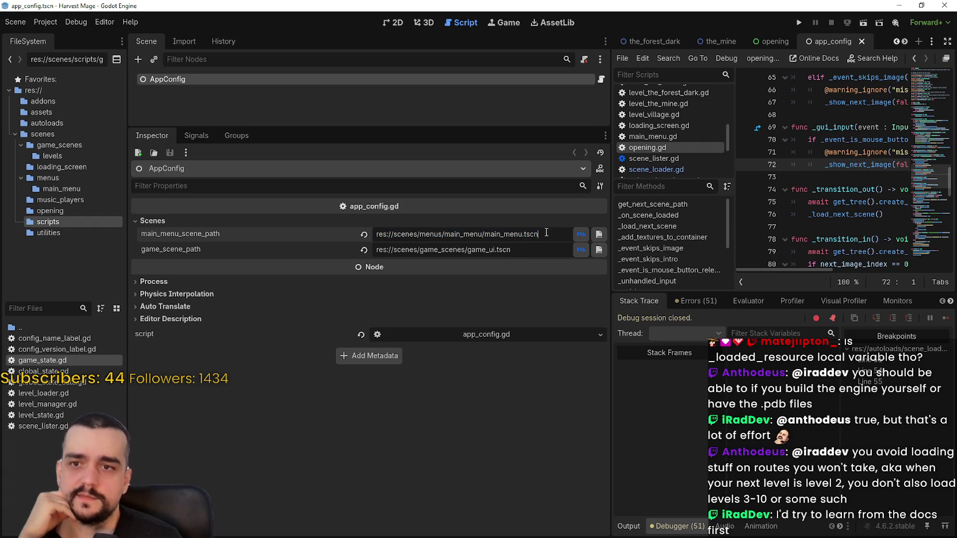
left_click_drag(528, 255, 319, 246)
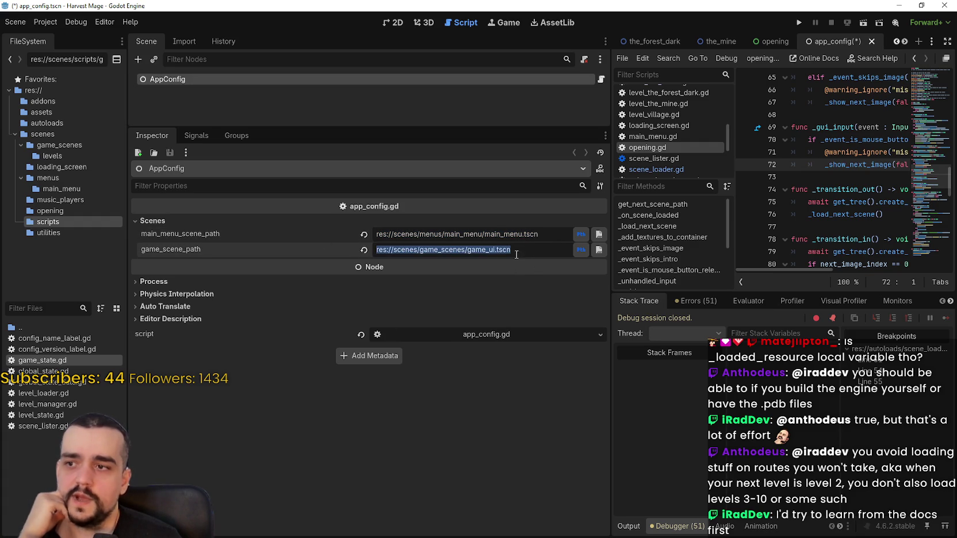
Run the game again, show the enlarged Remote tree, pause, and inspect live AppConfig
left_click(799, 23)
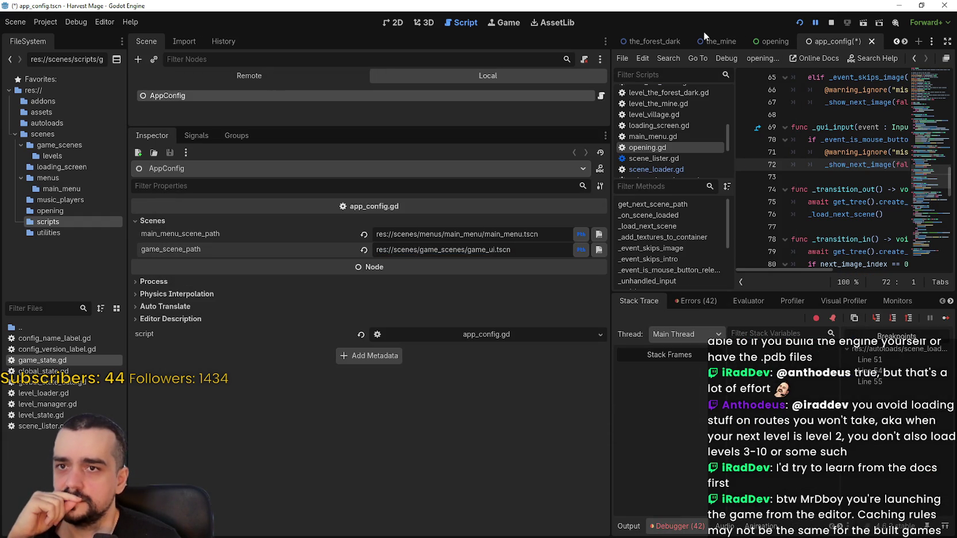
left_click(209, 77)
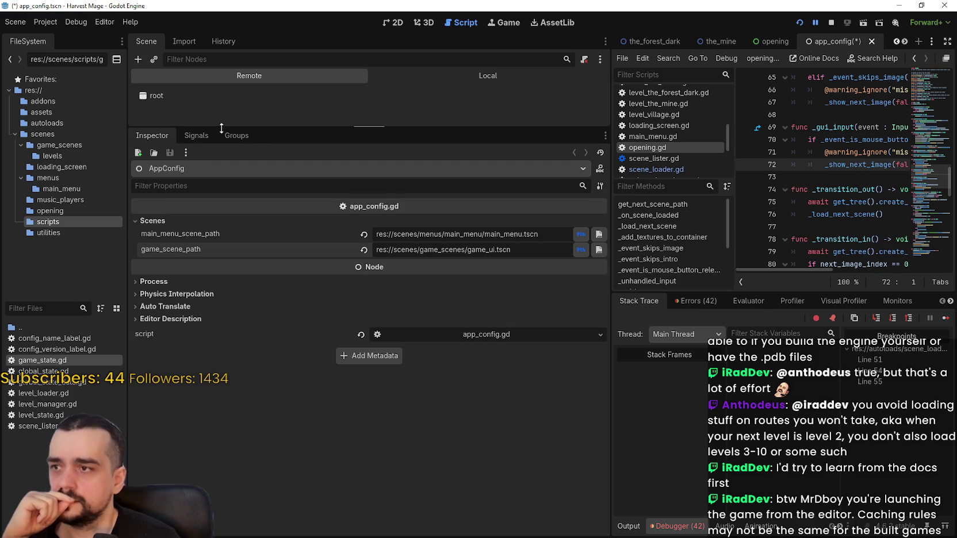
left_click_drag(253, 128, 253, 363)
left_click(817, 24)
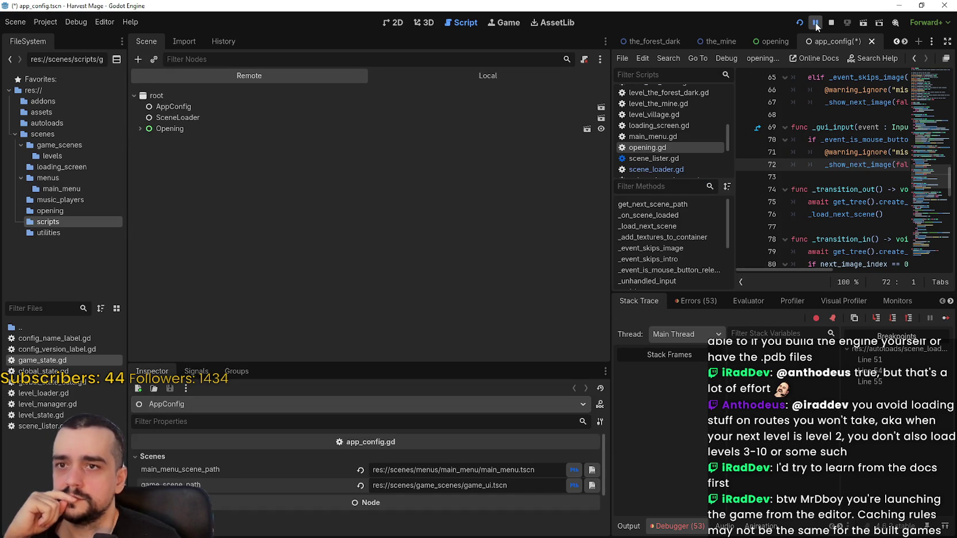
left_click(171, 106)
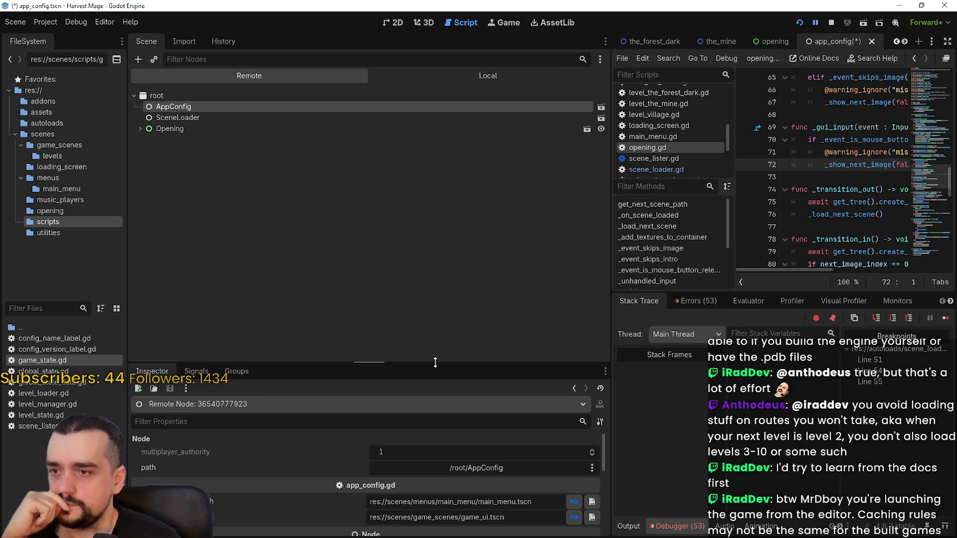
left_click_drag(437, 364, 437, 188)
Inspect live SceneLoader's members, whose _loaded_resource is null, then expand Opening and ImagesContainer
left_click(241, 117)
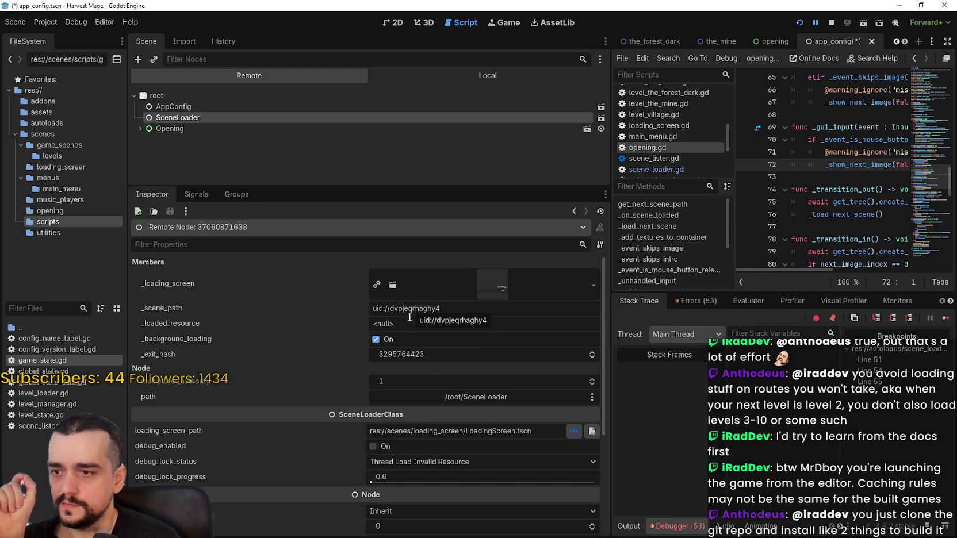
scroll(474, 483, "down", 5)
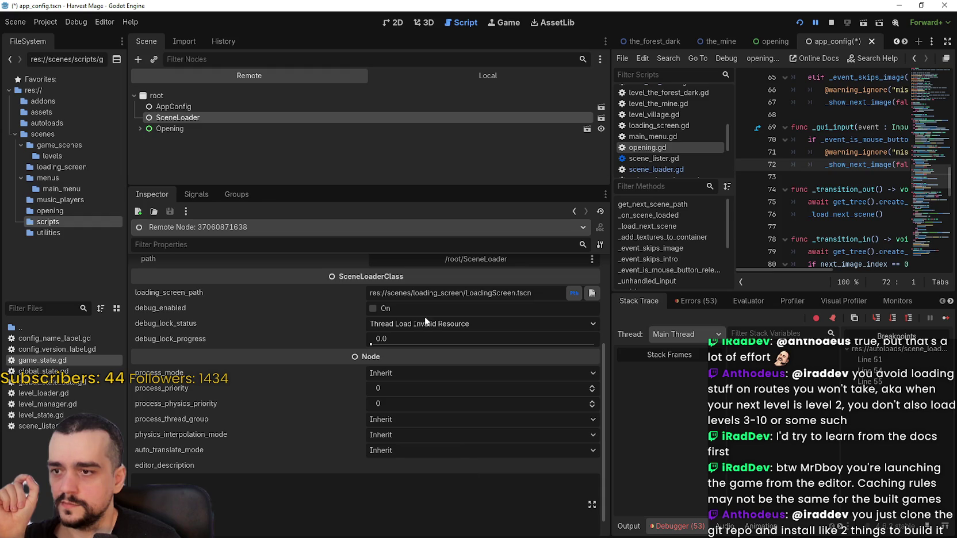
scroll(468, 450, "up", 5)
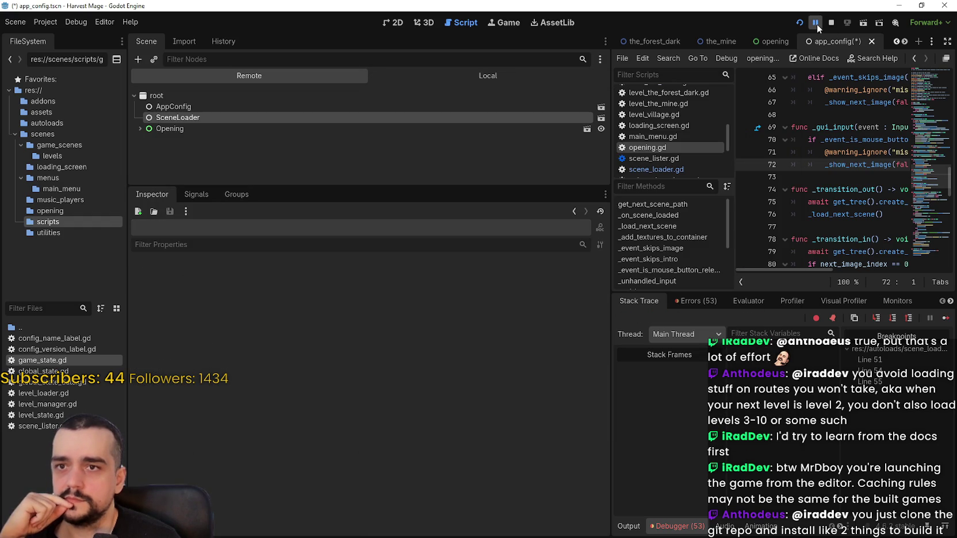
left_click(170, 129)
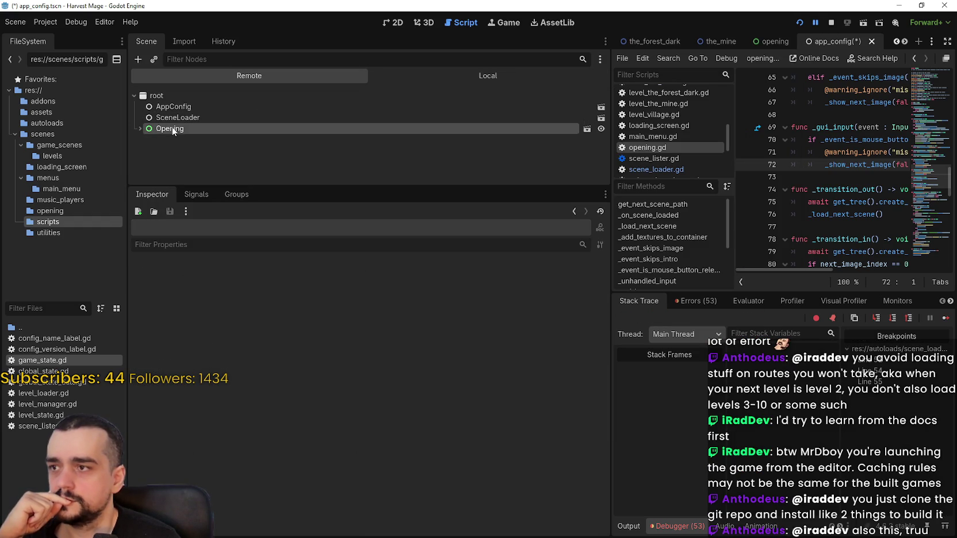
left_click(140, 129)
left_click(146, 150)
left_click(178, 118)
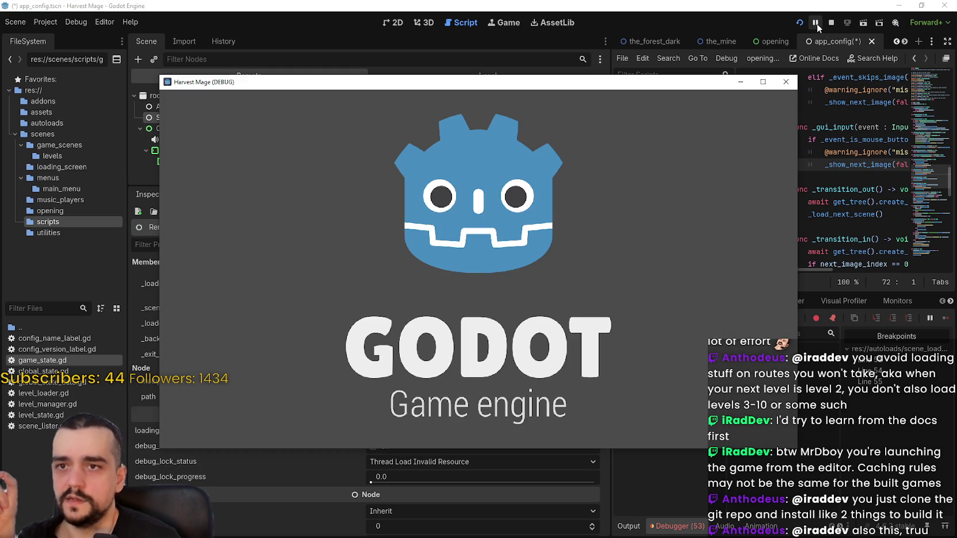
Resume and re-pause, then inspect SceneLoader's members at the scene_loader.gd line 51 breakpoint
left_click(816, 23)
left_click(817, 26)
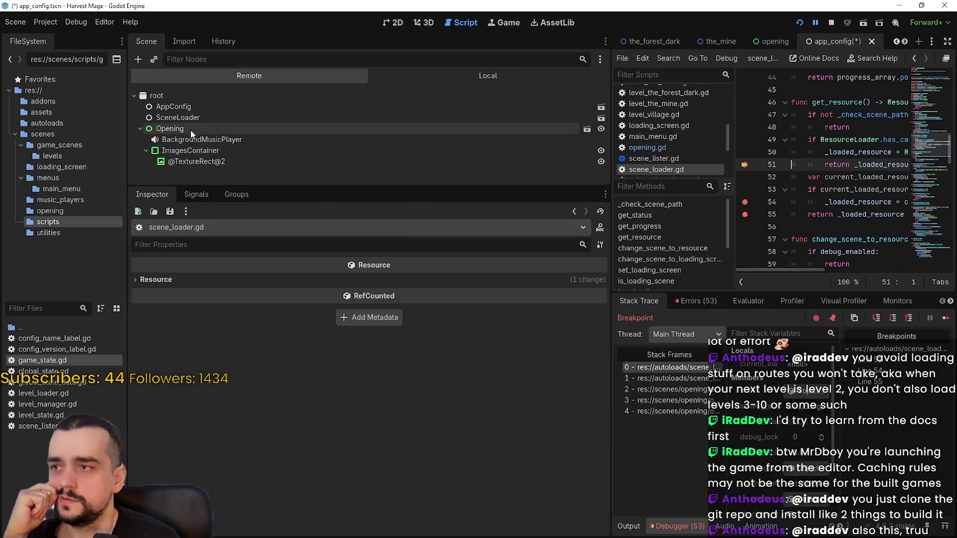
left_click(198, 118)
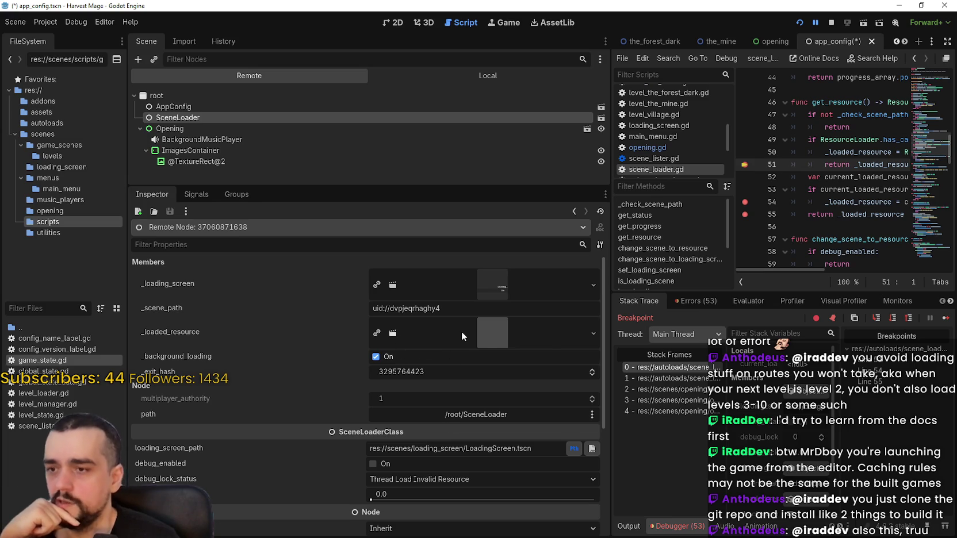
Widen the debugger area and step through opening.gd frames at lines 33, 38 and 76, inspecting Opening
mouse_move(462, 332)
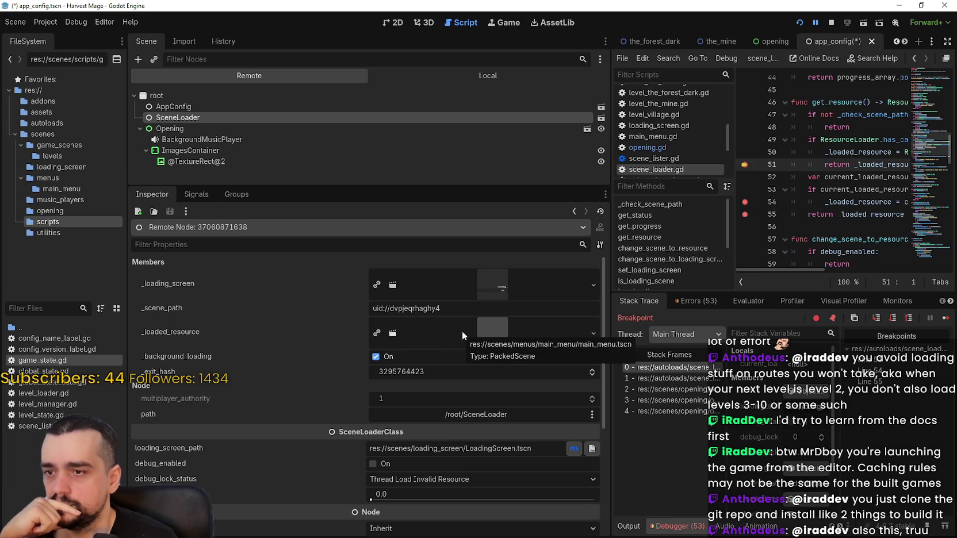
left_click_drag(608, 301, 332, 301)
left_click(472, 391)
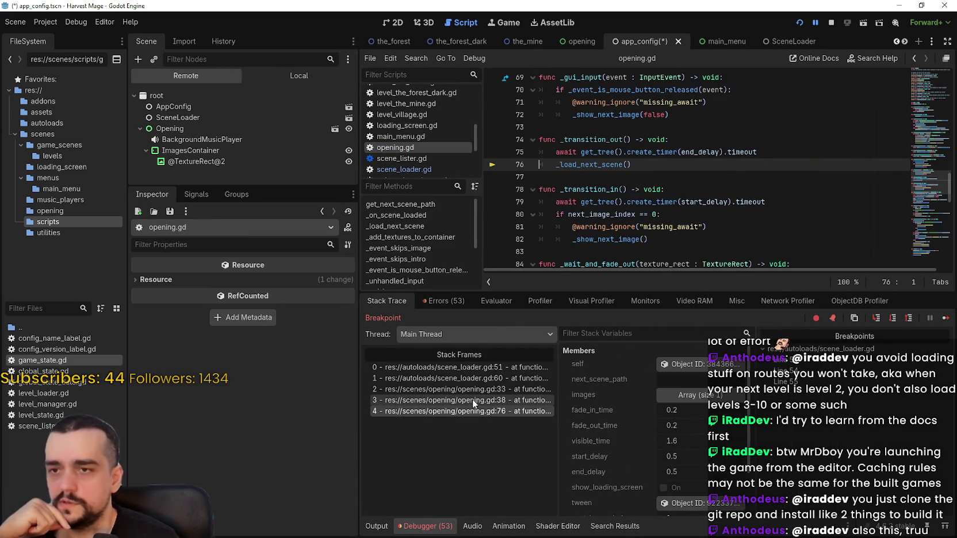
left_click(475, 400)
left_click(473, 393)
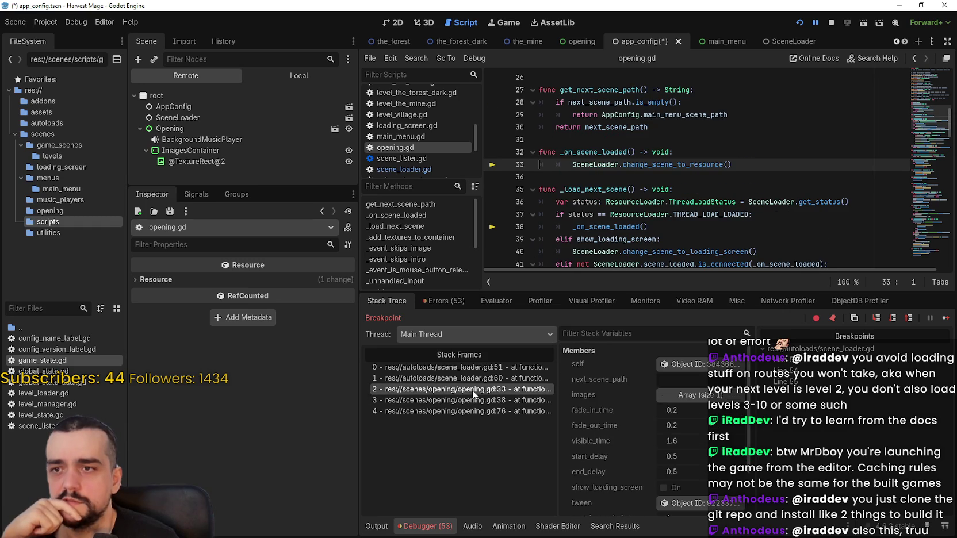
left_click(486, 411)
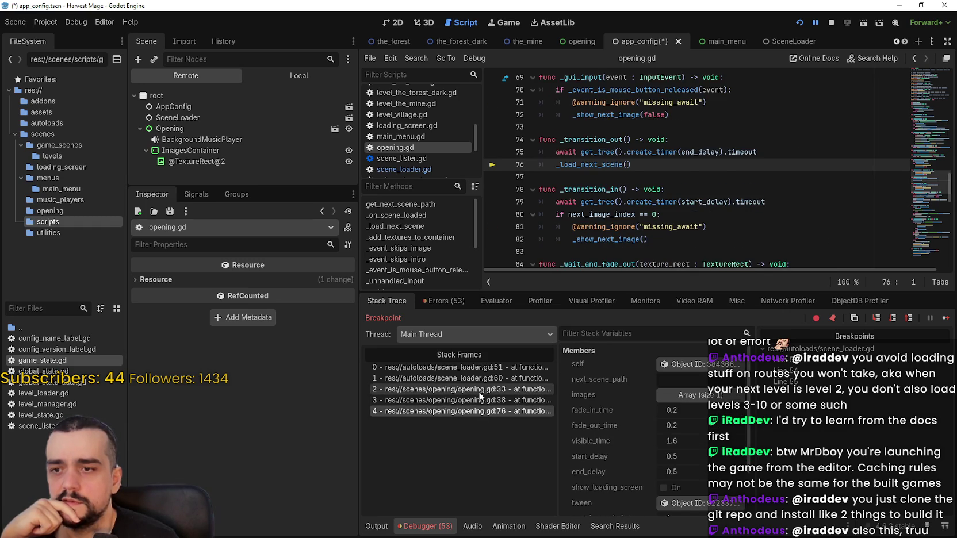
left_click(702, 367)
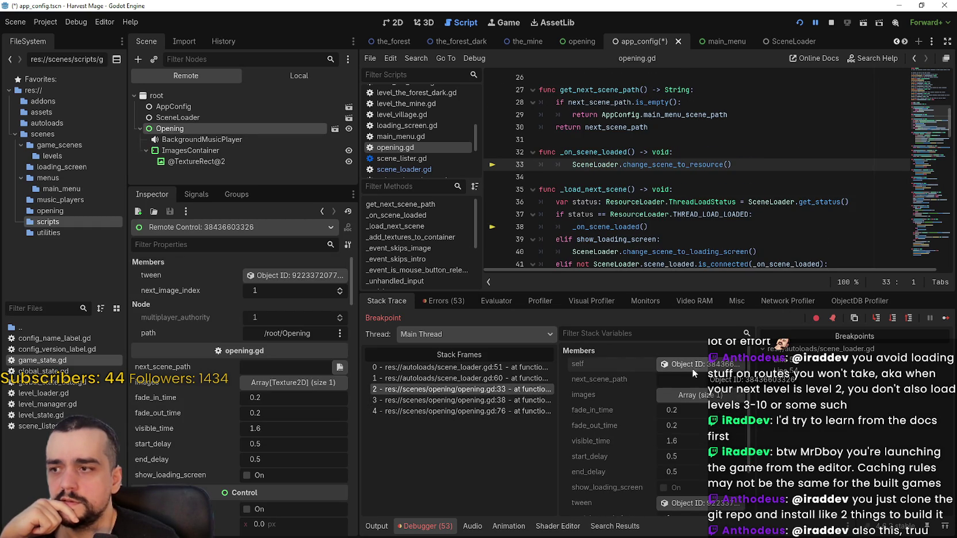
Check the line 38 frame's variables, then inspect cached _loaded_resource in the scene_loader.gd line 60 frame
left_click(488, 400)
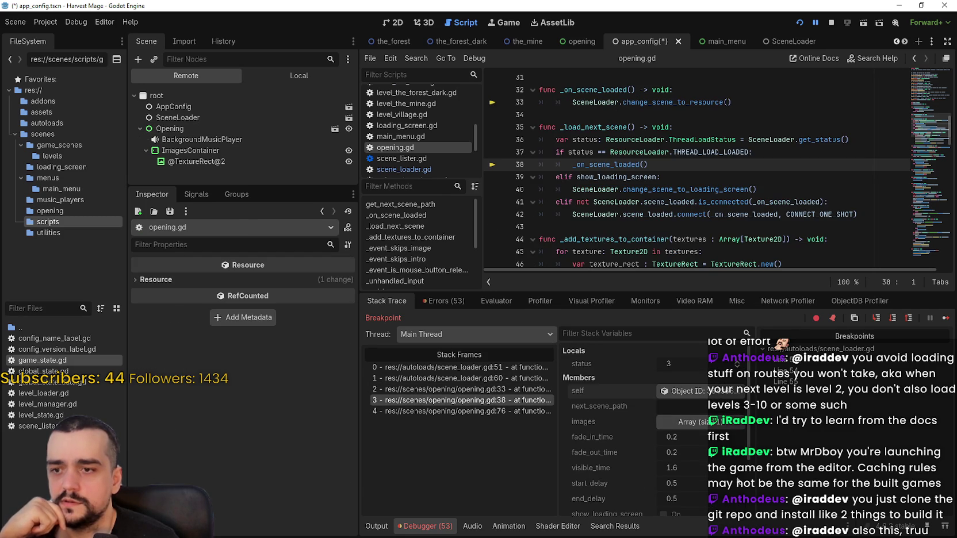
scroll(738, 482, "down", 2)
scroll(651, 424, "down", 1)
scroll(668, 465, "up", 3)
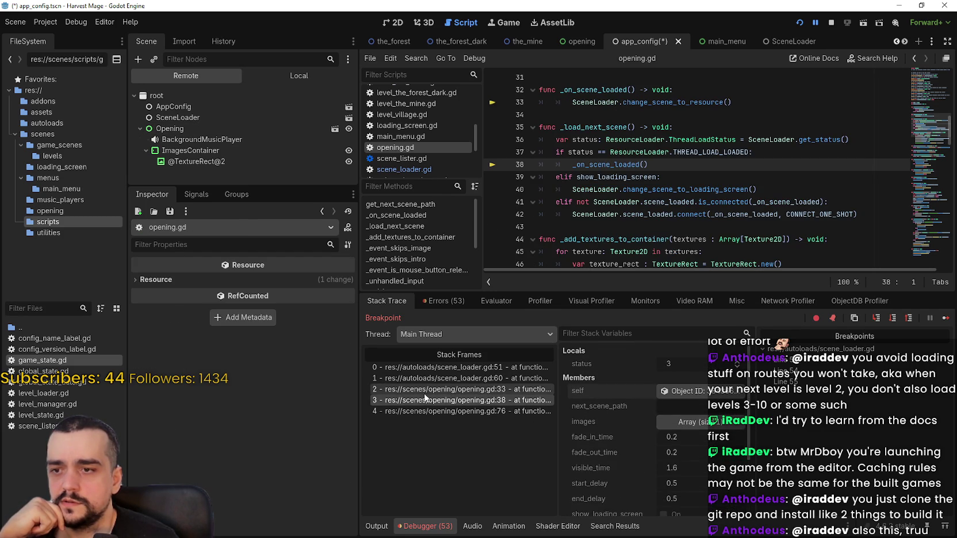
left_click(460, 389)
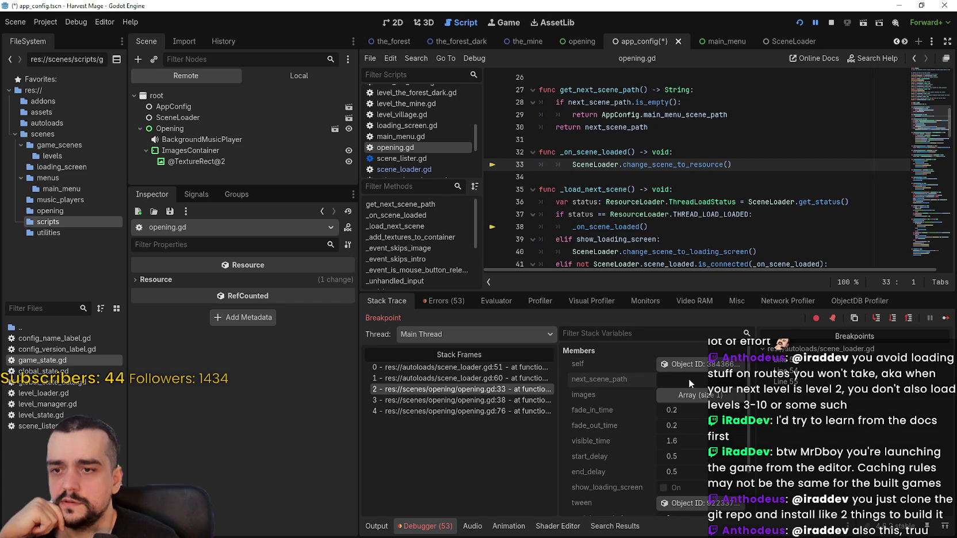
left_click(449, 377)
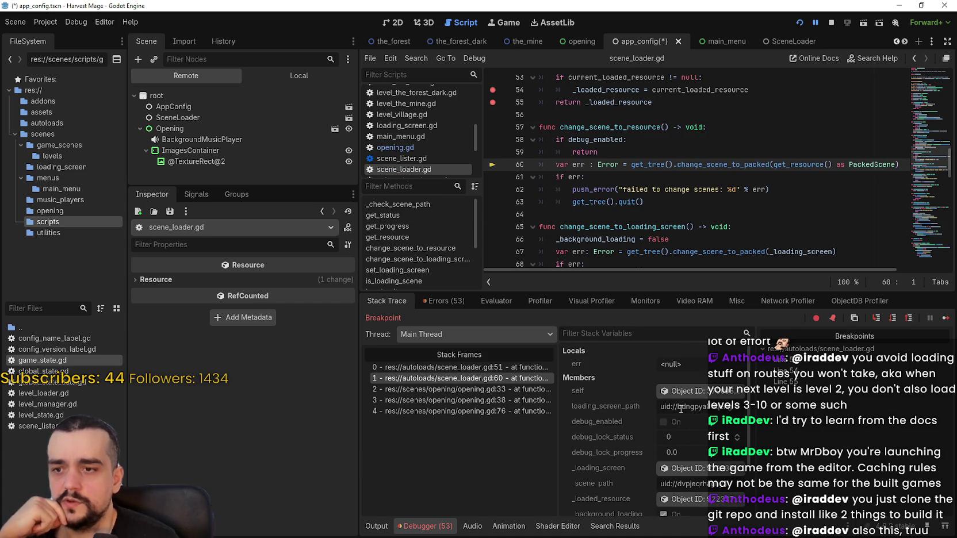
scroll(690, 482, "down", 1)
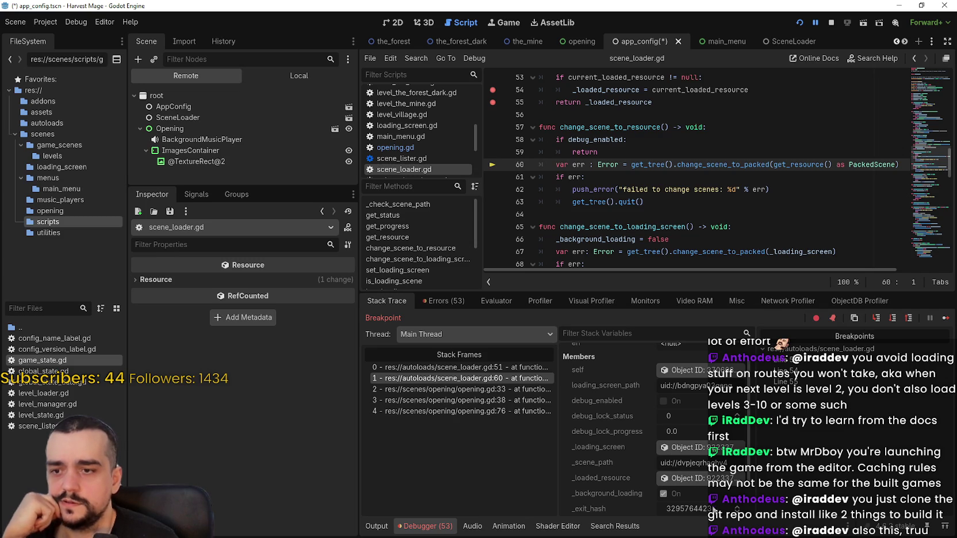
scroll(692, 455, "down", 3)
left_click(697, 439)
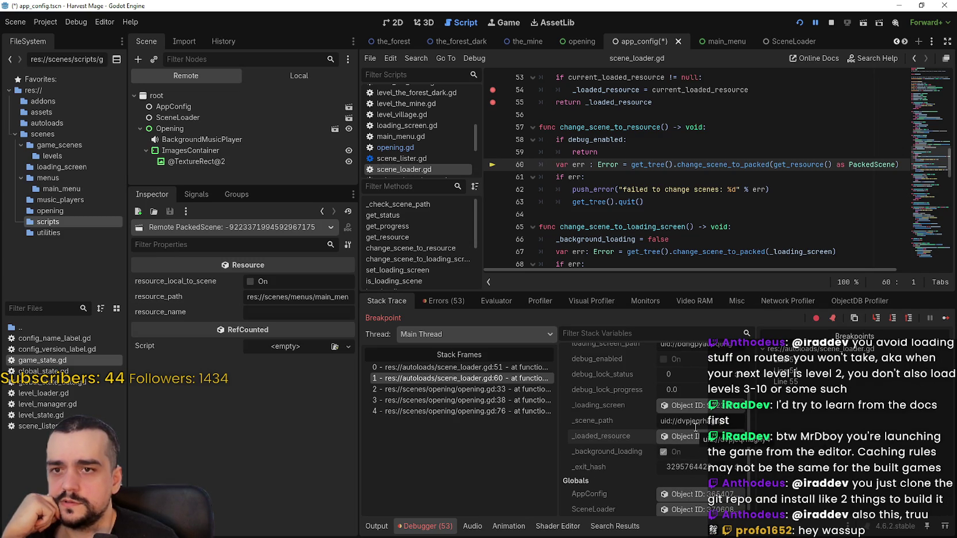
Inspect the SceneLoader global's live members from the opening.gd line 33 and 38 frames
left_click(466, 388)
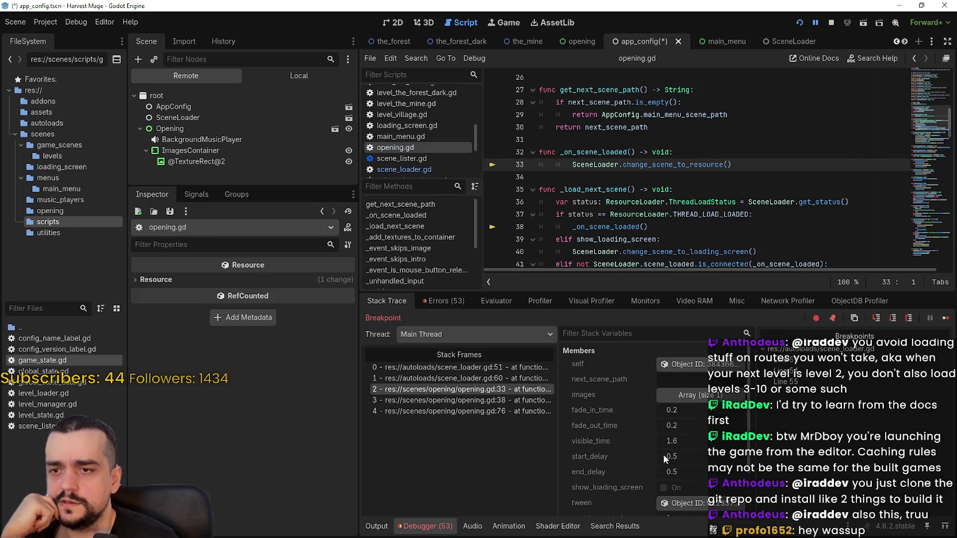
scroll(662, 449, "down", 2)
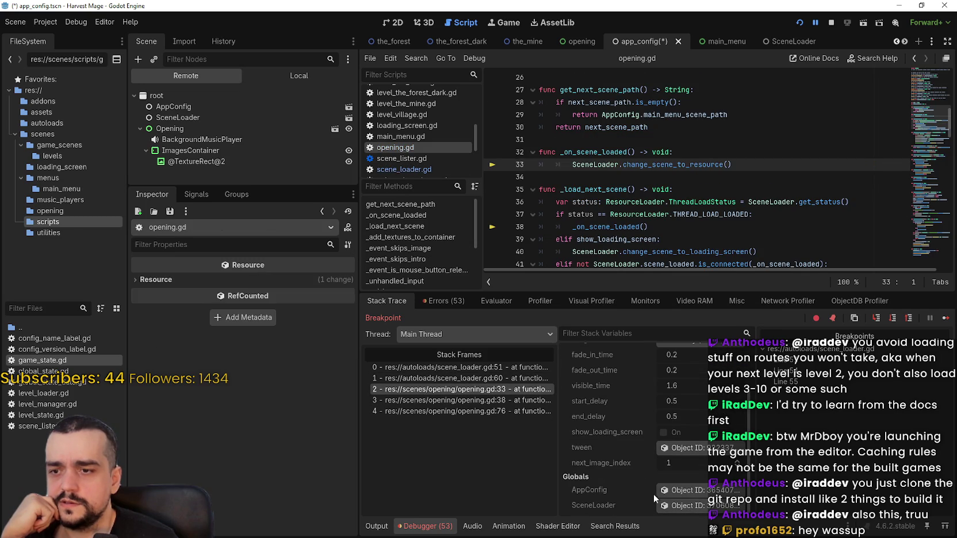
left_click(685, 505)
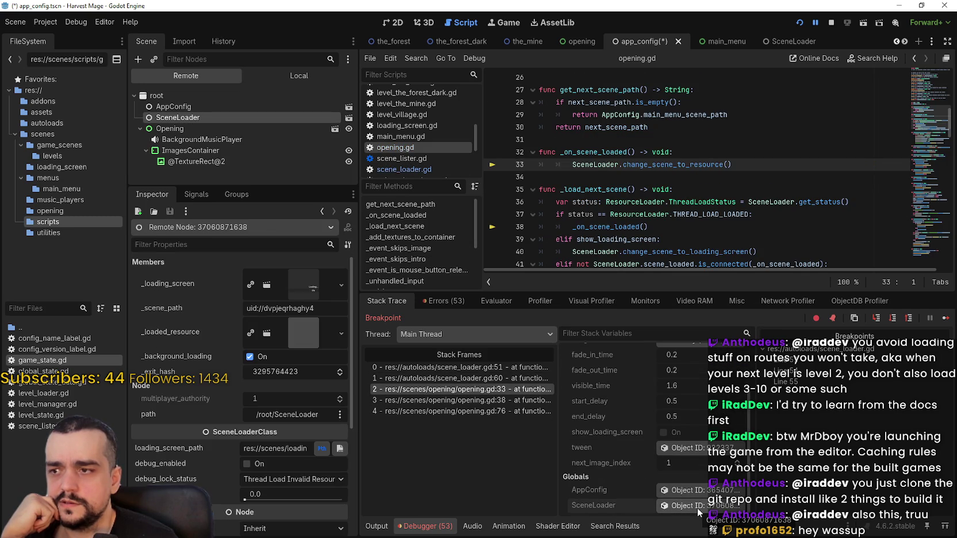
left_click(512, 401)
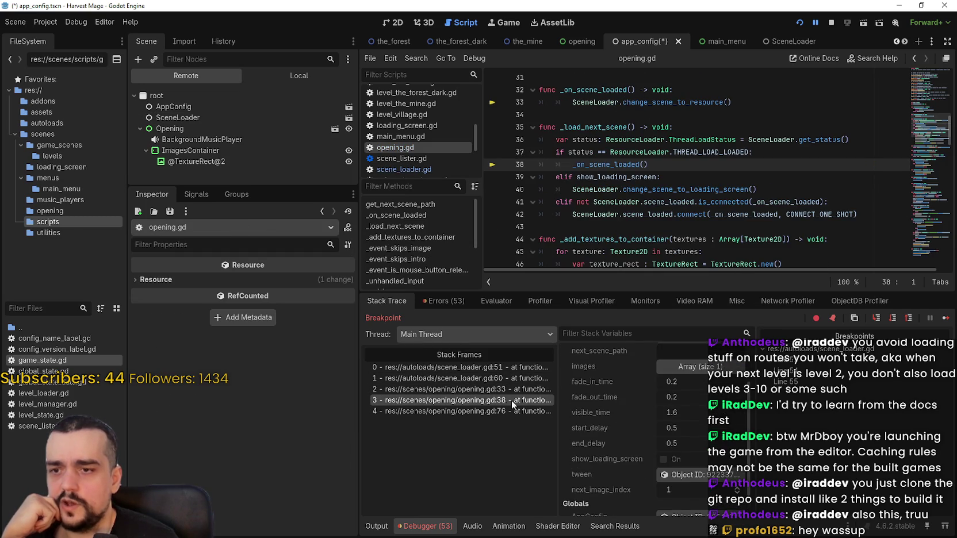
scroll(699, 431, "down", 1)
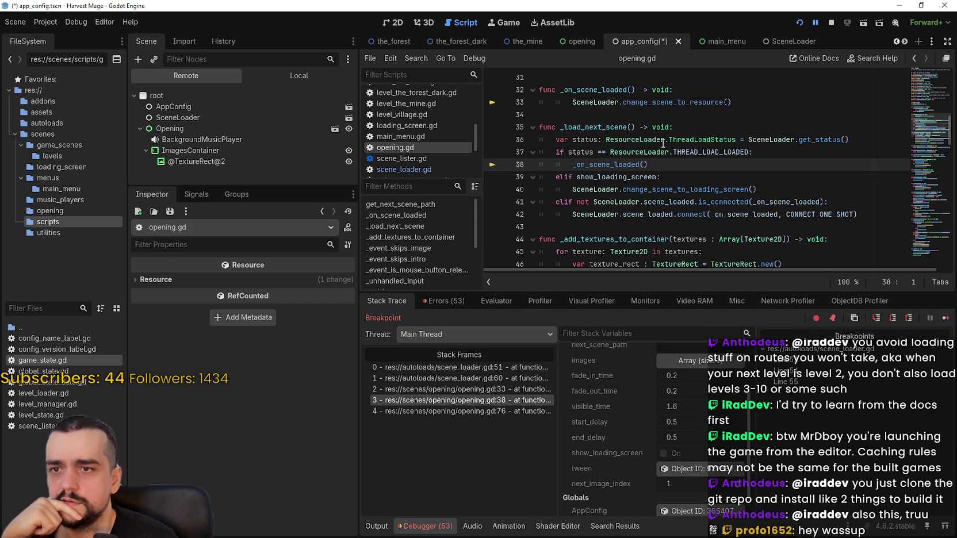
mouse_move(663, 144)
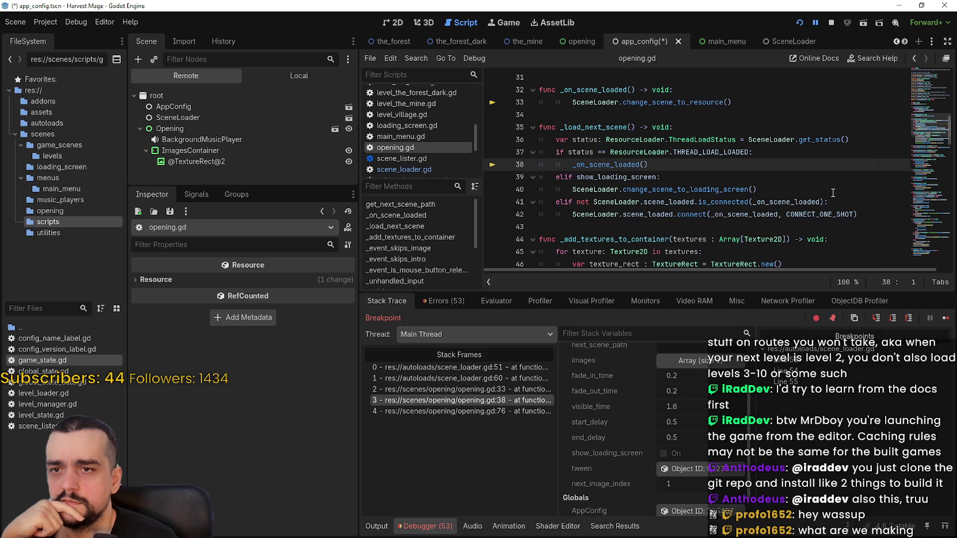
scroll(648, 455, "down", 2)
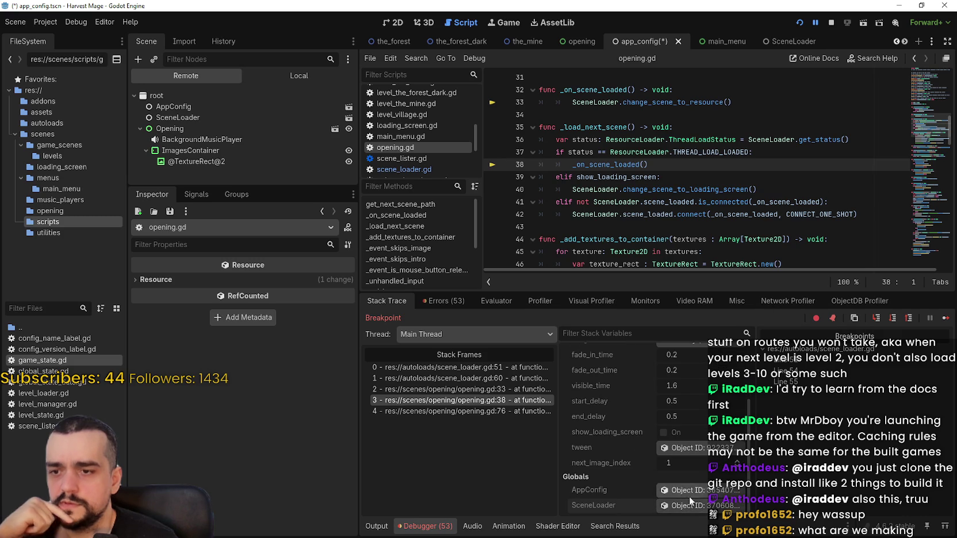
left_click(707, 506)
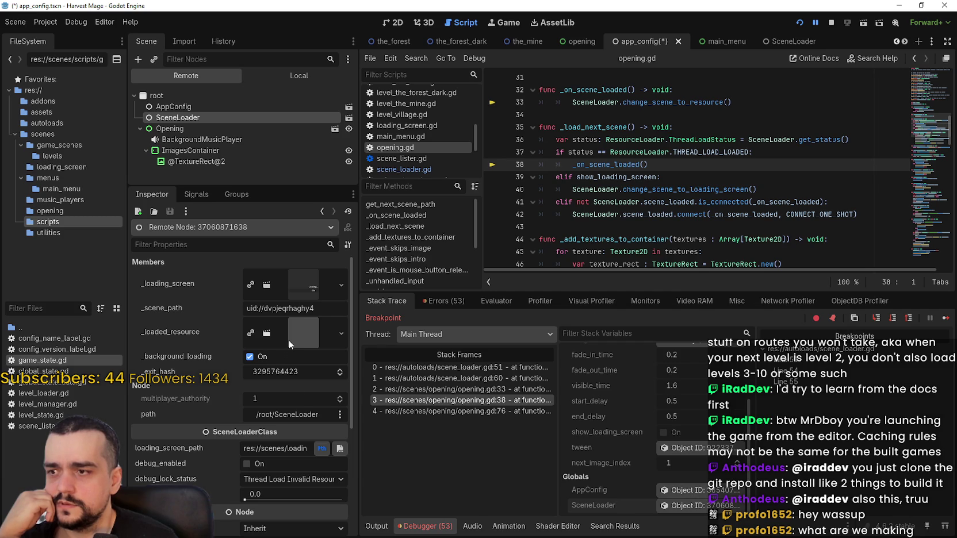
Revisit scene_loader.gd frames at lines 60 and 51, selecting the cached-load branch on lines 49–51
left_click(504, 390)
left_click(508, 401)
left_click(504, 379)
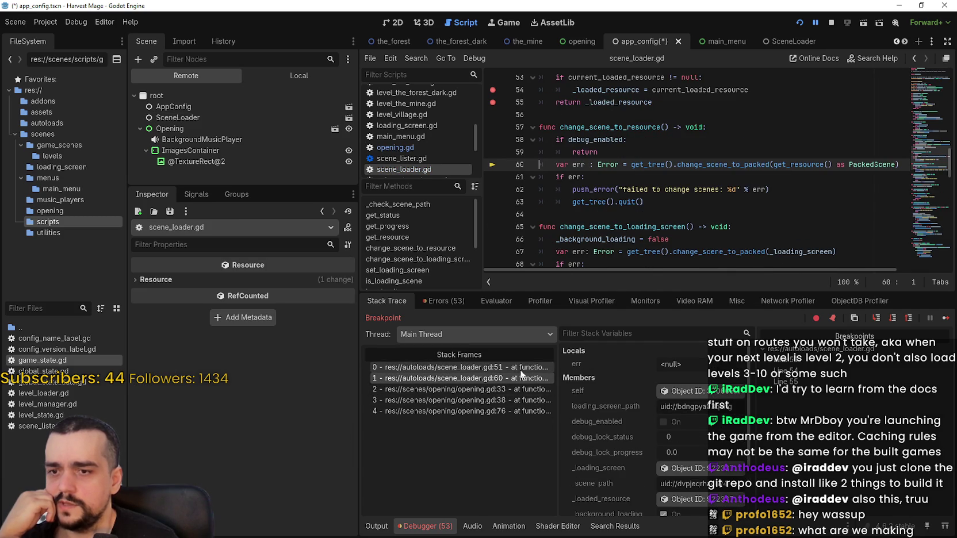
left_click(503, 370)
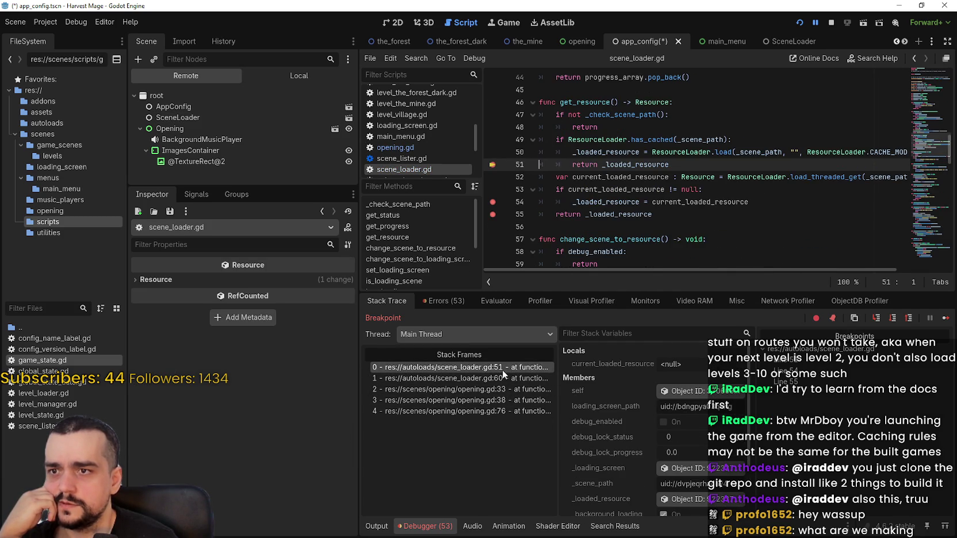
left_click_drag(670, 164, 478, 139)
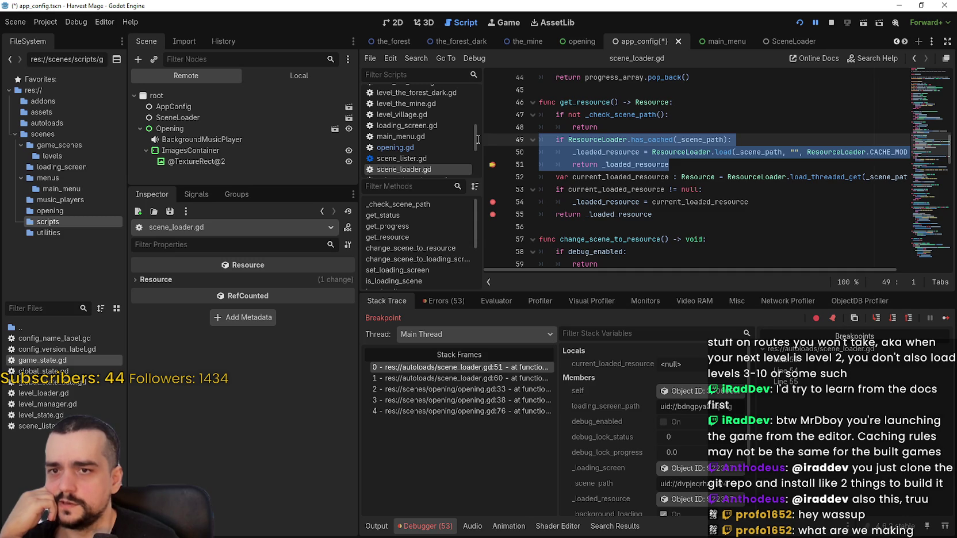
mouse_move(723, 271)
left_mouse_down()
mouse_move(844, 286)
mouse_move(621, 284)
left_mouse_up()
Set breakpoints at opening.gd lines 38 and 33 and scene_loader.gd line 60, then stop the run
left_click(503, 409)
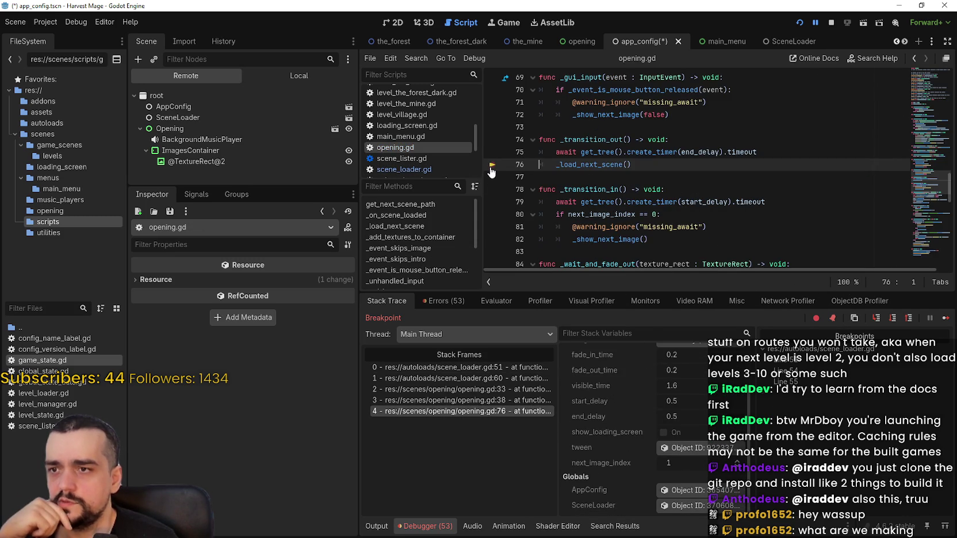
left_click(474, 399)
left_click(493, 164)
left_click(477, 389)
left_click(493, 165)
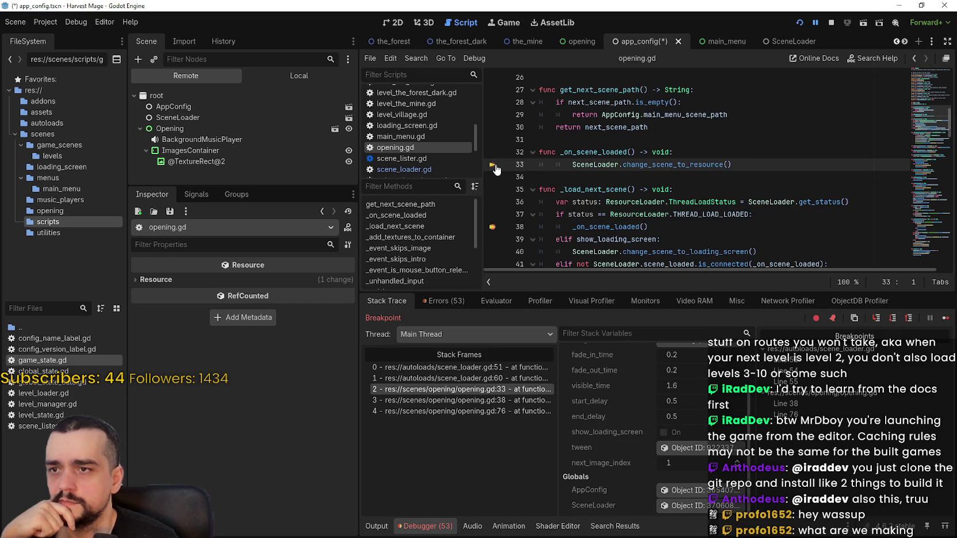
left_click(512, 379)
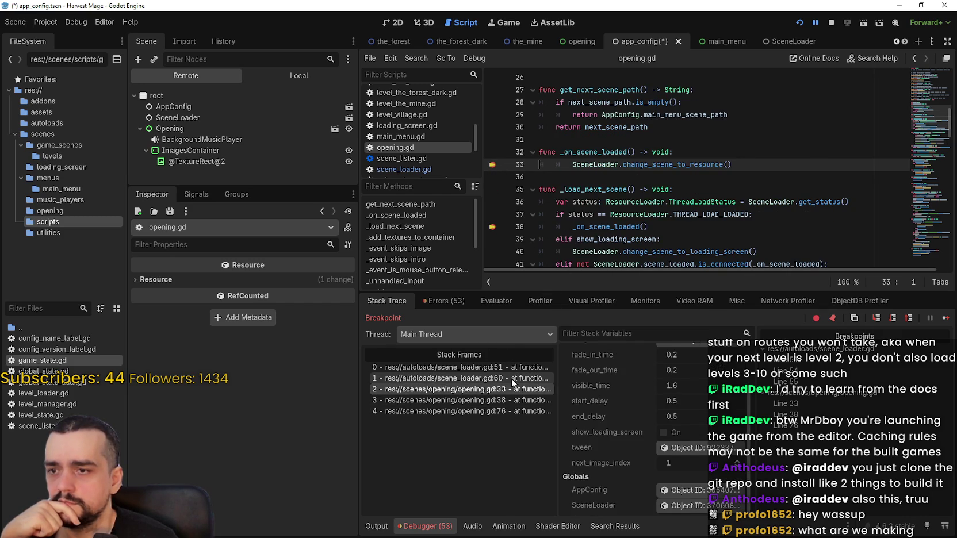
left_click(492, 166)
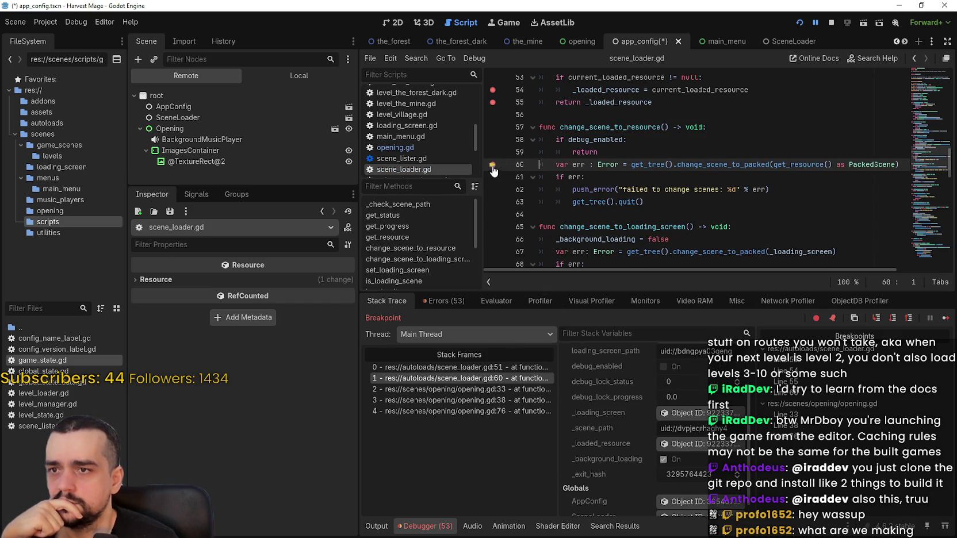
left_click(490, 364)
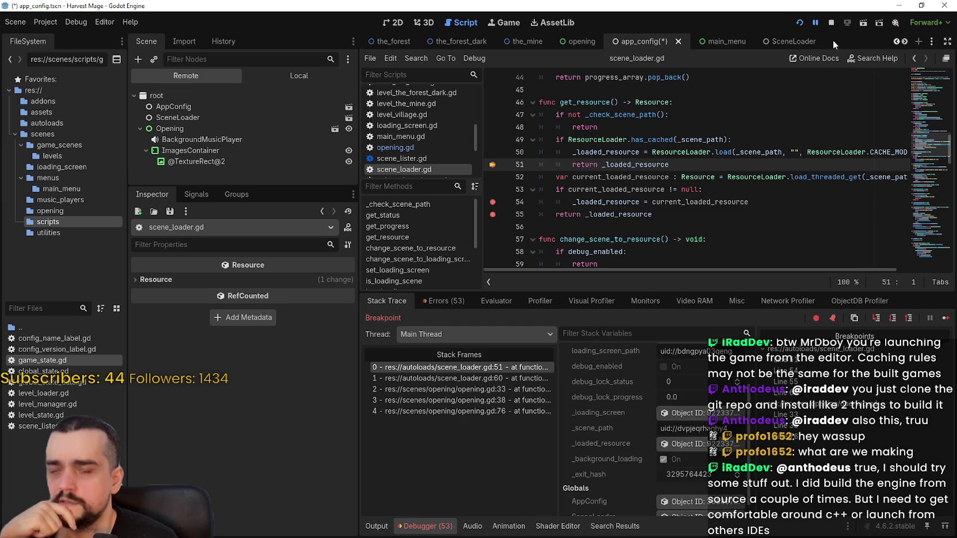
left_click(831, 22)
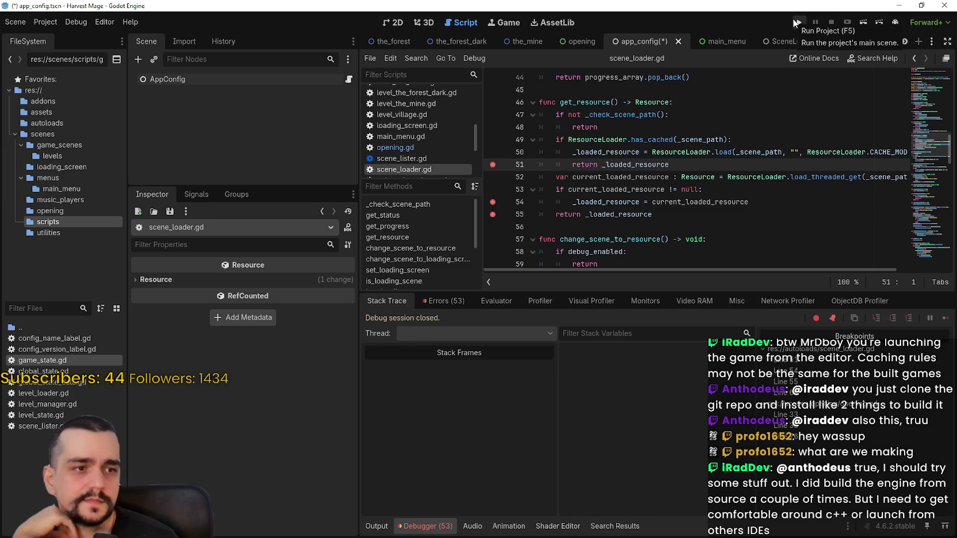
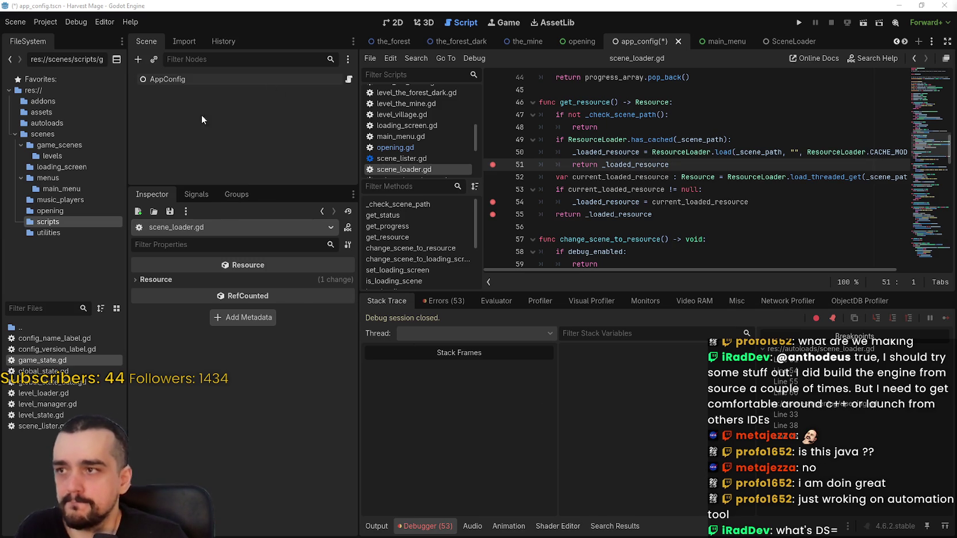
Run the Harvest Mage game until it halts at opening.gd line 76, then inspect the remote SceneLoader node
left_click(799, 23)
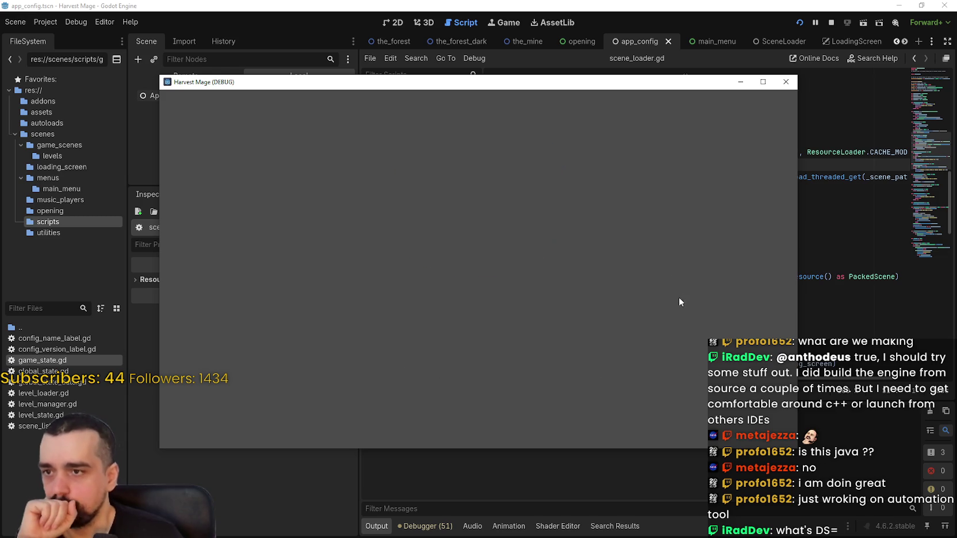
scroll(690, 495, "down", 3)
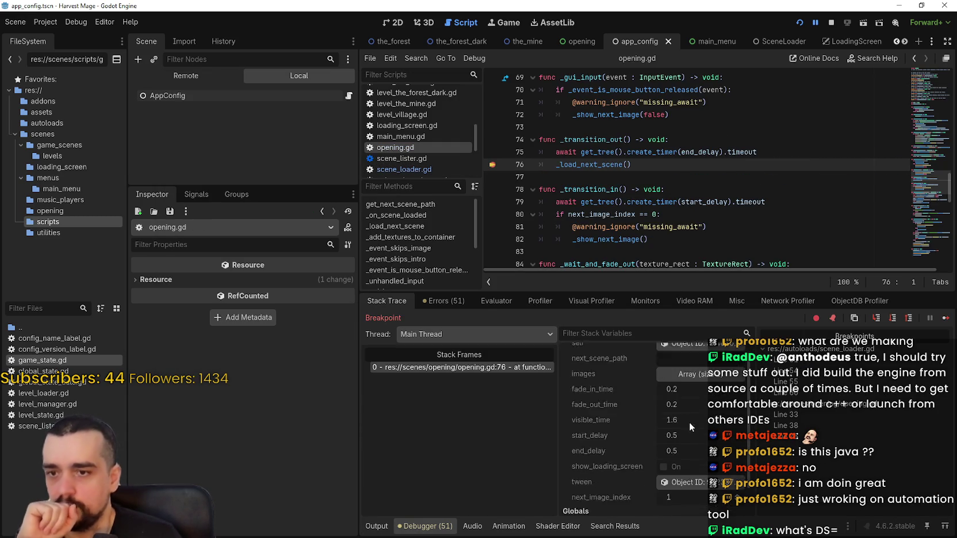
left_click(690, 506)
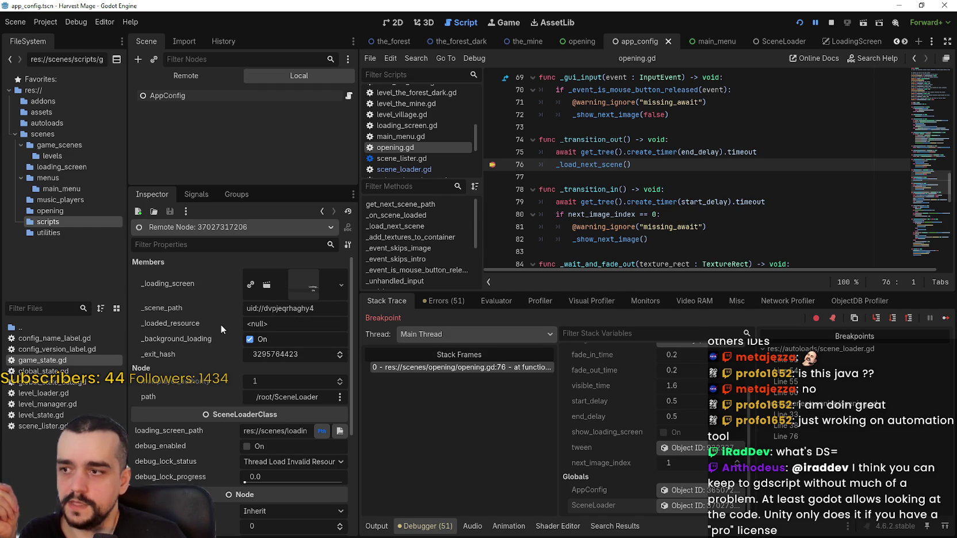
Continue to the line 38 breakpoint, inspect SceneLoader, and examine THREAD_LOAD_LOADED in _load_next_scene
left_click(946, 319)
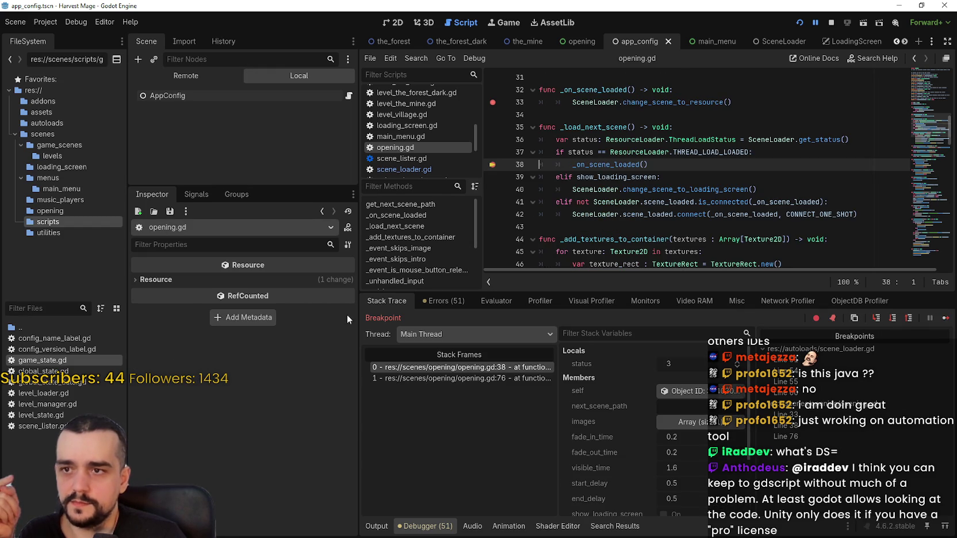
scroll(662, 454, "down", 2)
scroll(657, 443, "down", 2)
left_click(702, 506)
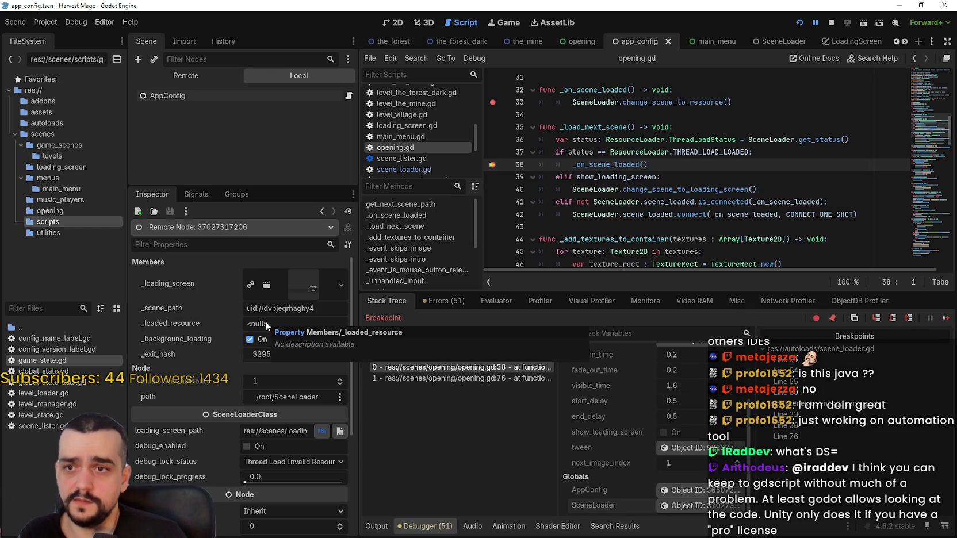
left_click_drag(521, 172, 523, 128)
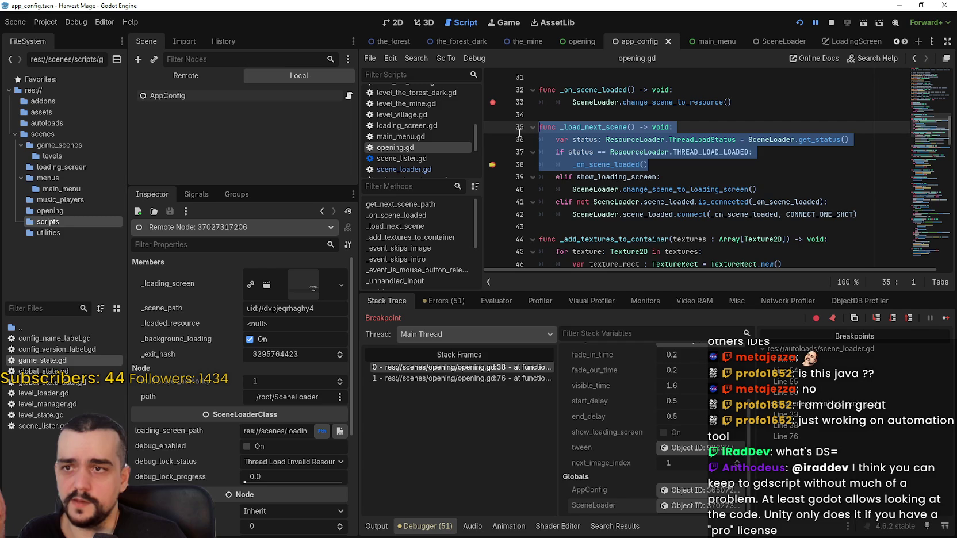
left_click(686, 175)
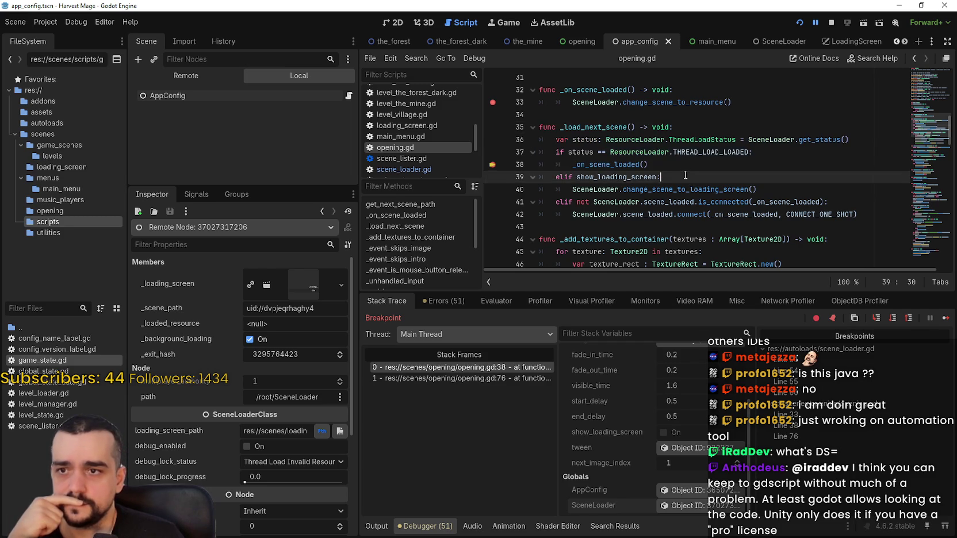
key("Up")
double_click(732, 148)
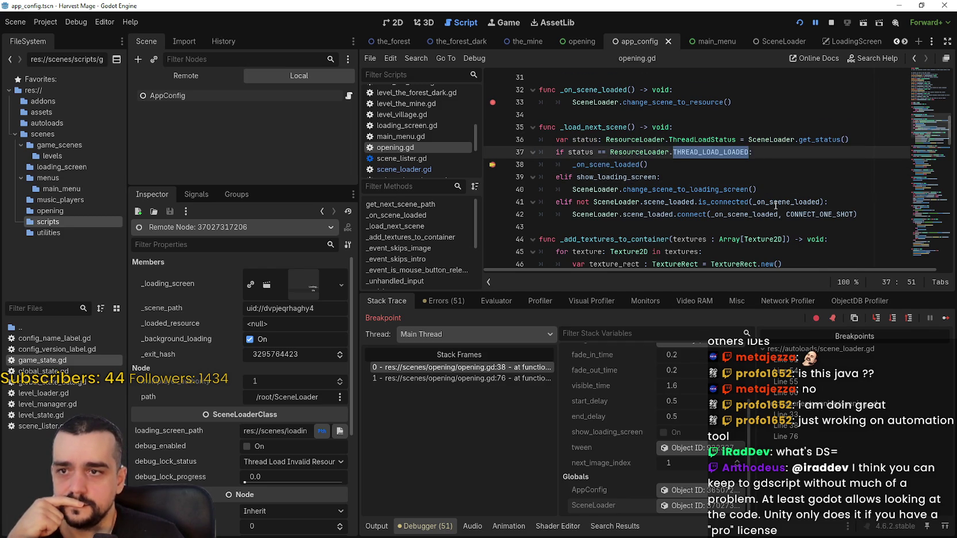
Resume to line 33, inspect SceneLoader again, and step into change_scene_to_resource
left_click(892, 318)
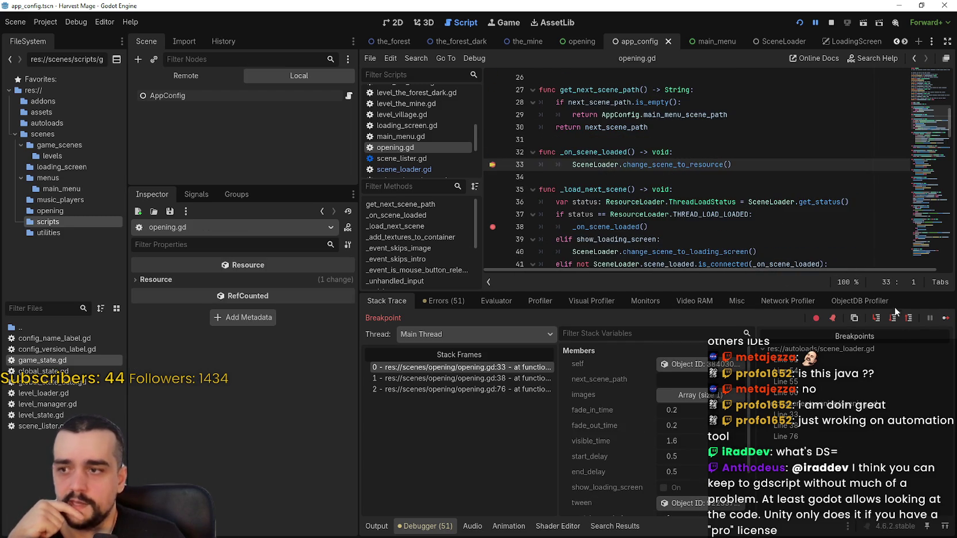
left_click_drag(731, 165, 509, 166)
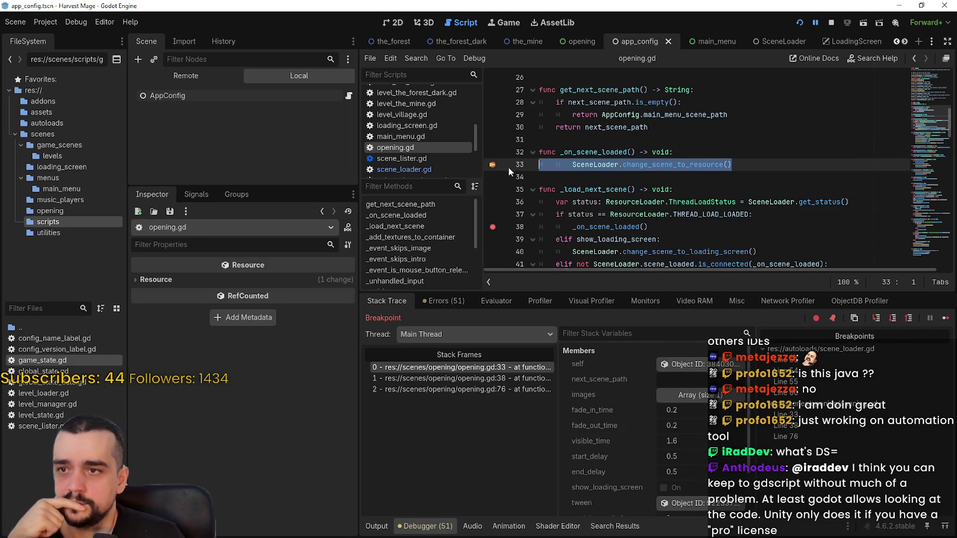
scroll(685, 494, "down", 3)
left_click(686, 505)
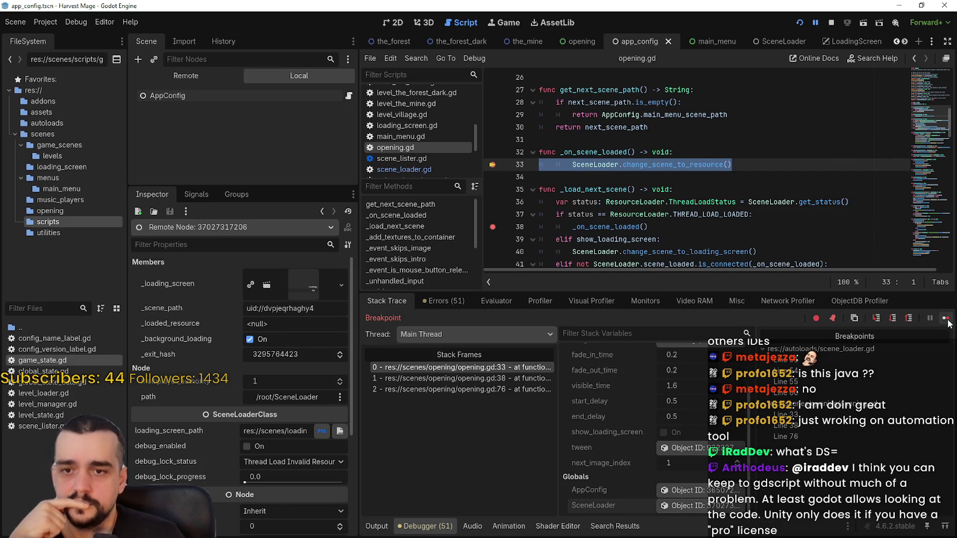
key("F11")
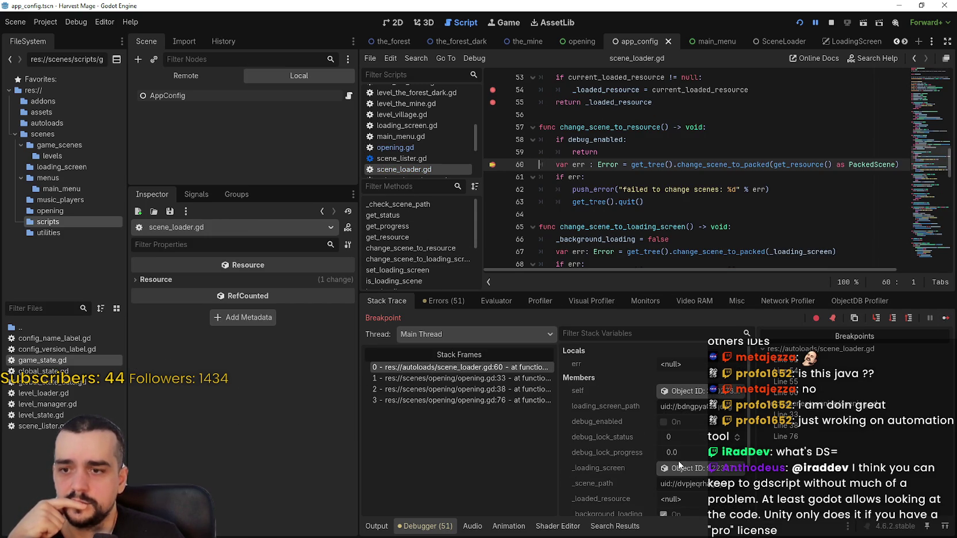
Inspect SceneLoader, continue to line 51 in get_resource, and inspect it again
scroll(679, 466, "down", 3)
left_click(690, 505)
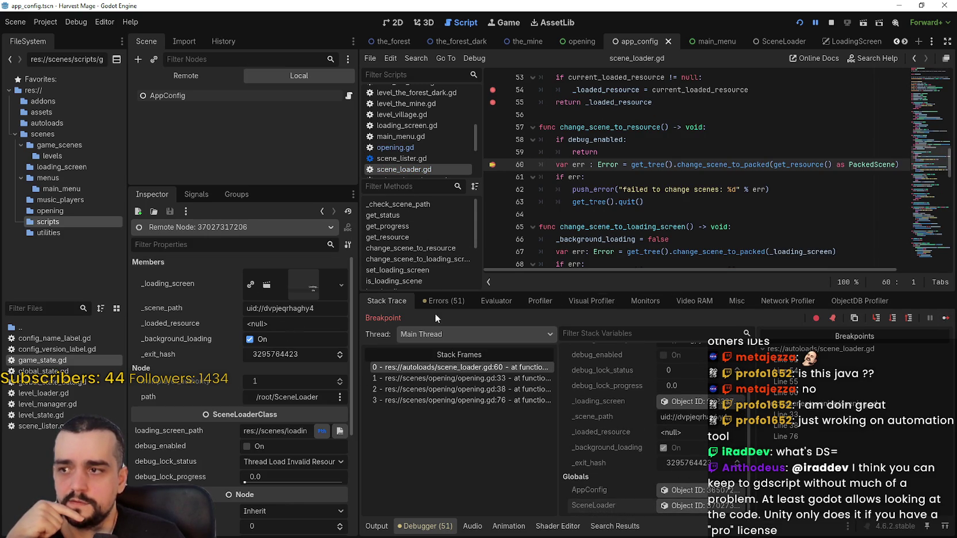
left_click(946, 317)
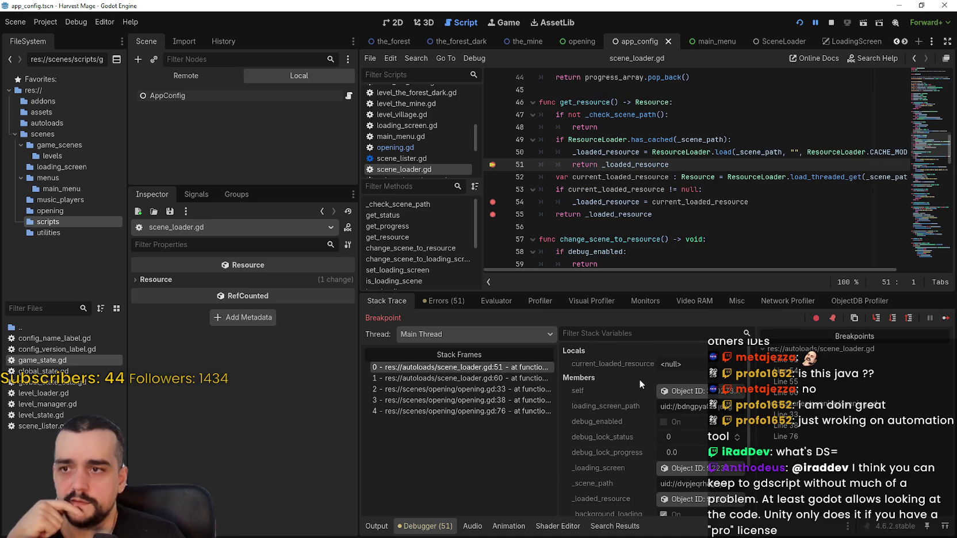
scroll(645, 397, "down", 3)
left_click(596, 505)
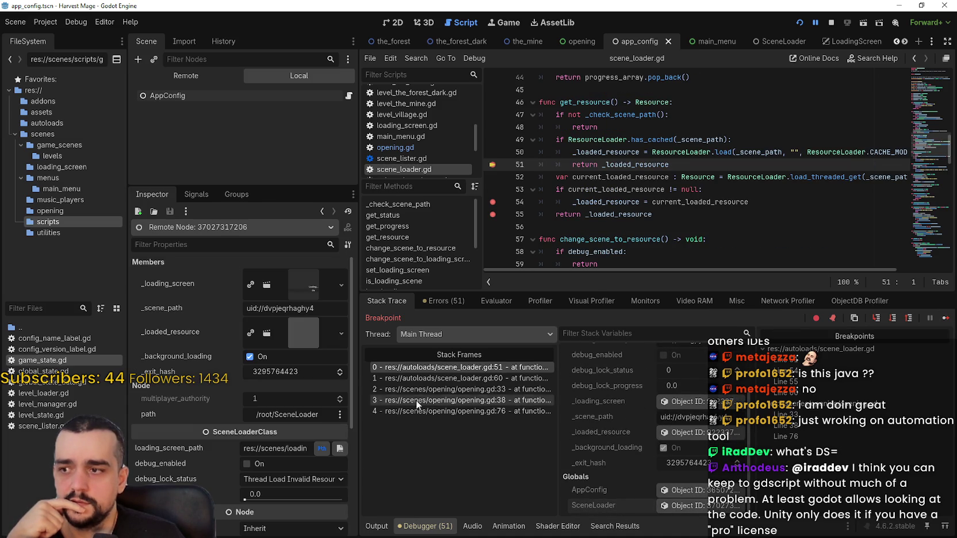
Study the has_cached block on lines 48–51, reading its docs and selecting the _scene_path argument
left_click(696, 163)
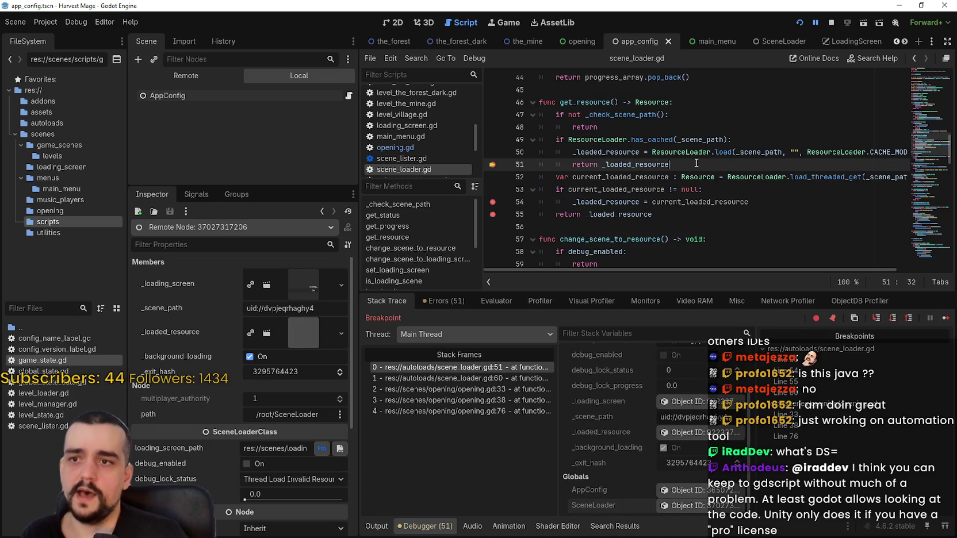
left_click_drag(696, 164, 540, 127)
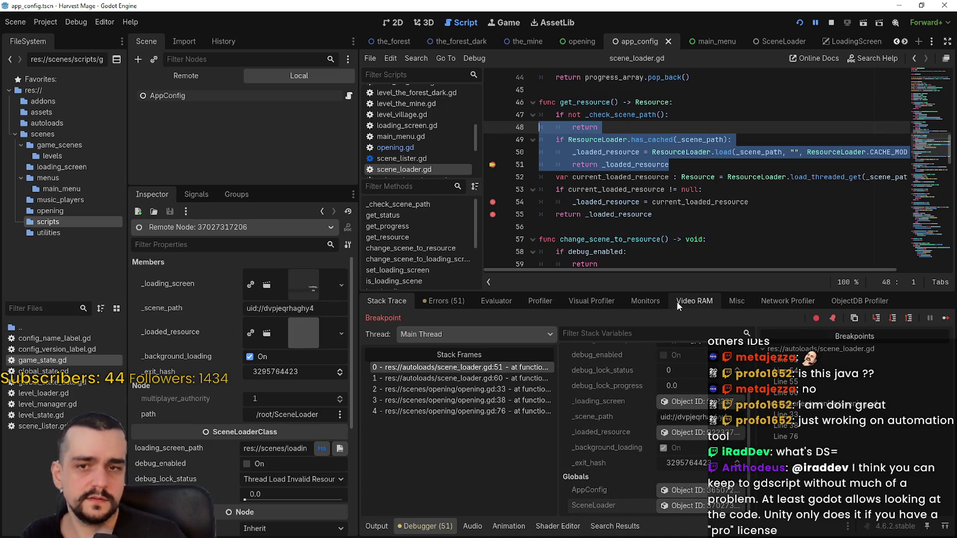
left_click_drag(696, 164, 540, 139)
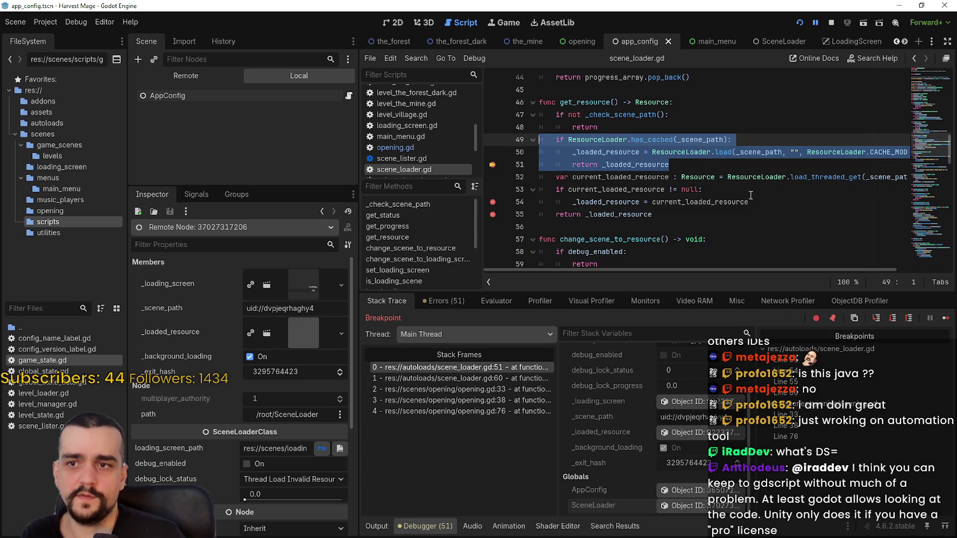
left_click(697, 175)
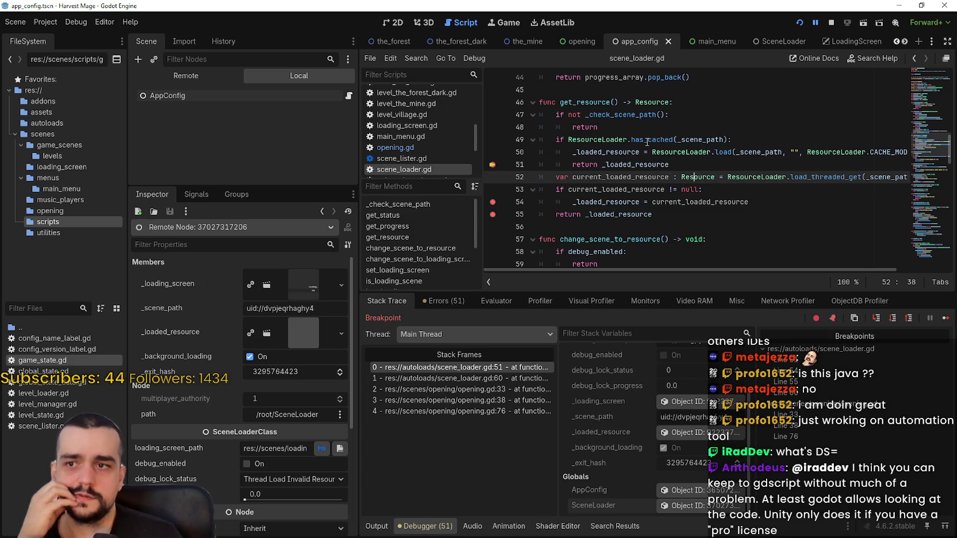
mouse_move(647, 141)
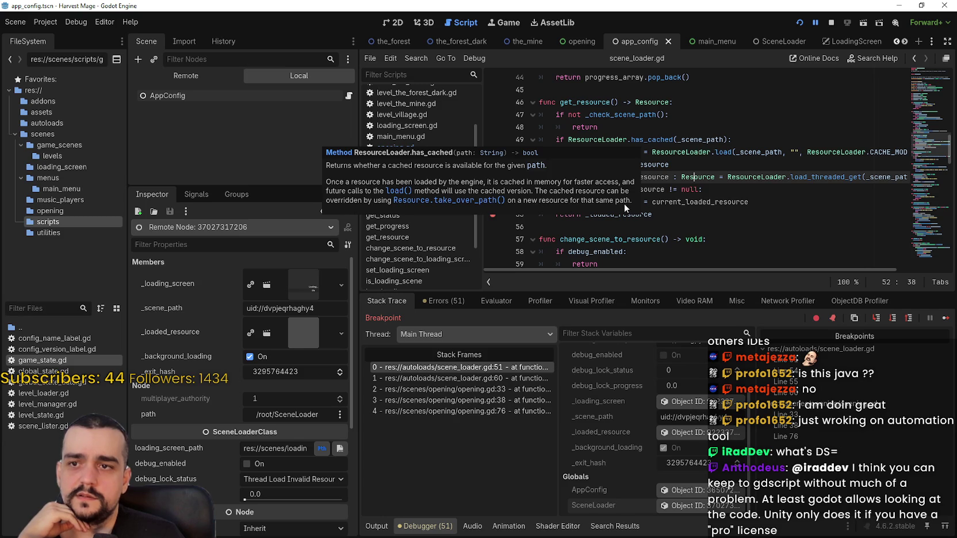
mouse_move(879, 152)
left_mouse_down()
mouse_move(937, 151)
mouse_move(512, 145)
left_mouse_up()
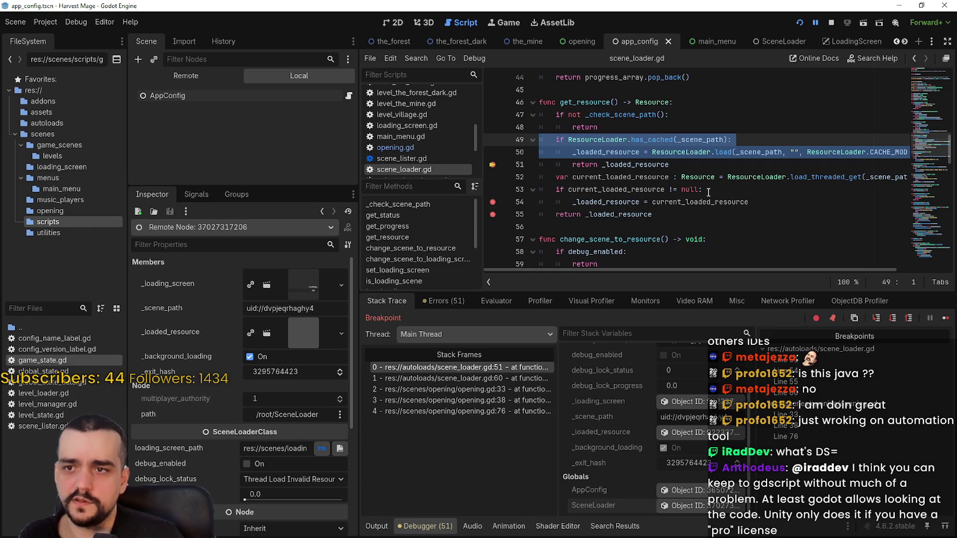
left_click(679, 140)
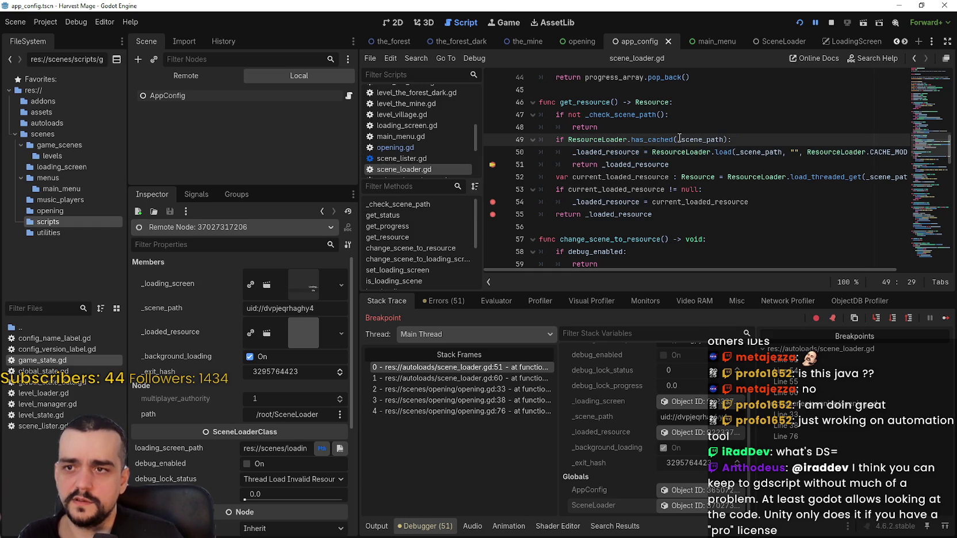
mouse_move(667, 138)
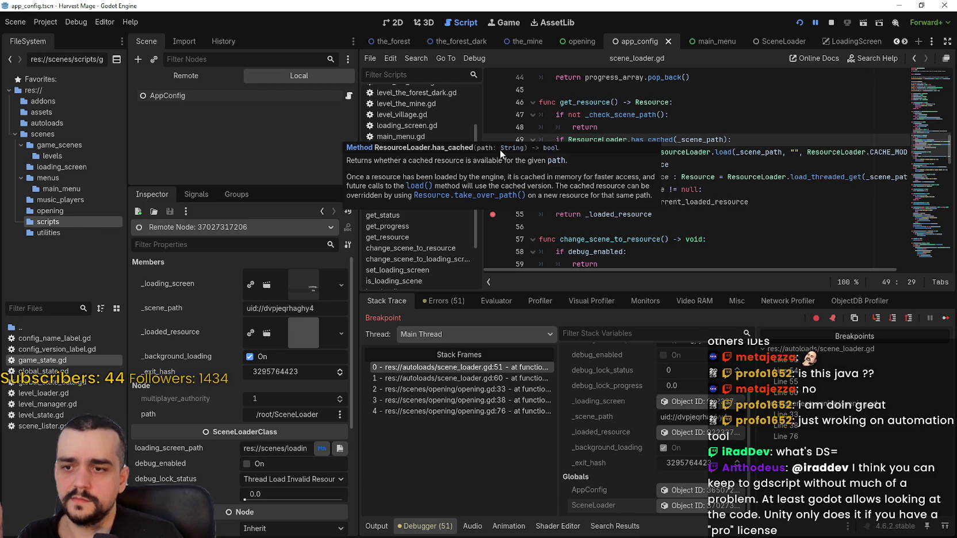
double_click(696, 139)
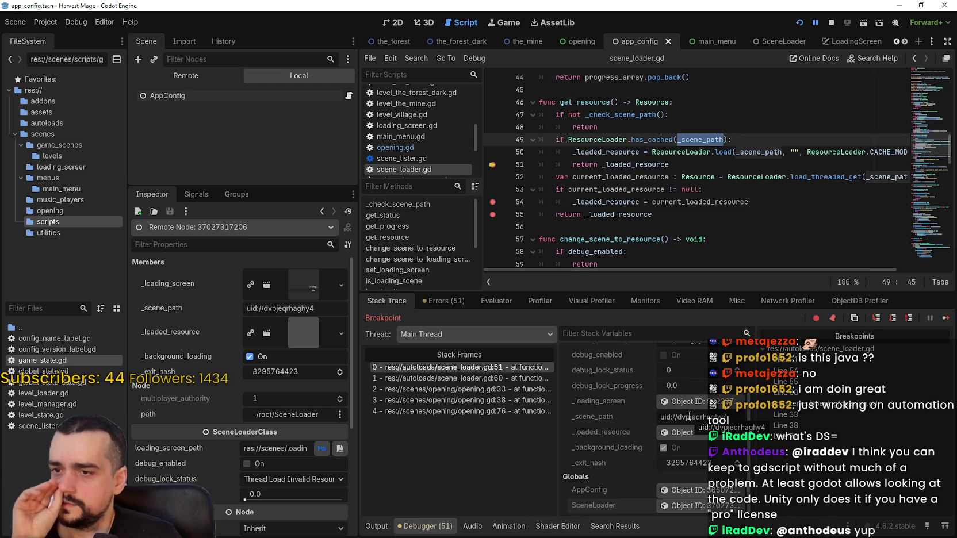
left_click(210, 75)
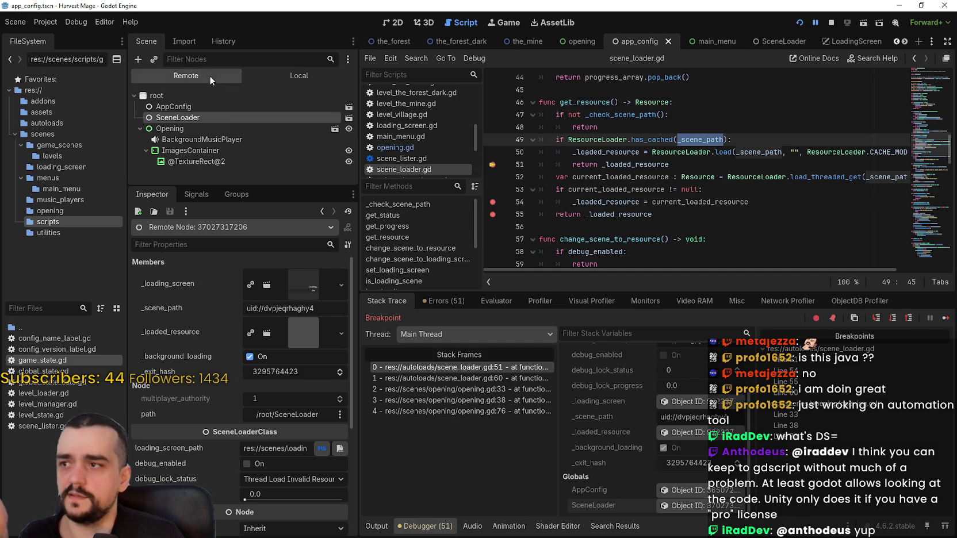
Inspect the live SceneLoader node in the remote scene tree and select line 49's has_cached condition
left_click(189, 104)
left_click(191, 118)
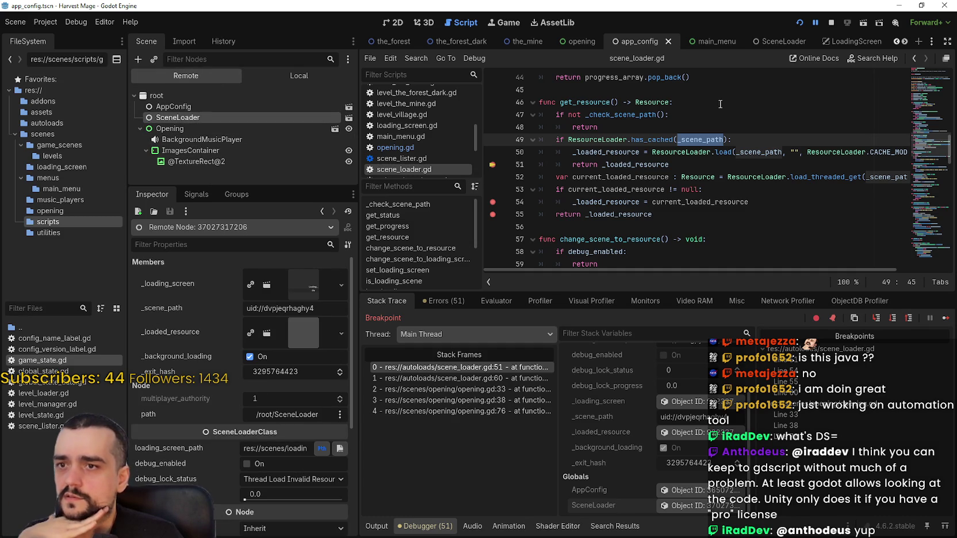
left_click_drag(732, 140, 554, 139)
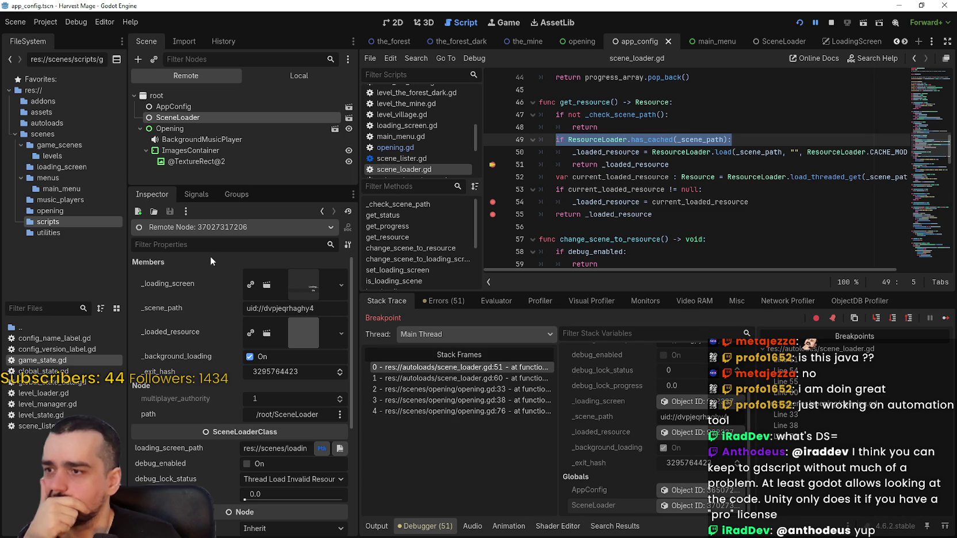
Show the res://scenes/menus/main_menu folder, holding main_menu.tscn, in the system file manager
mouse_move(279, 434)
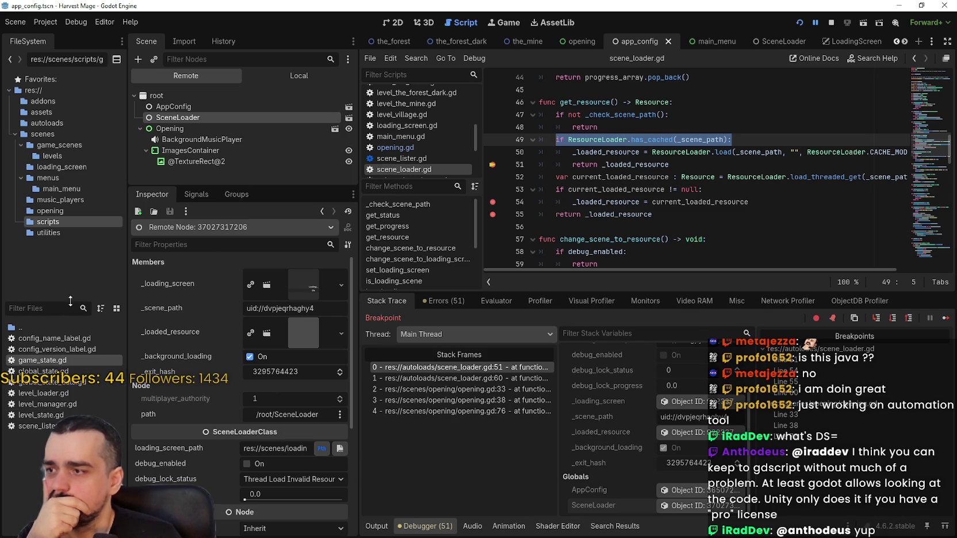
left_click(66, 134)
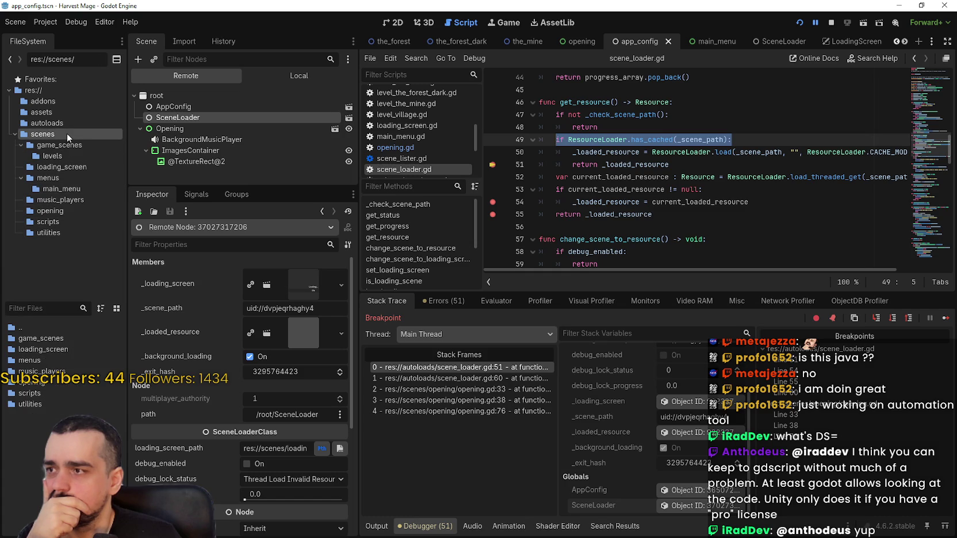
double_click(29, 360)
double_click(48, 337)
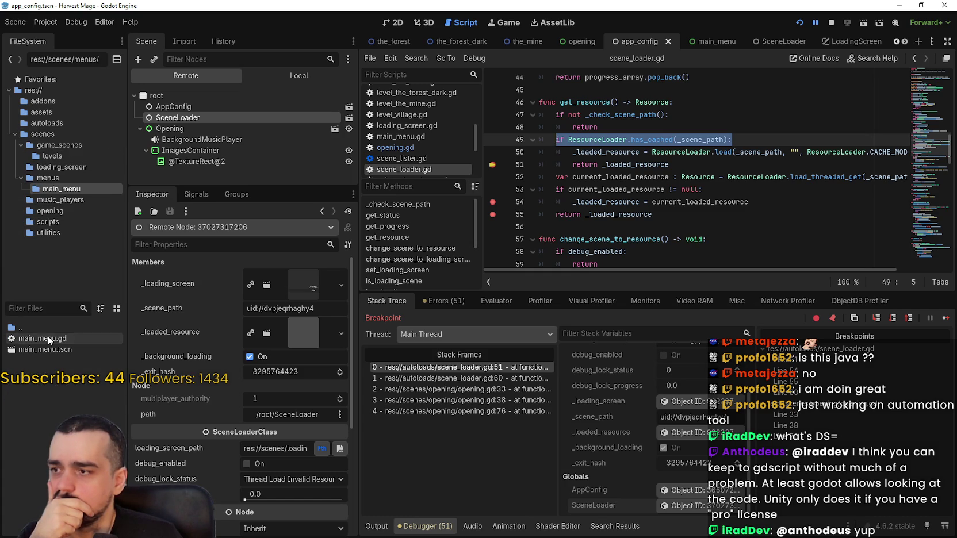
right_click(46, 350)
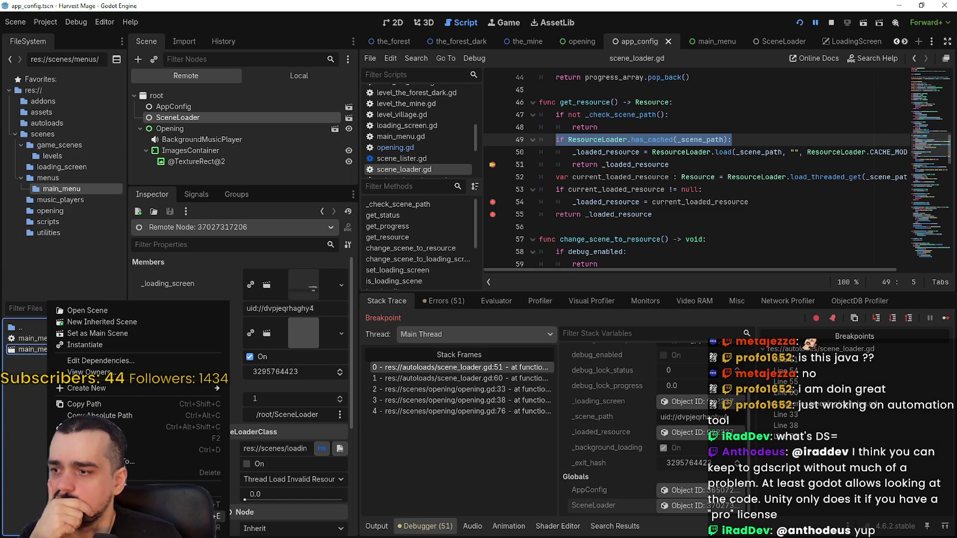
key("Escape")
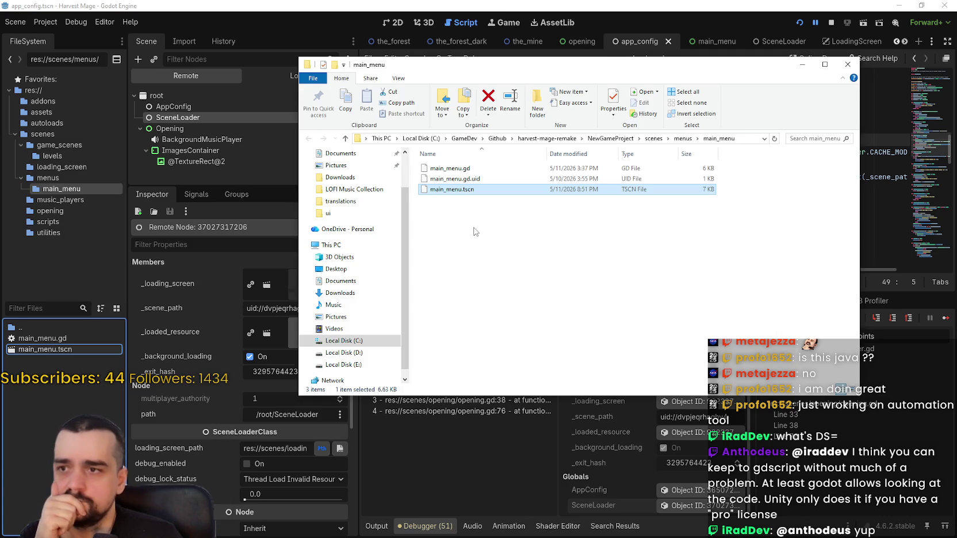
Check main_menu.gd, main_menu.gd.uid and main_menu.tscn in File Explorer, then close the window
mouse_move(729, 235)
left_mouse_down()
mouse_move(426, 162)
mouse_move(443, 161)
left_mouse_up()
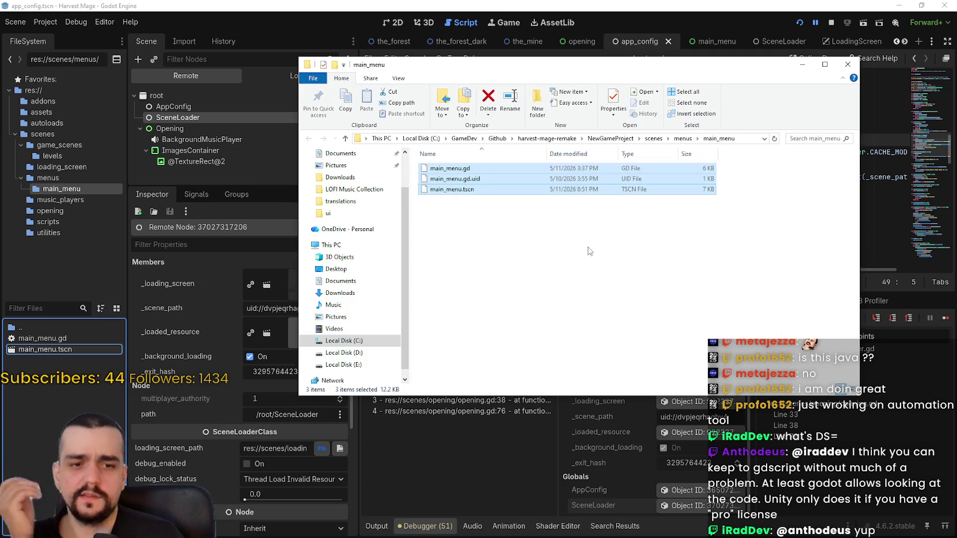
left_click(586, 249)
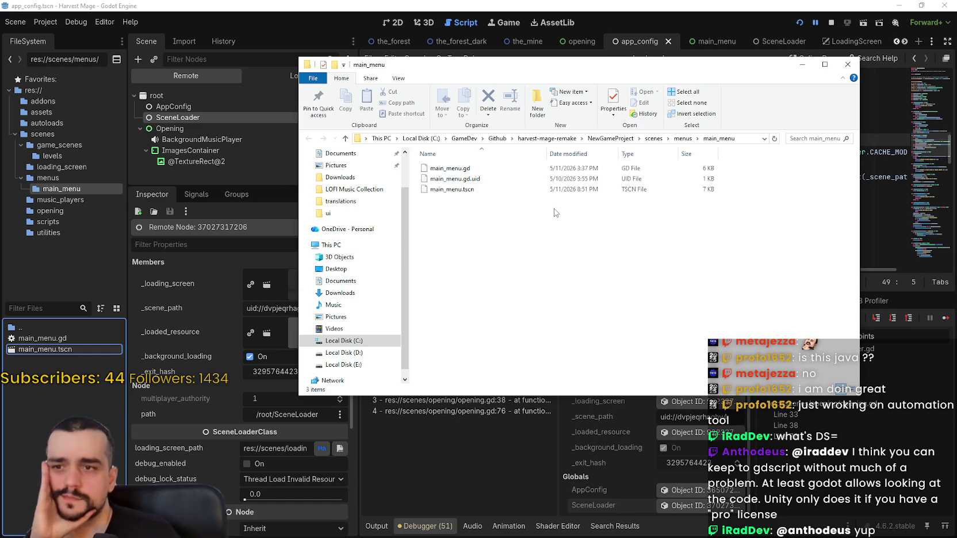
right_click(554, 209)
left_click(617, 251)
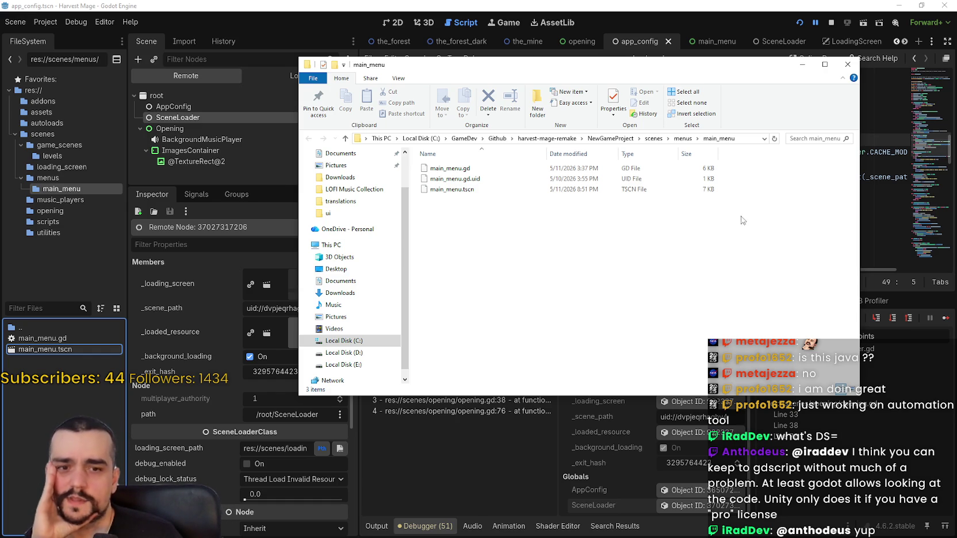
left_click(845, 64)
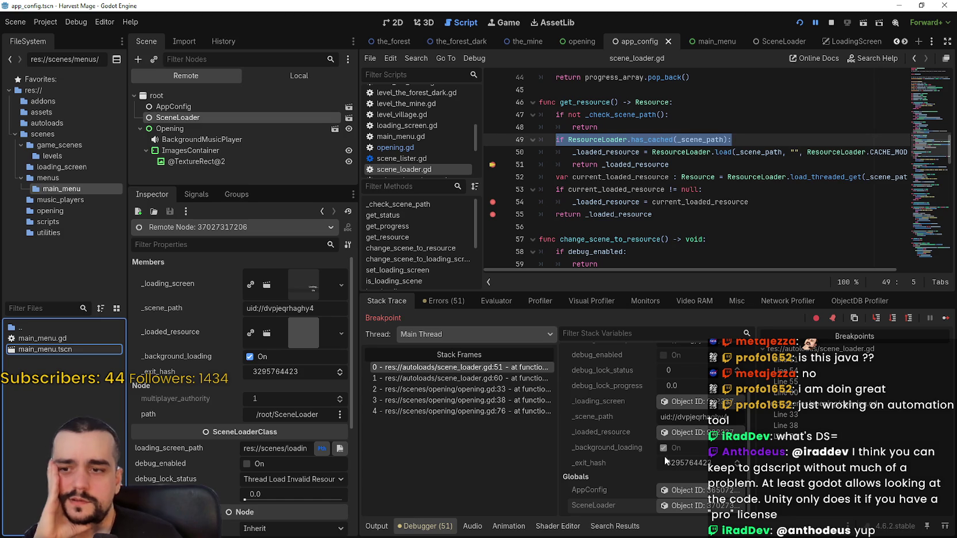
left_click(478, 379)
left_click_drag(650, 202, 539, 101)
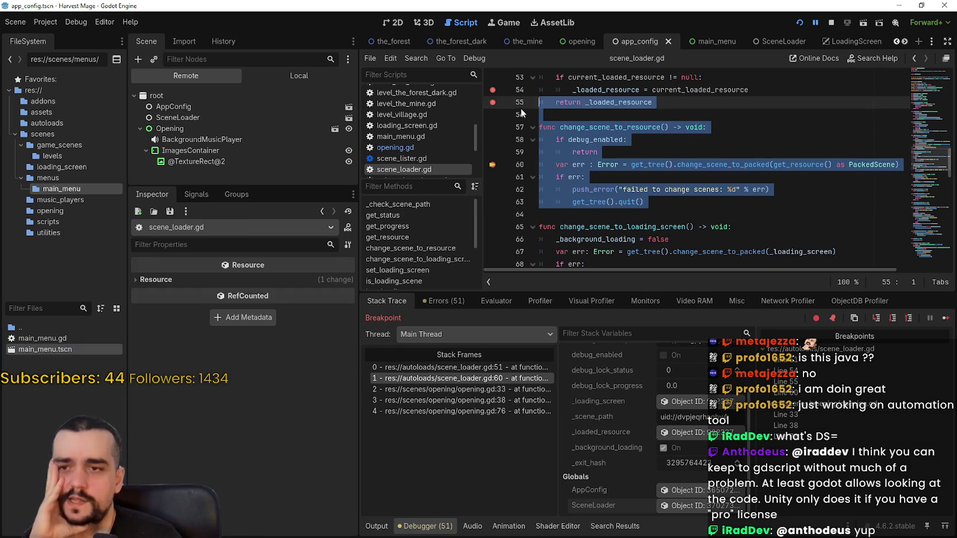
left_click(610, 211)
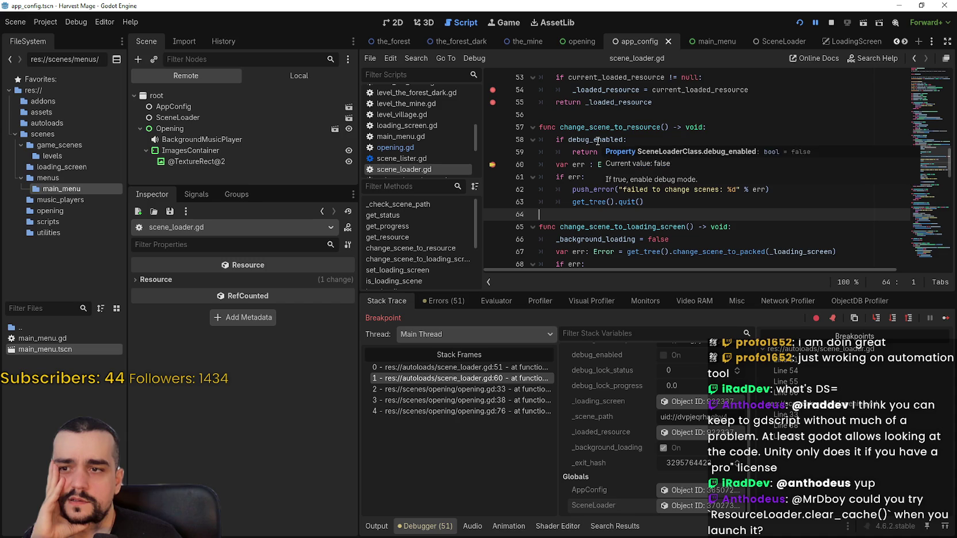
scroll(600, 184, "down", 2)
scroll(640, 220, "up", 3)
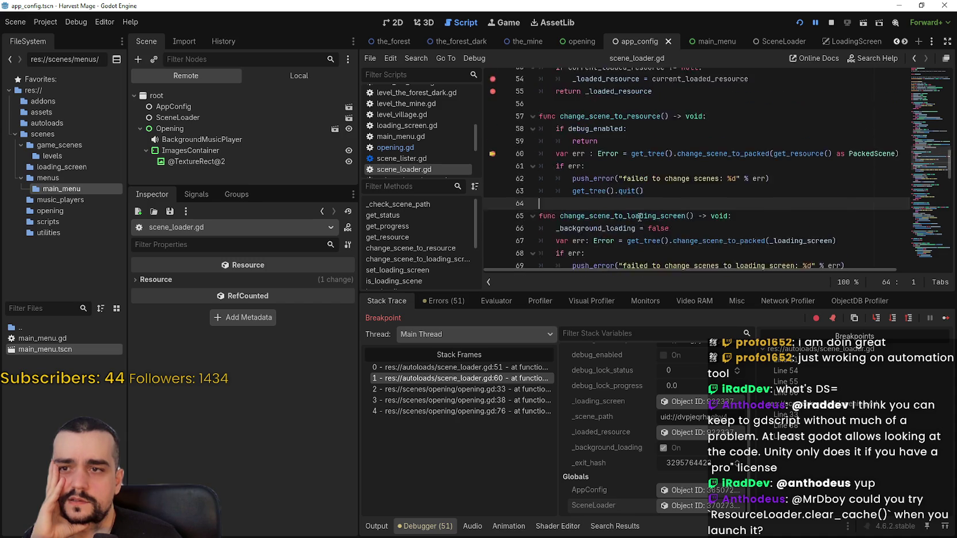
left_click(497, 390)
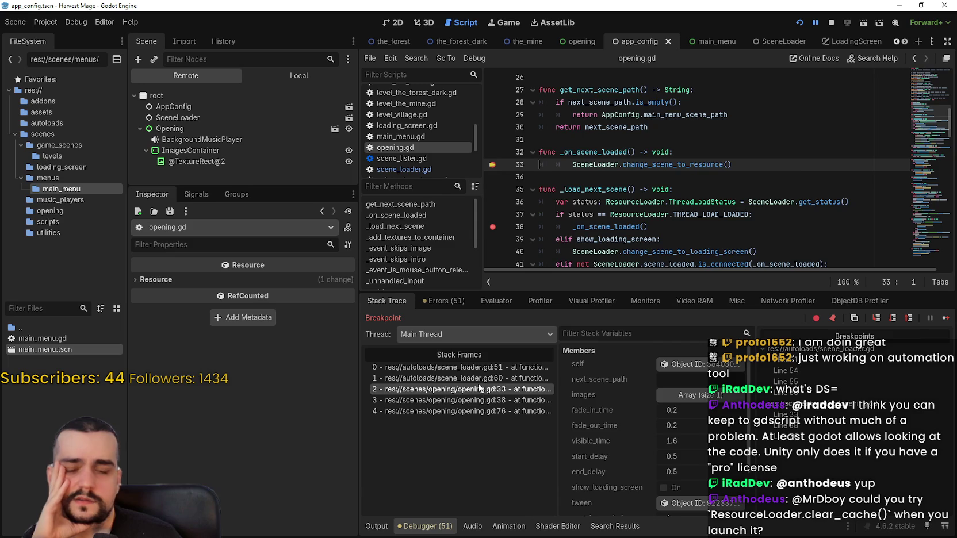
left_click(474, 369)
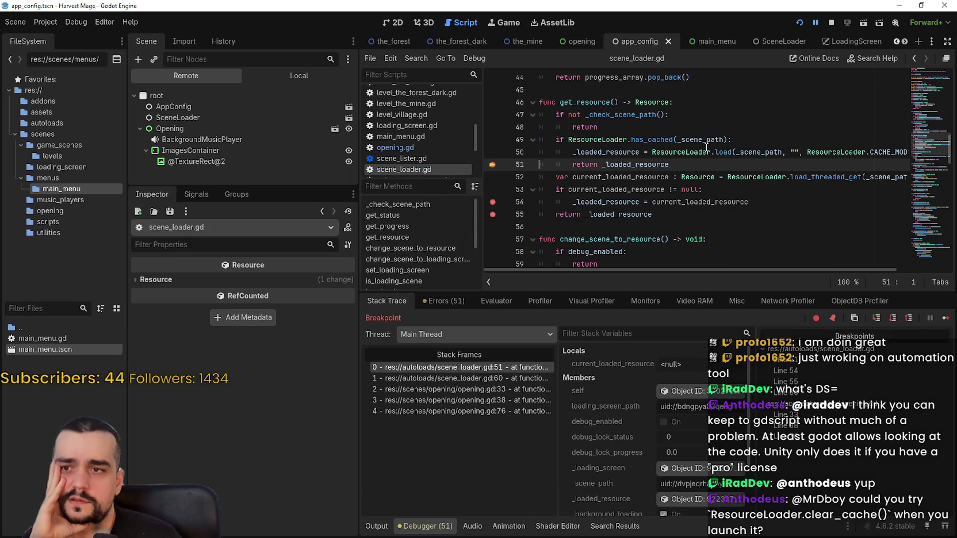
left_click_drag(768, 140, 550, 140)
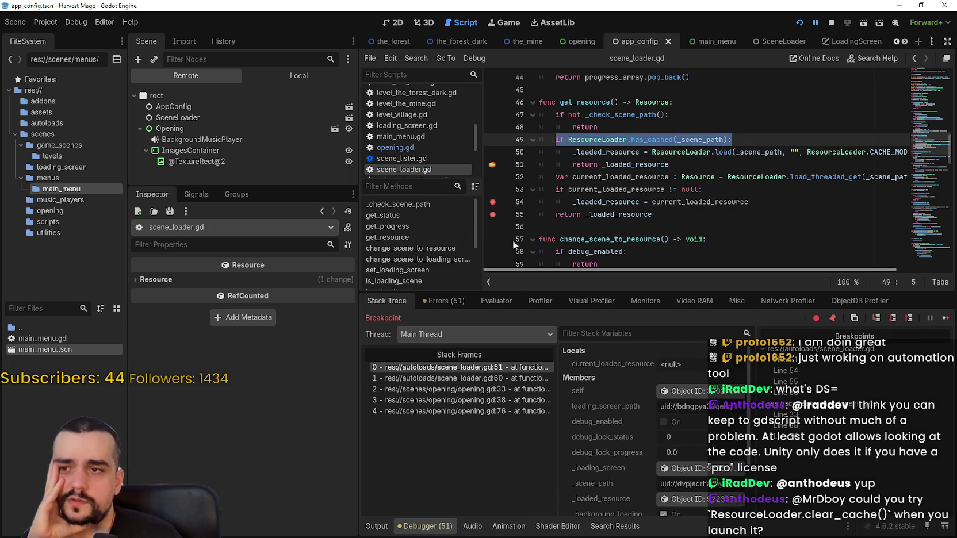
left_click(666, 131)
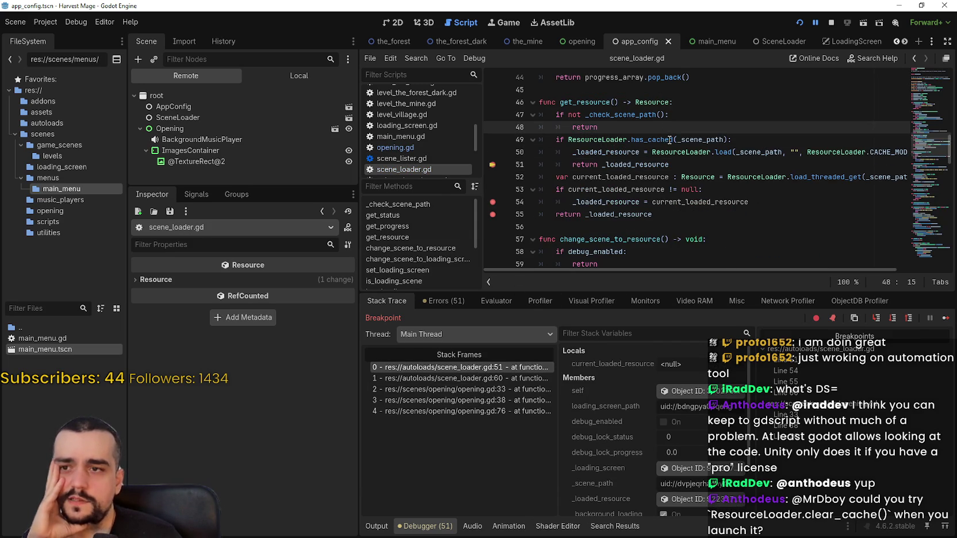
double_click(584, 139)
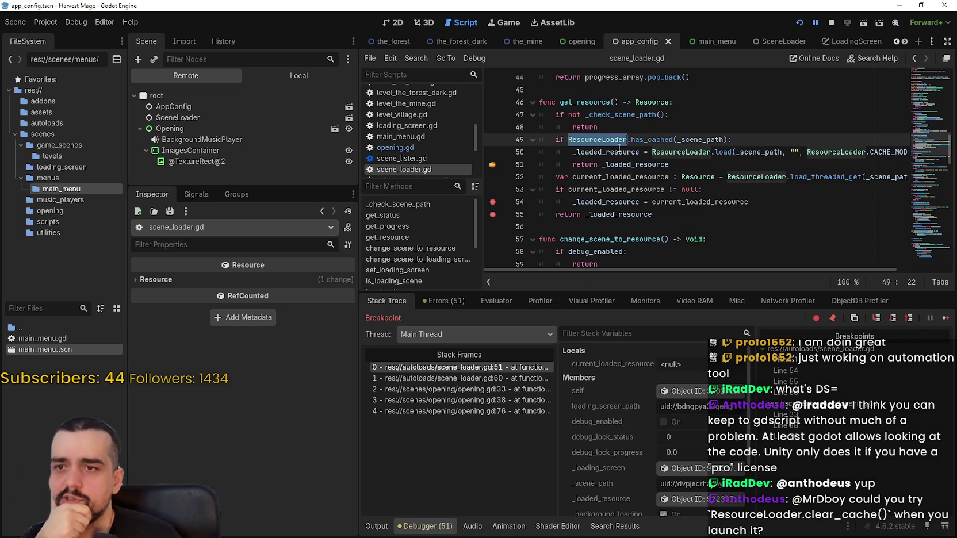
mouse_move(619, 148)
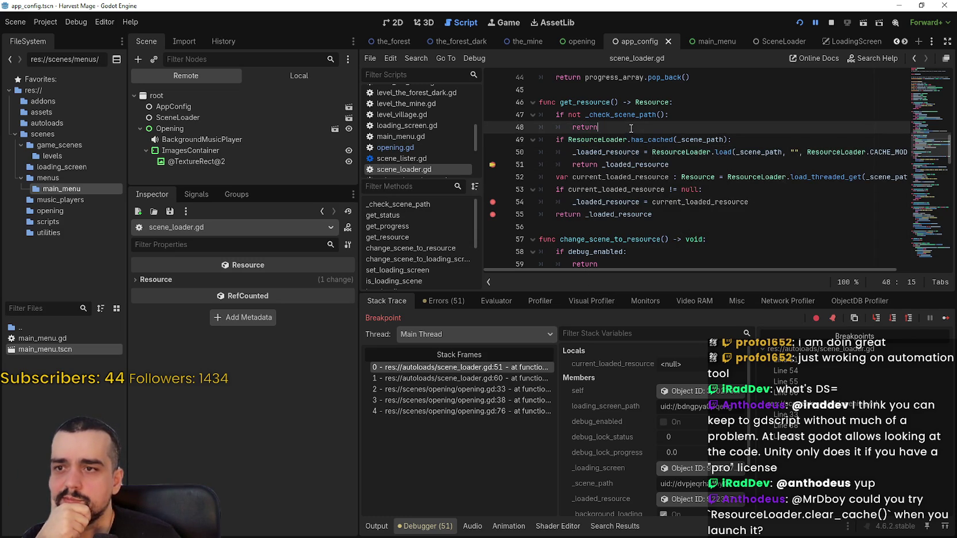
Insert a new line 49 containing print(ResourceLoader) above the has_cached check
key("ctrl+shift+Return")
type("p[")
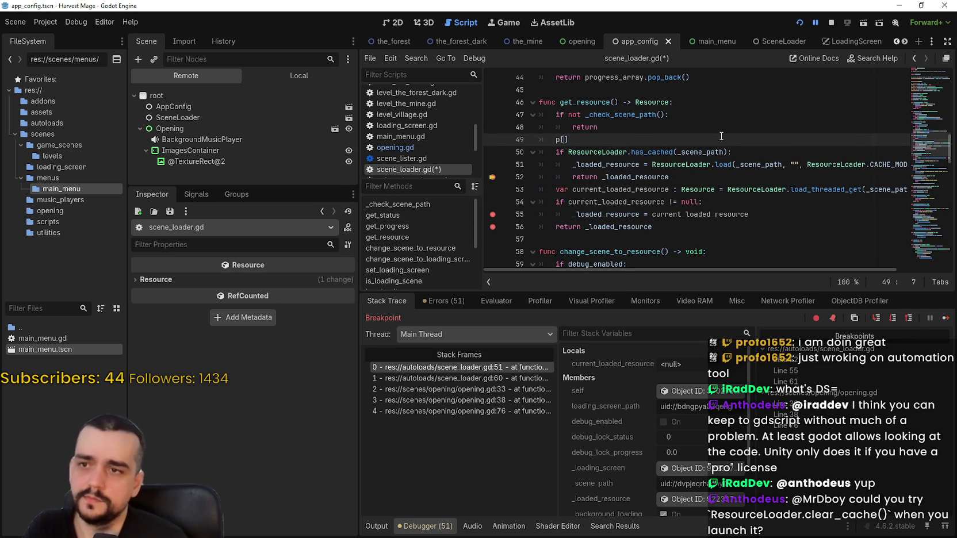
type("nt(")
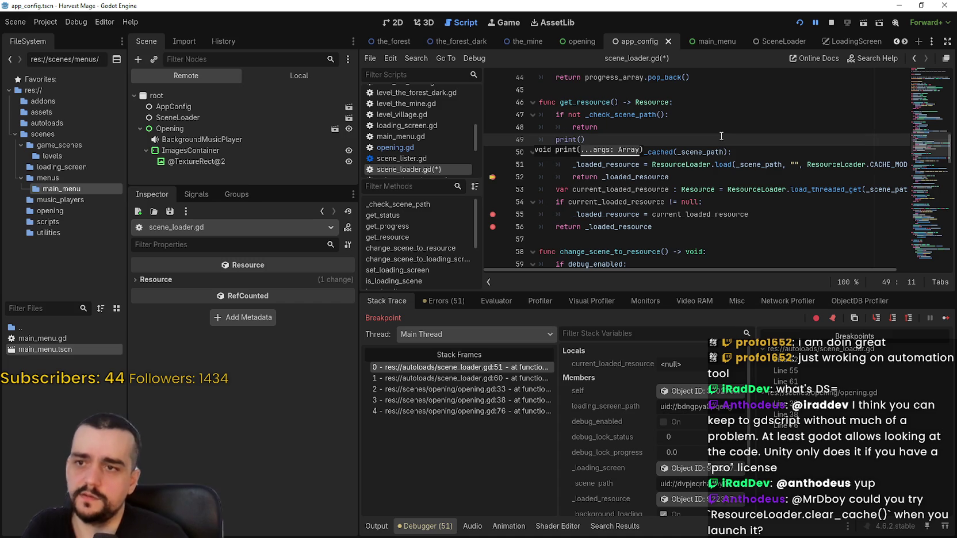
key("Return")
left_click(627, 151)
double_click(627, 152)
key("ctrl+c")
left_click(583, 140)
key("ctrl+v")
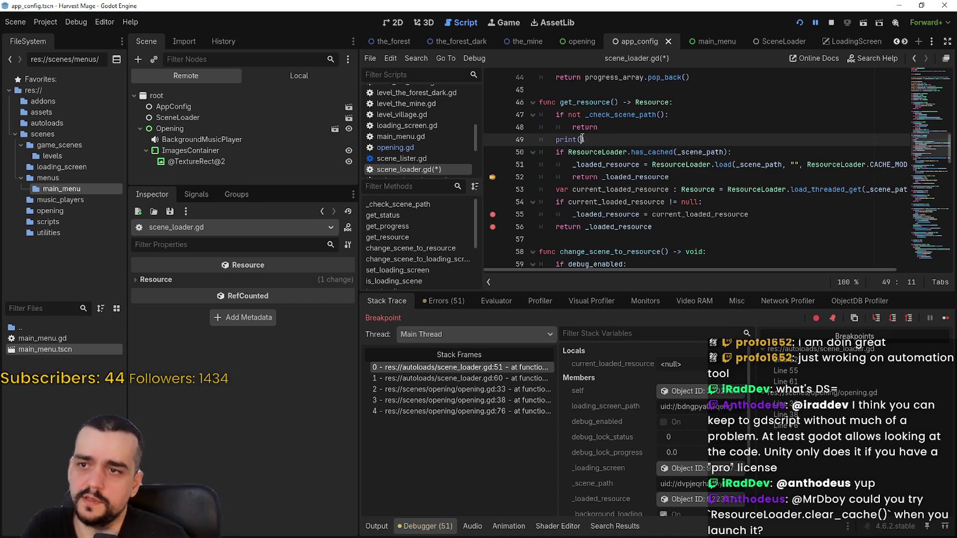
key("BackSpace")
Complete the call to ResourceLoader.get_cached_ref using the autocomplete suggestions
type(".cach")
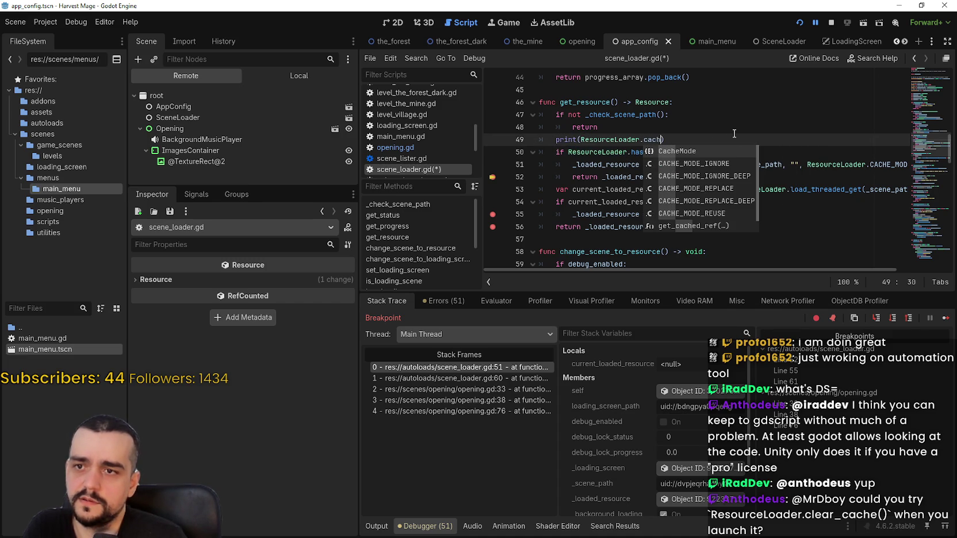
type("ed")
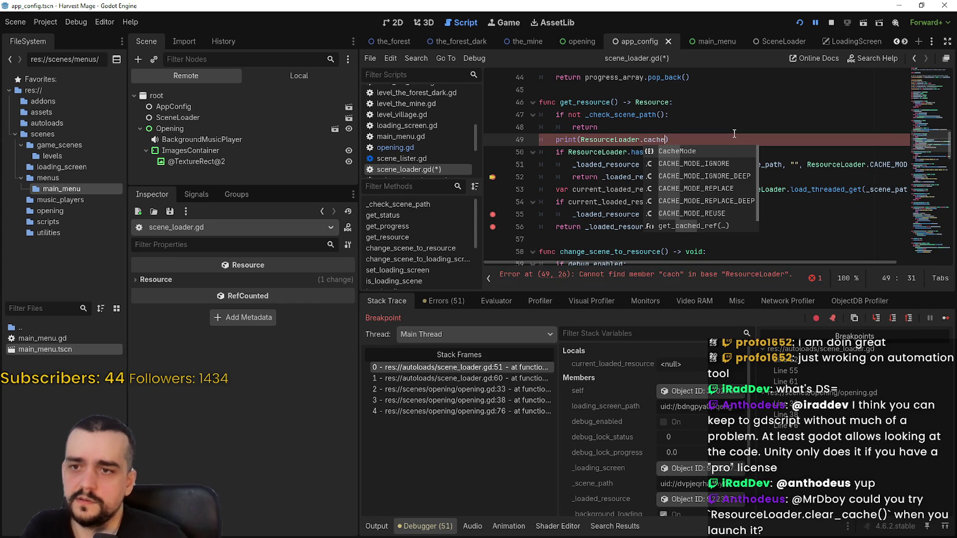
key("Down")
key("Up")
key("Up")
key("Down")
key("Down")
key("Down")
key("Down")
key("Up")
key("Up")
key("Up")
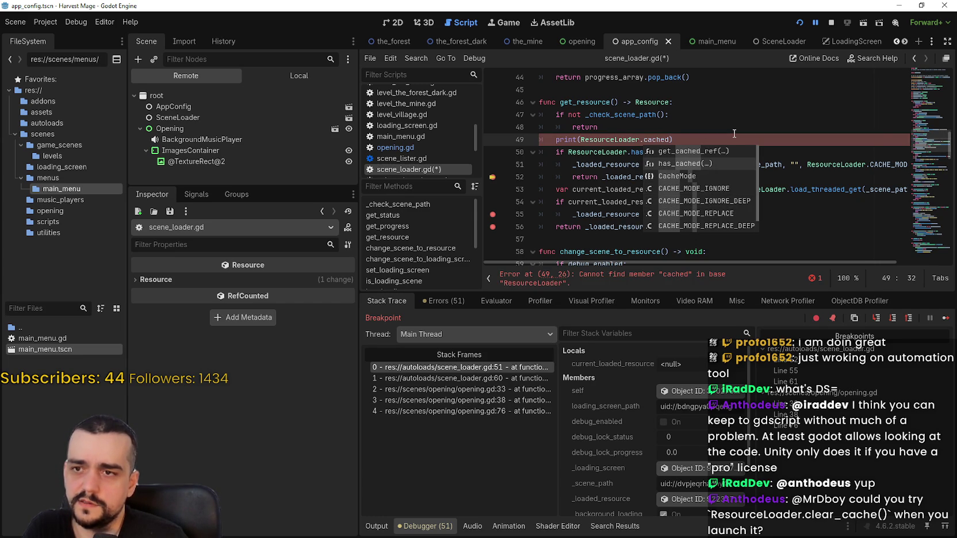
key("Return")
key("BackSpace")
key("BackSpace")
key("BackSpace")
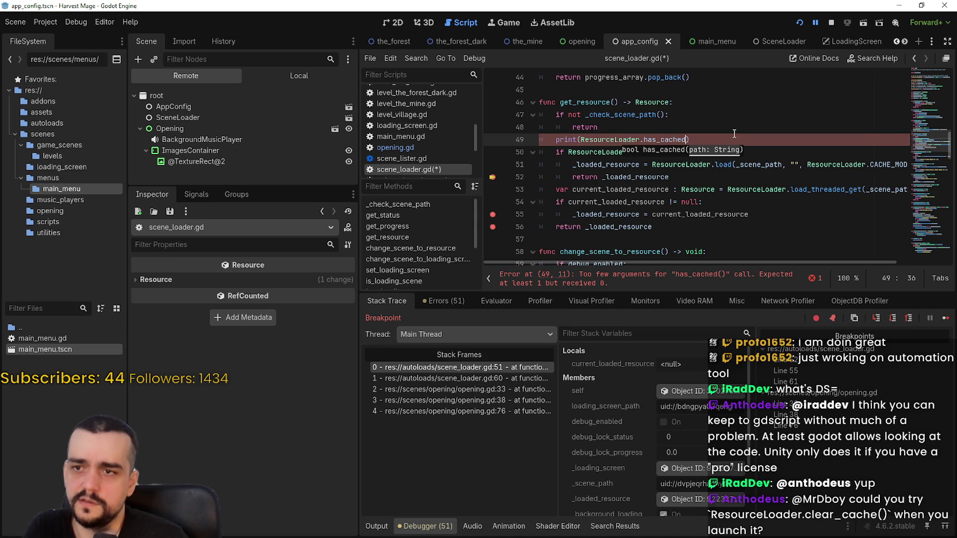
key("BackSpace")
key("BackSpace")
key("BackSpace")
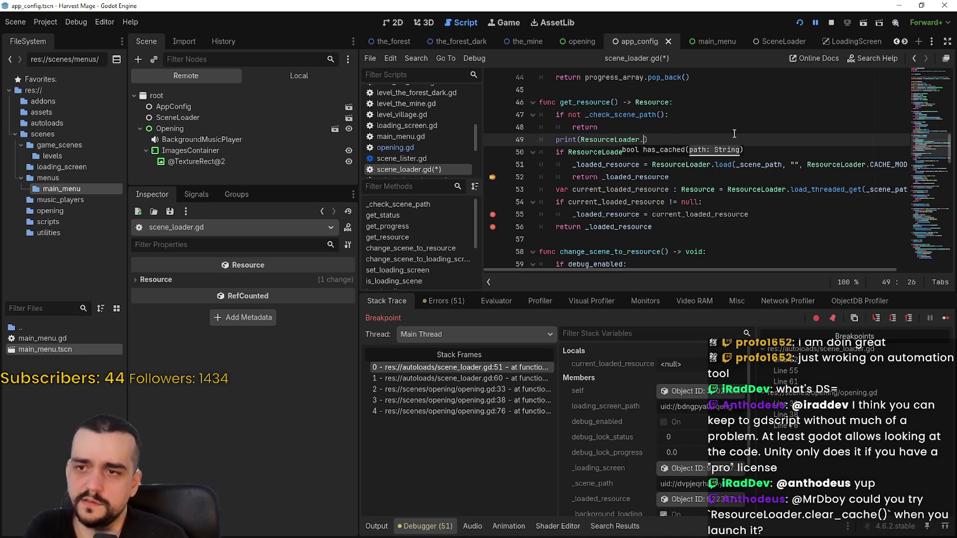
type("loa")
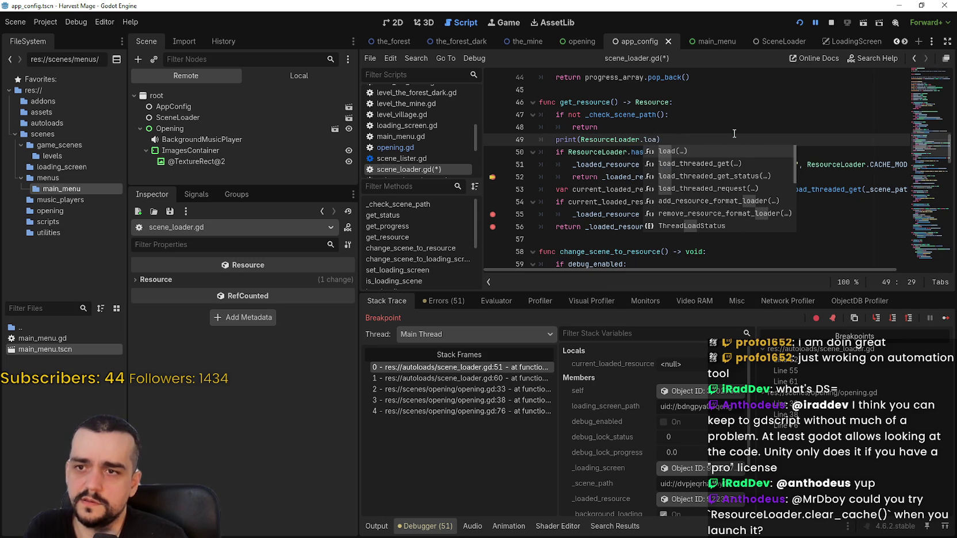
type("ded")
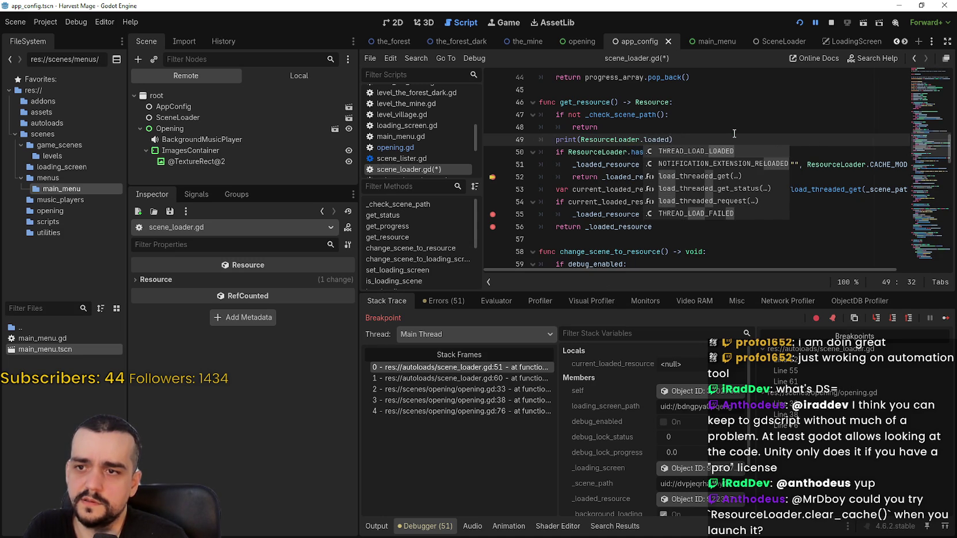
key("BackSpace")
key("BackSpace")
key("BackSpace")
type("cac")
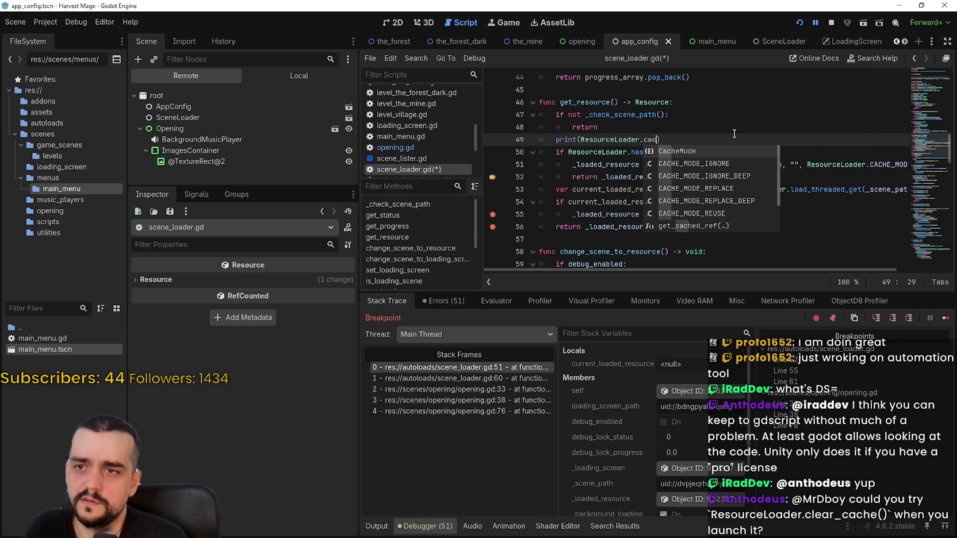
type("hed")
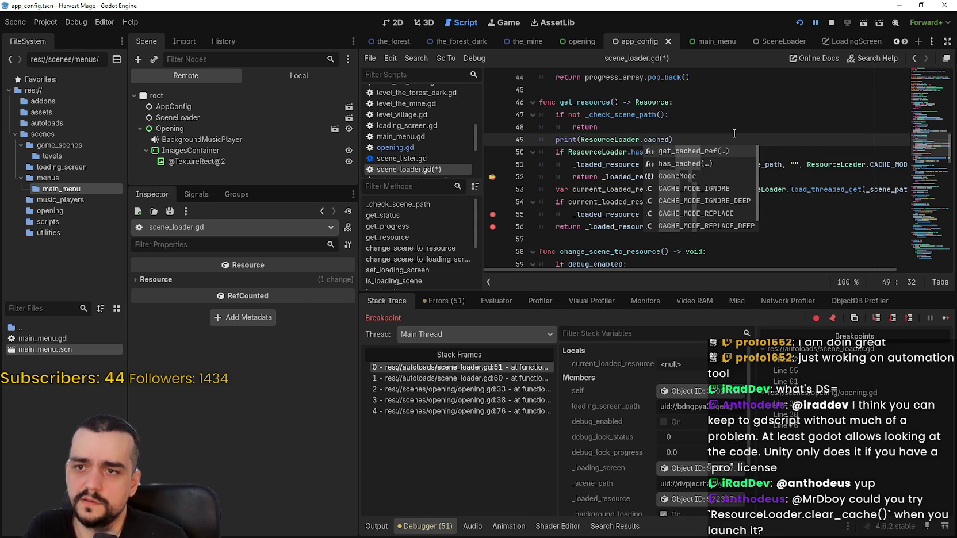
key("Return")
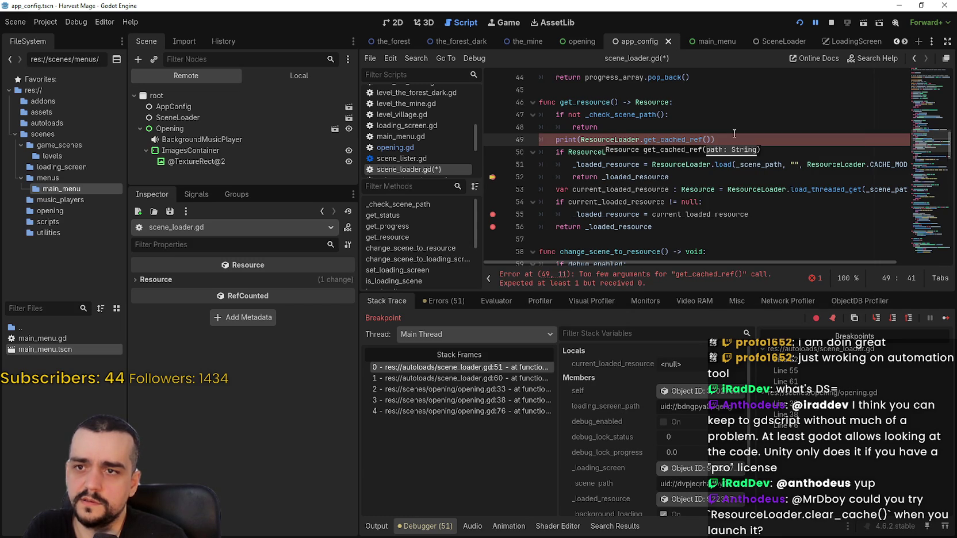
Pass _scene_path as get_cached_ref's argument, save scene_loader.gd, and set a breakpoint on line 50
left_click(728, 114)
double_click(709, 153)
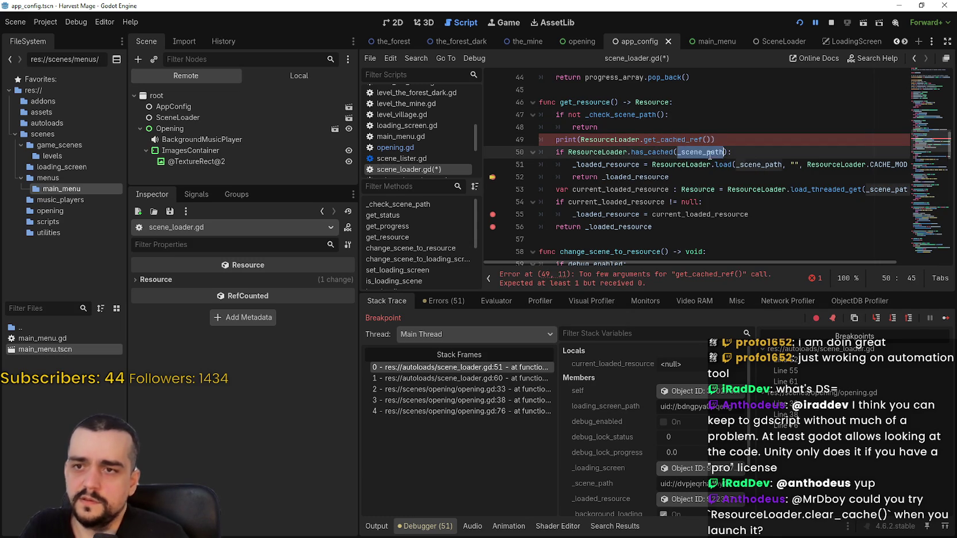
left_click(707, 140)
key("ctrl+v")
key("ctrl+s")
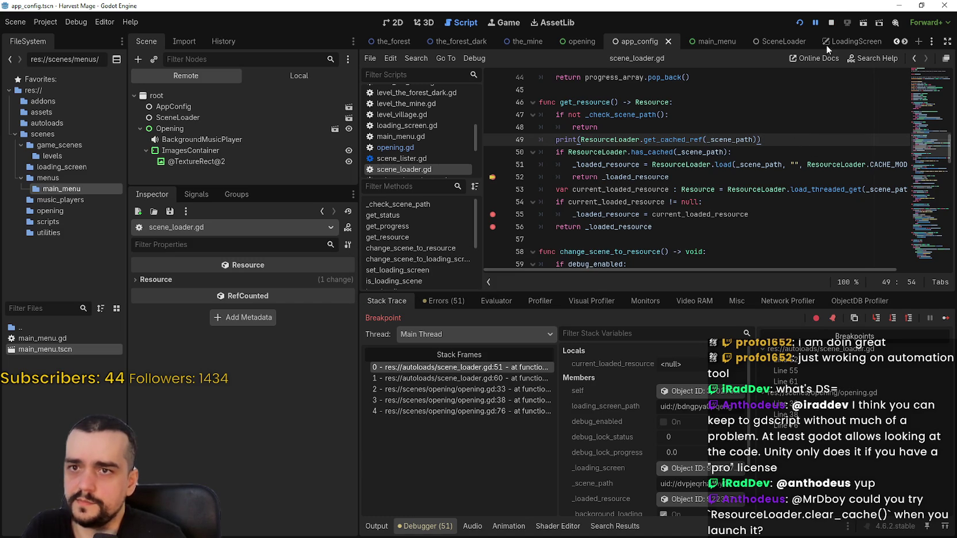
left_click(493, 152)
Restart the game and step to line 50, with Output printing main_menu.tscn's cached PackedScene
left_click(802, 165)
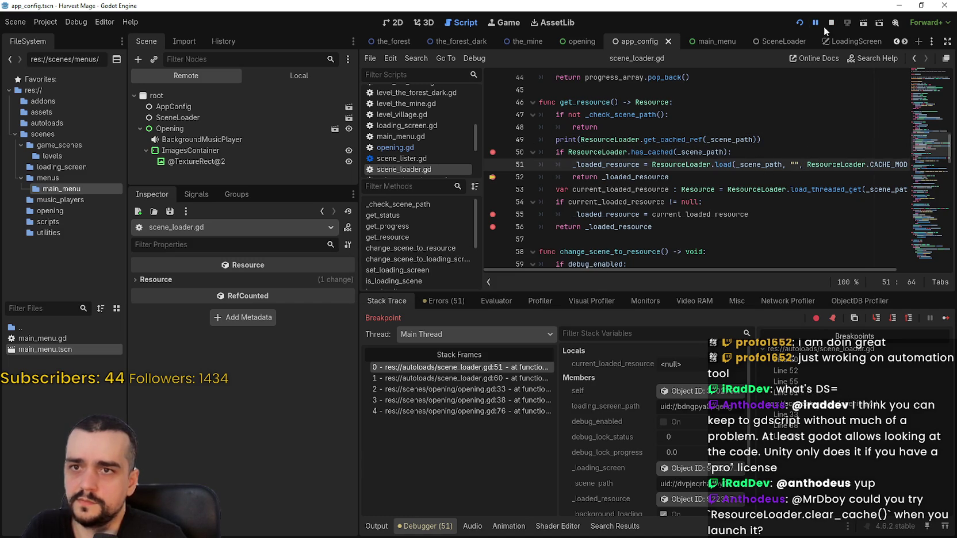
left_click(801, 23)
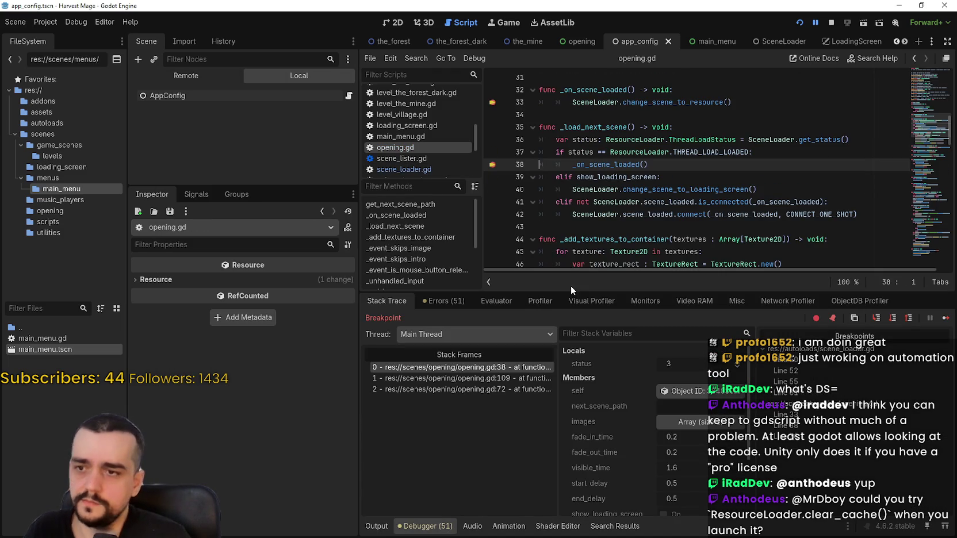
left_click(946, 318)
left_click(945, 319)
left_click(946, 319)
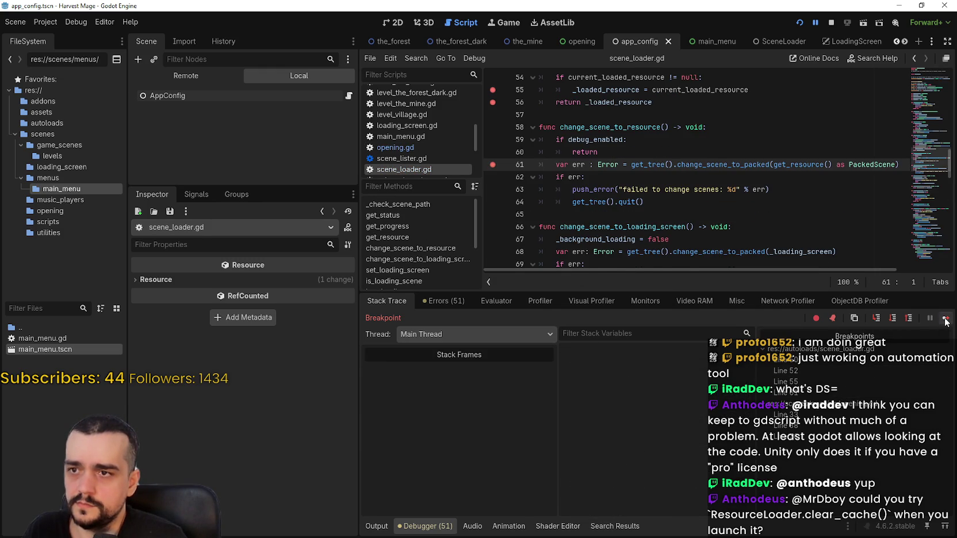
left_click(384, 531)
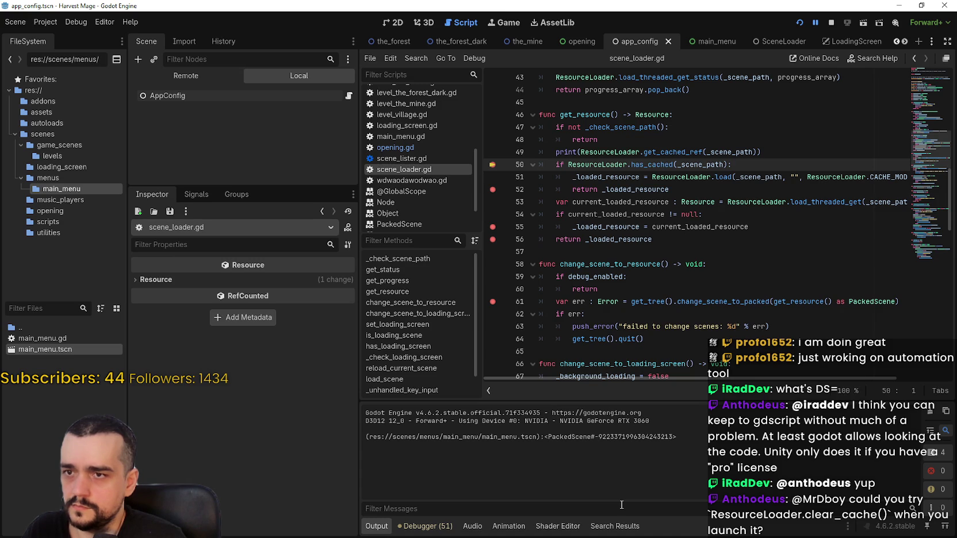
Review the new print line and the get_resource function in scene_loader.gd
mouse_move(805, 152)
left_mouse_down()
mouse_move(683, 144)
mouse_move(555, 152)
left_mouse_up()
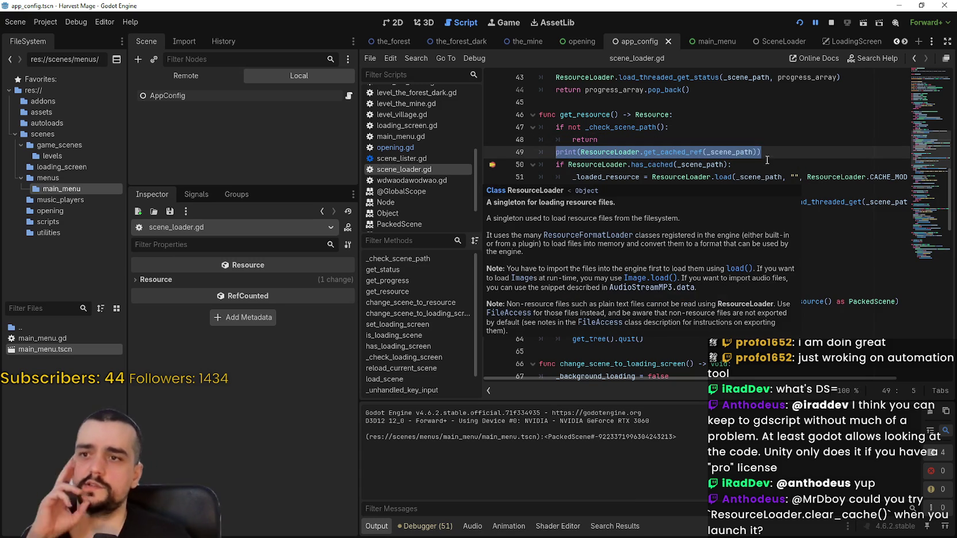
scroll(717, 198, "up", 2)
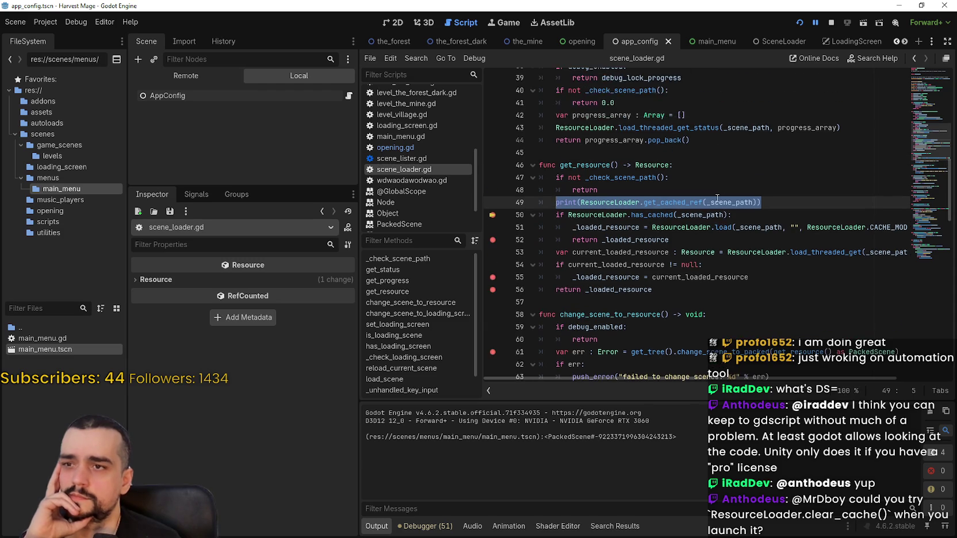
scroll(718, 198, "up", 2)
left_click(732, 178)
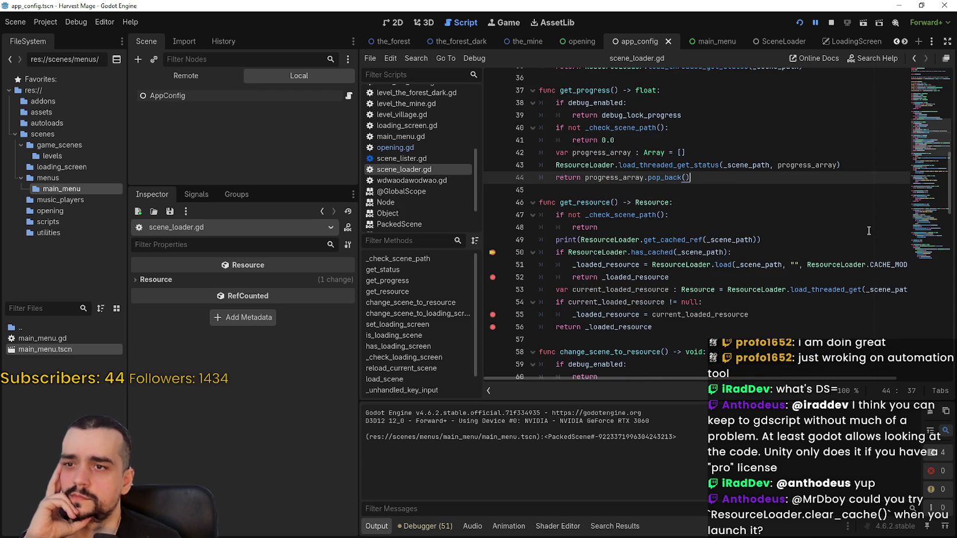
scroll(869, 230, "up", 3)
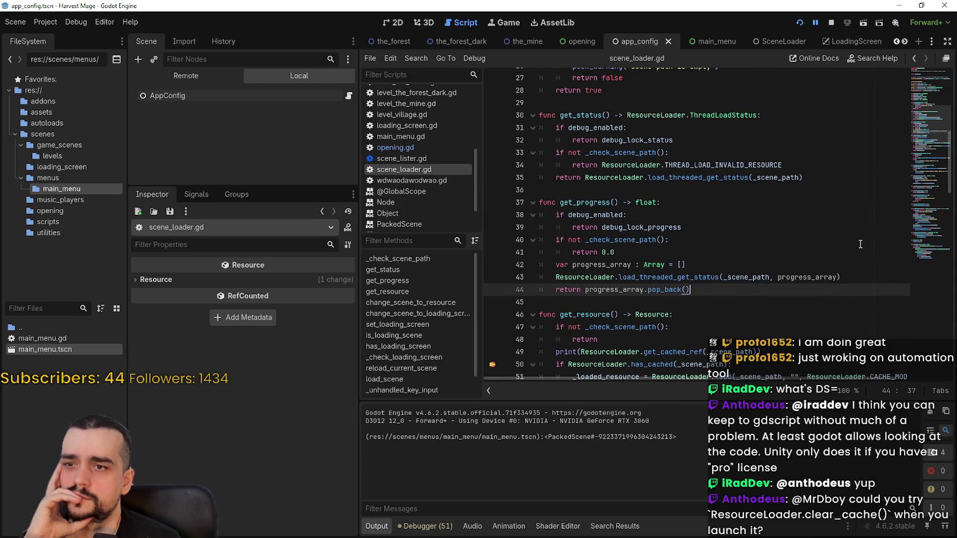
scroll(823, 222, "up", 3)
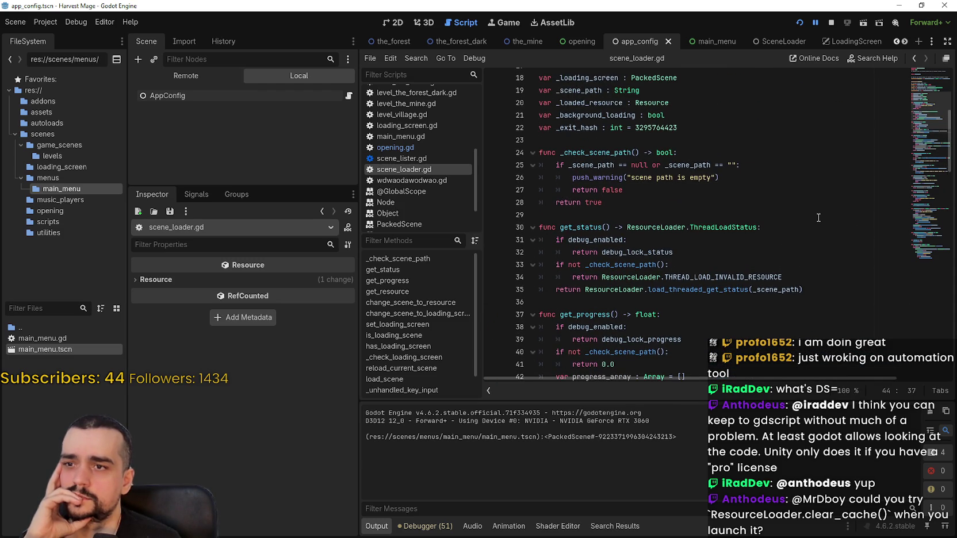
scroll(817, 217, "up", 3)
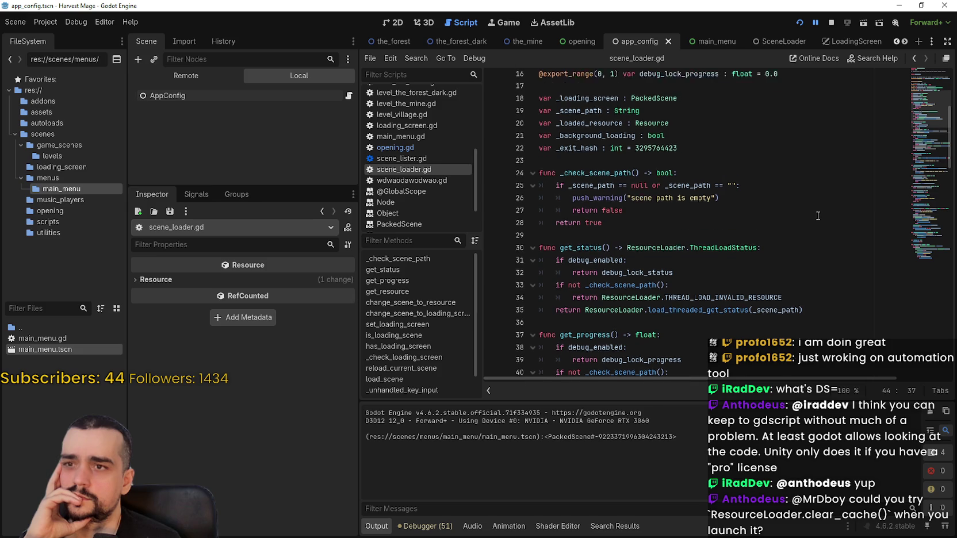
scroll(817, 214, "down", 13)
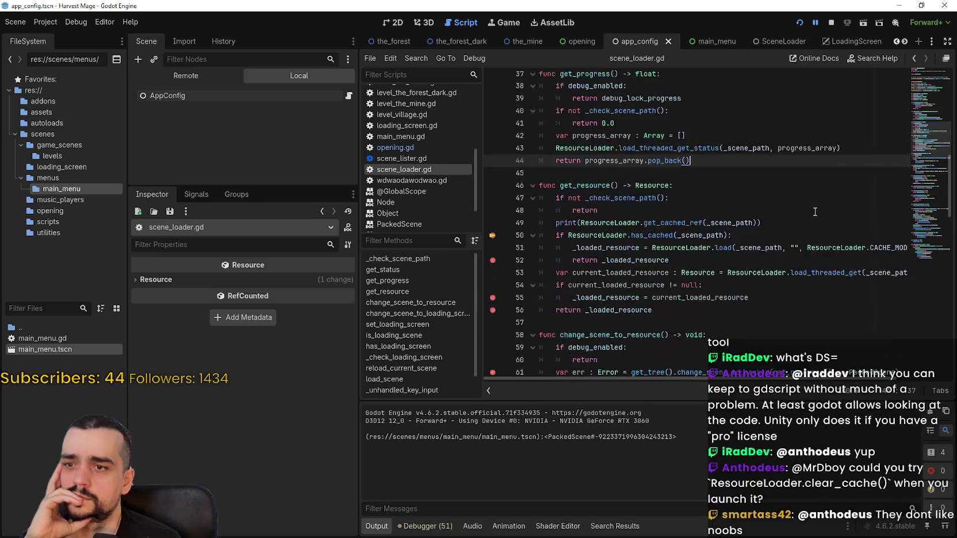
scroll(810, 208, "down", 2)
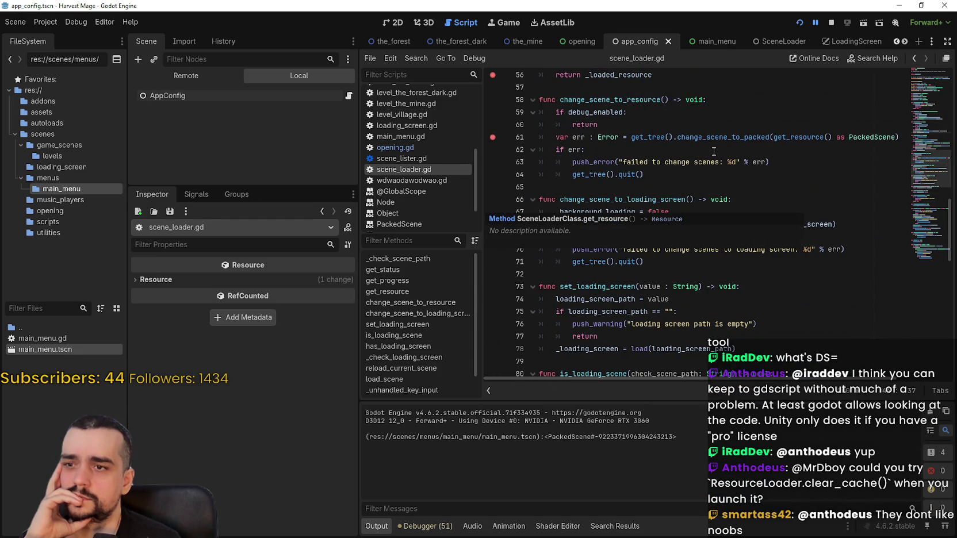
scroll(713, 154, "down", 3)
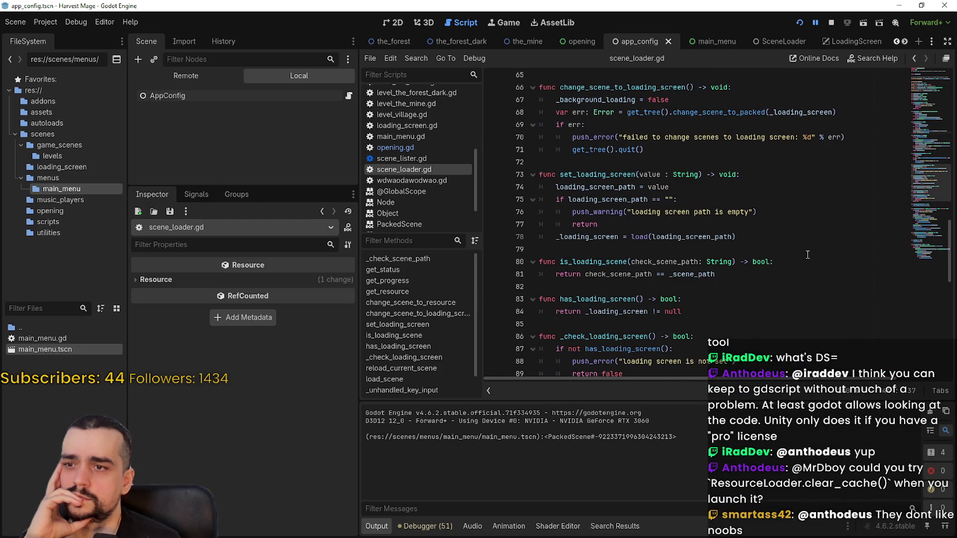
scroll(808, 254, "down", 2)
scroll(809, 272, "down", 2)
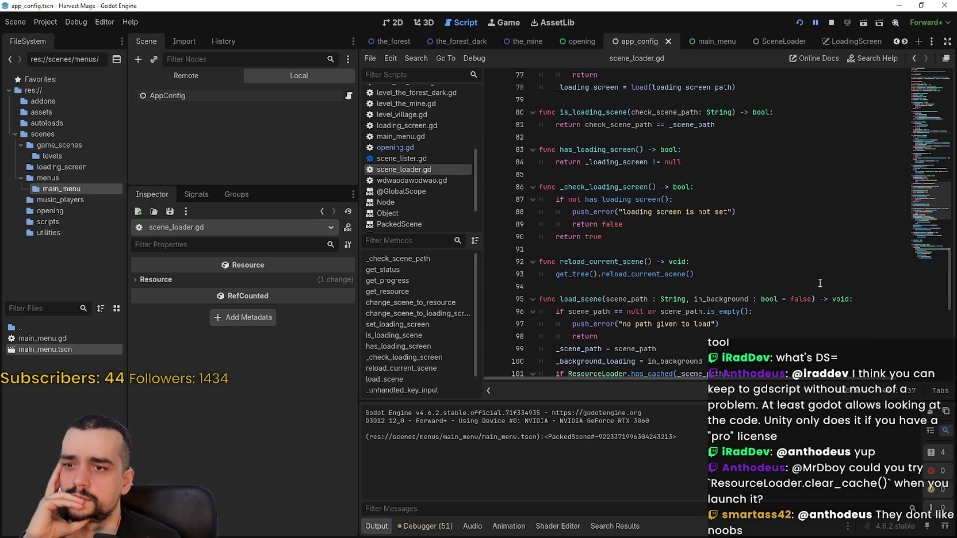
scroll(820, 284, "down", 2)
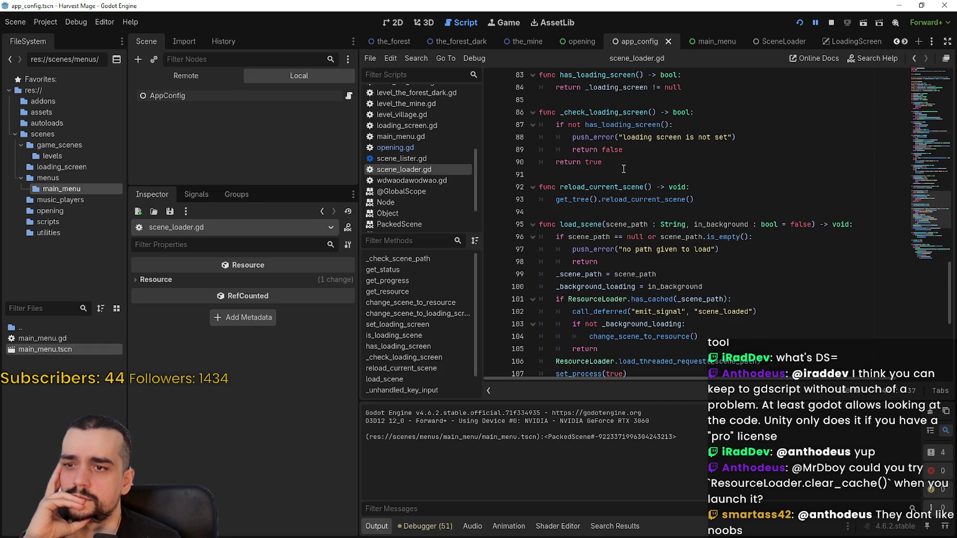
scroll(624, 169, "down", 2)
Review load_scene's load_threaded_request call, then minimize the editor to bring up the running game
left_click(773, 260)
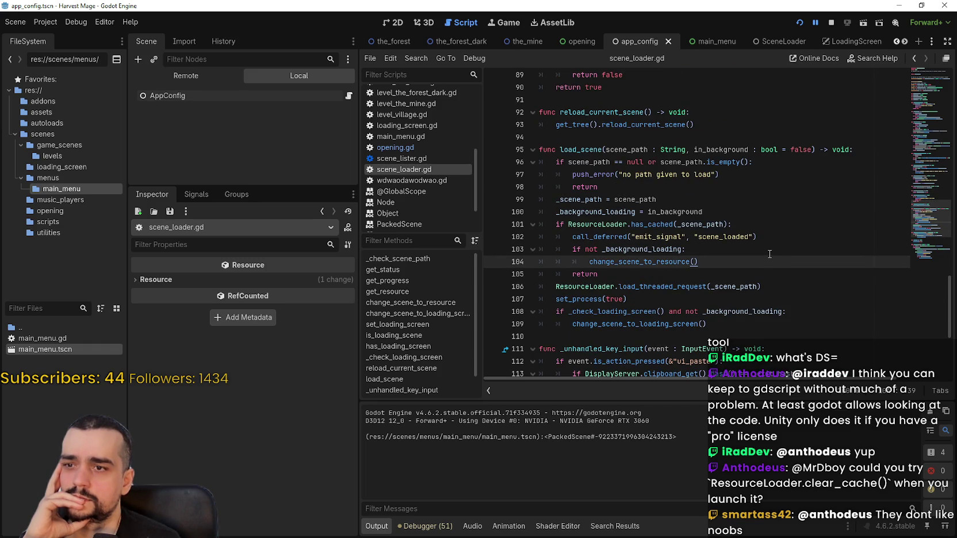
scroll(770, 254, "down", 3)
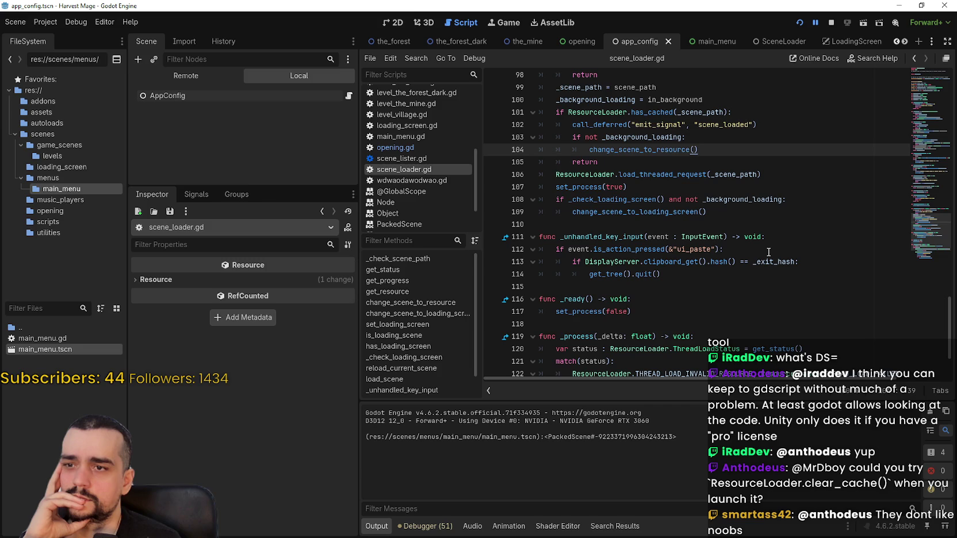
double_click(680, 174)
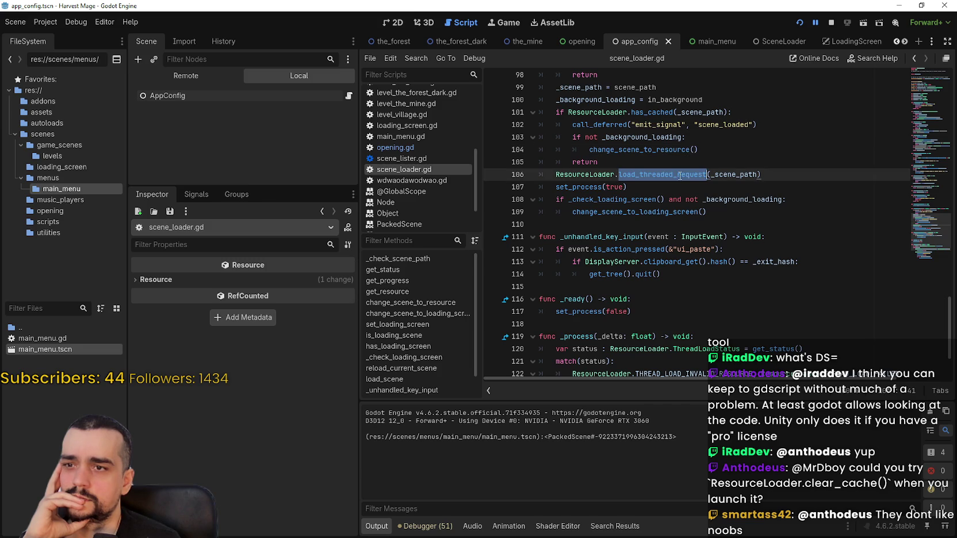
scroll(681, 175, "down", 1)
scroll(680, 178, "down", 1)
left_click(823, 260)
scroll(818, 254, "down", 1)
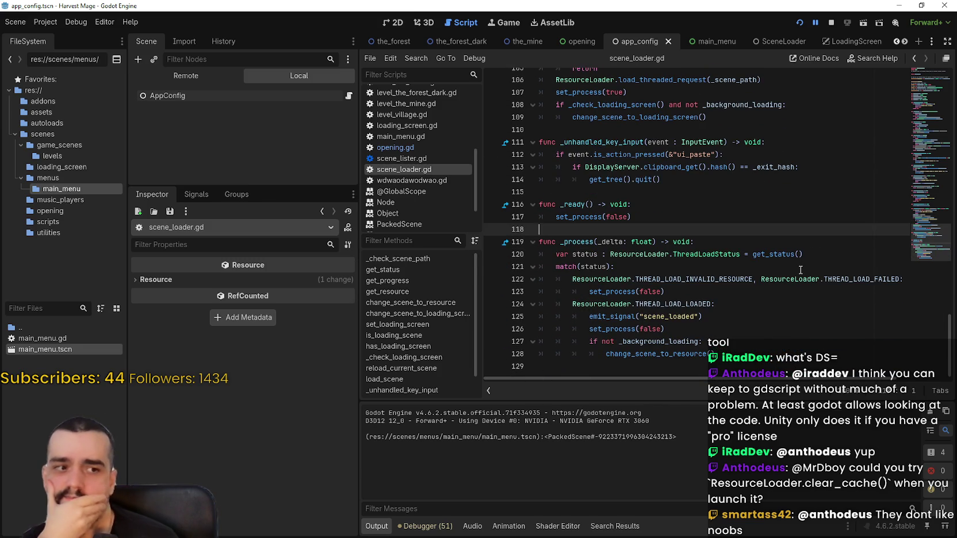
scroll(794, 275, "up", 3)
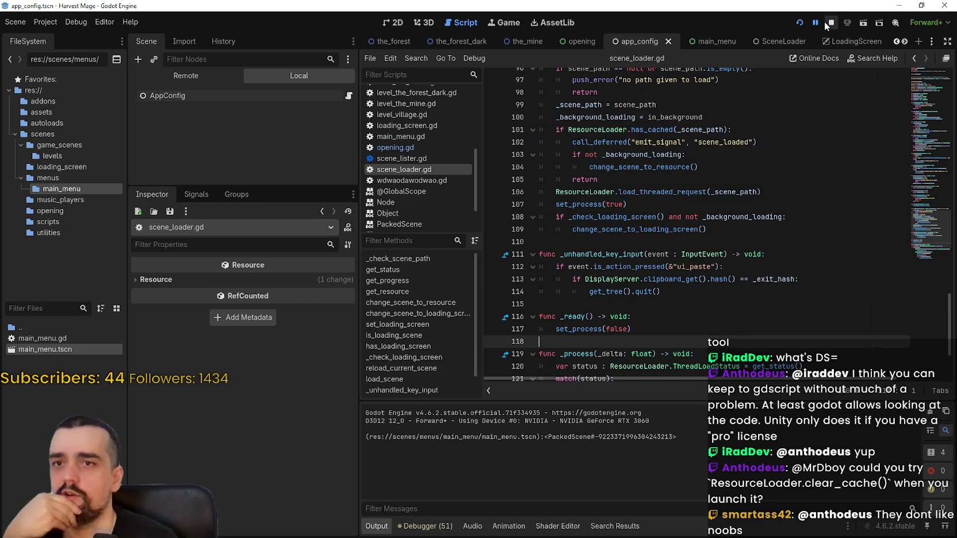
left_click(899, 6)
left_click(613, 319)
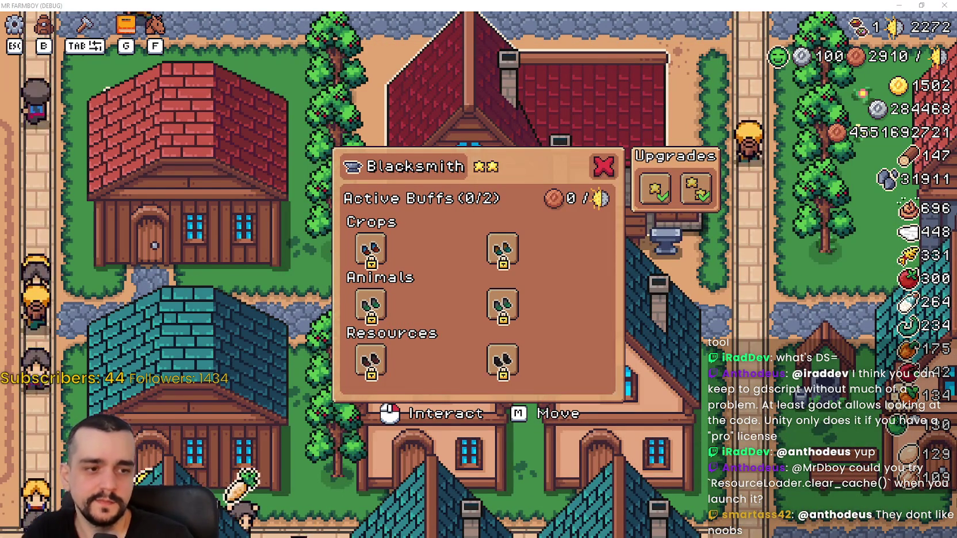
Leave the game's Blacksmith panel and return to the editor with unique_building_upgrade_button.tscn open
key("alt+Tab")
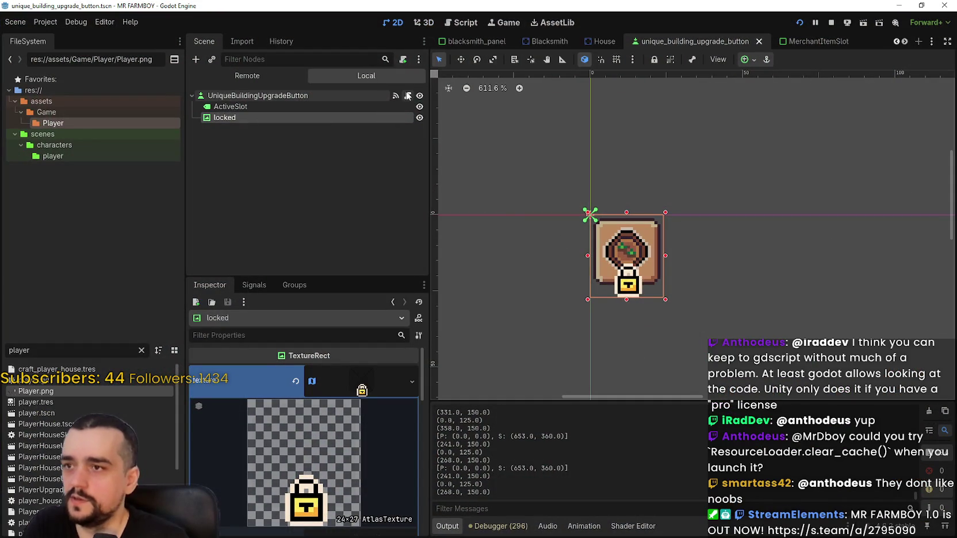
Open unique_buildings_upgrade_slot.gd and scroll to line 1 to review its exported and onready variables
left_click(408, 96)
left_click(740, 202)
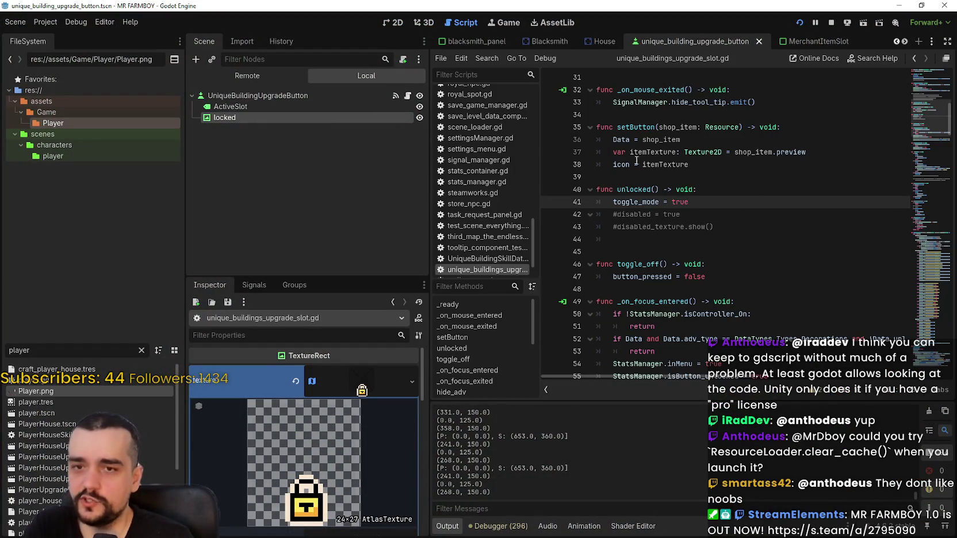
left_click(928, 84)
left_click_drag(928, 84, 928, 69)
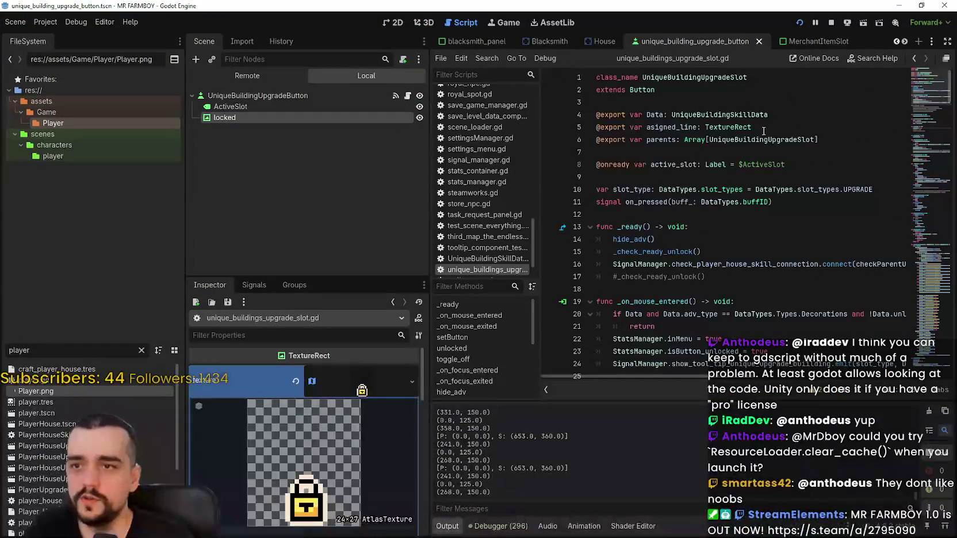
left_click(760, 151)
left_click(840, 163)
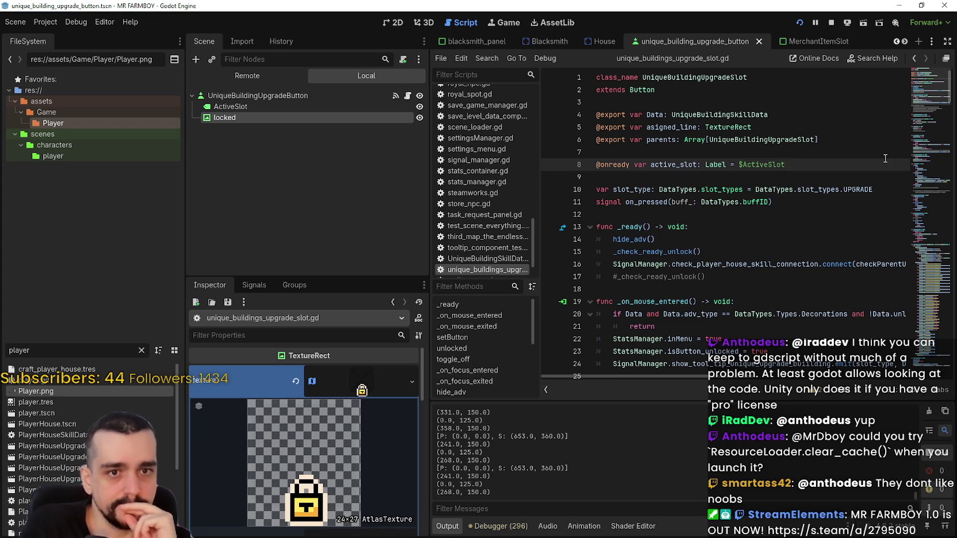
left_click(690, 155)
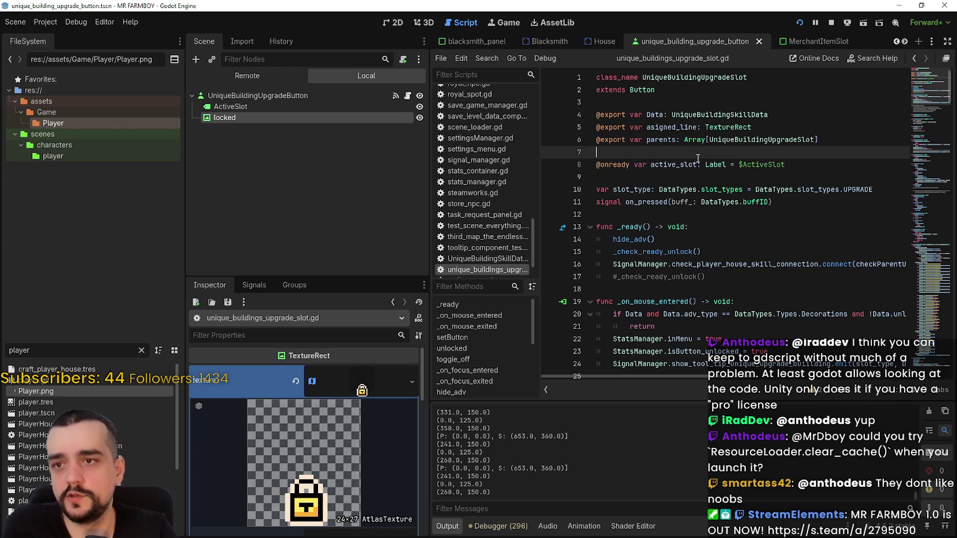
Collapse the lock Texture preview in the Inspector and move the caret among script lines 9–13
left_click(357, 384)
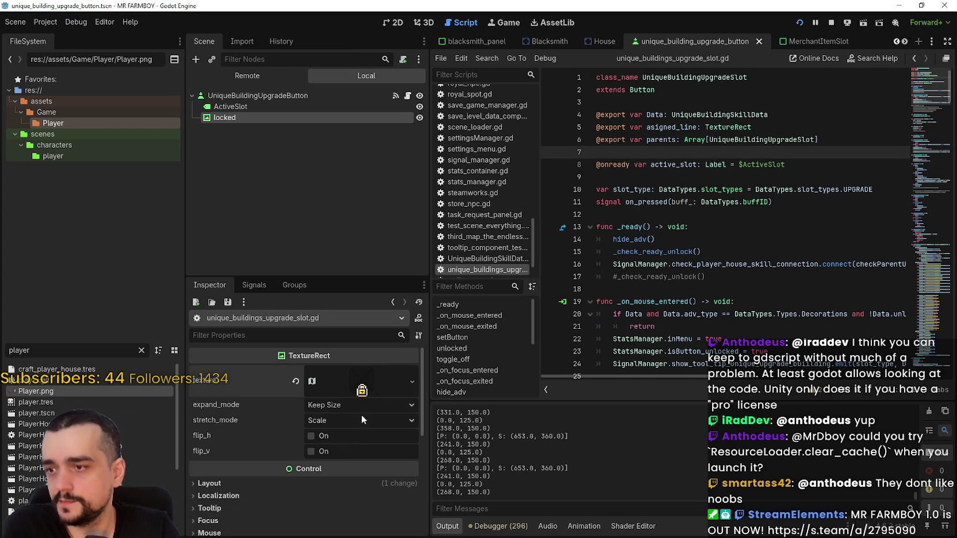
left_click(691, 177)
left_click(661, 153)
left_click(641, 179)
left_click(759, 214)
left_click(731, 166)
left_click(711, 227)
left_click(699, 202)
left_click(693, 214)
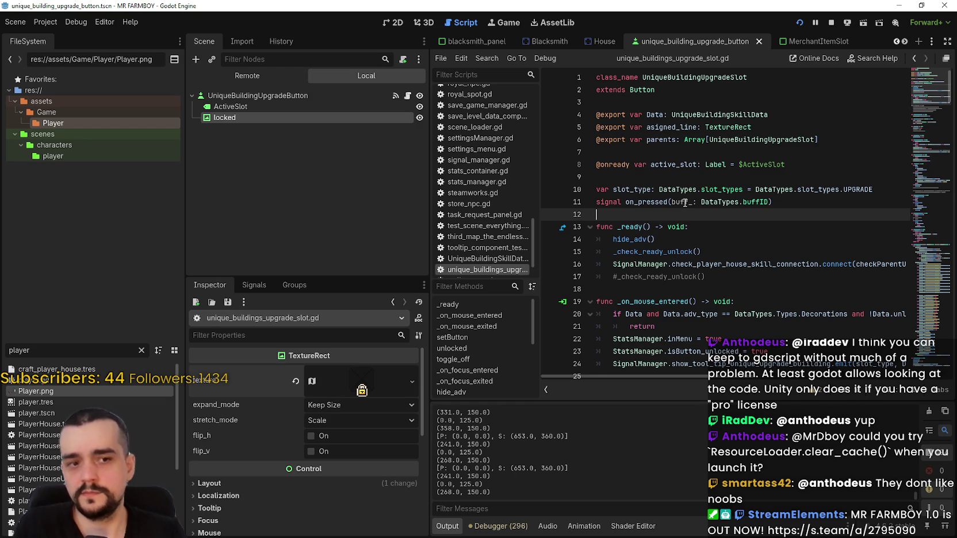
Reposition the caret among the empty lines 7–9 of unique_buildings_upgrade_slot.gd
left_click(644, 191)
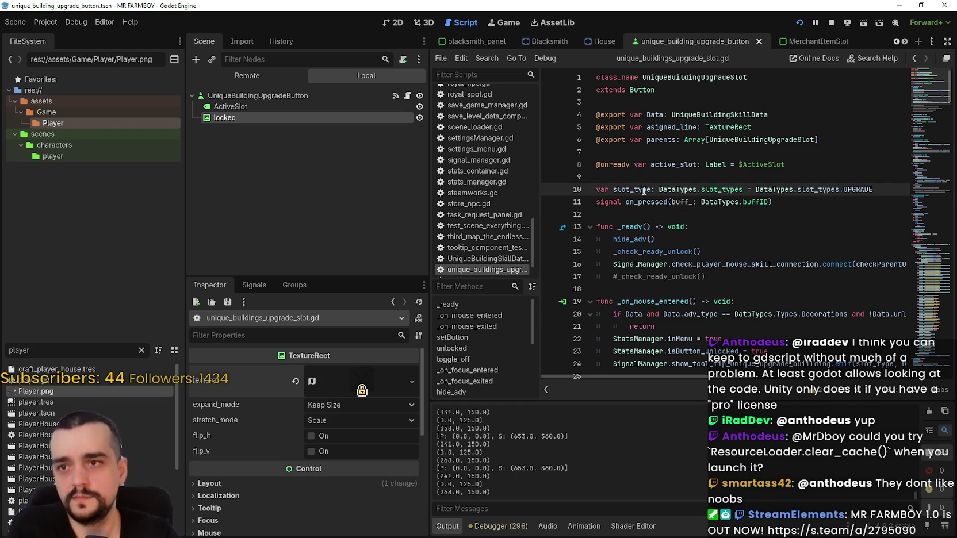
left_click(642, 173)
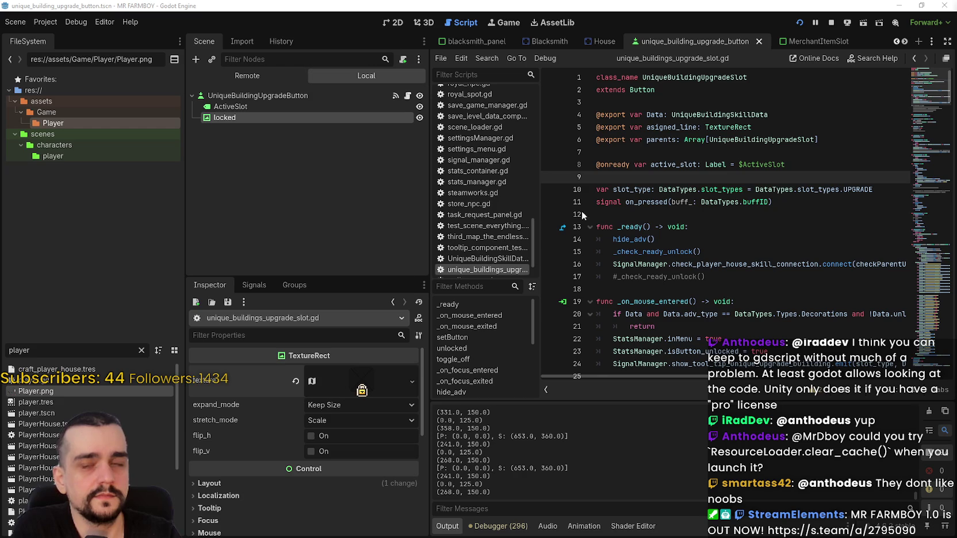
left_click(645, 163)
left_click(640, 177)
left_click(648, 152)
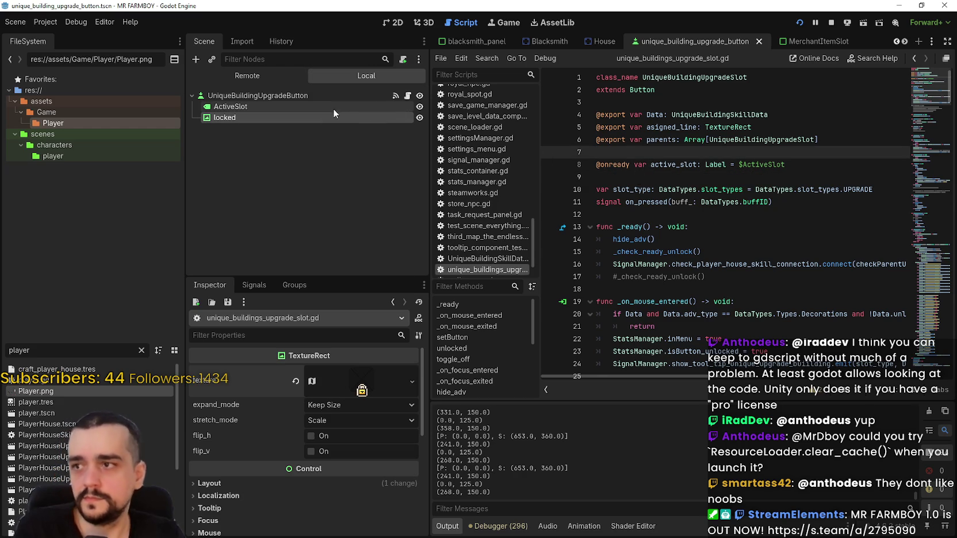
left_click(631, 173)
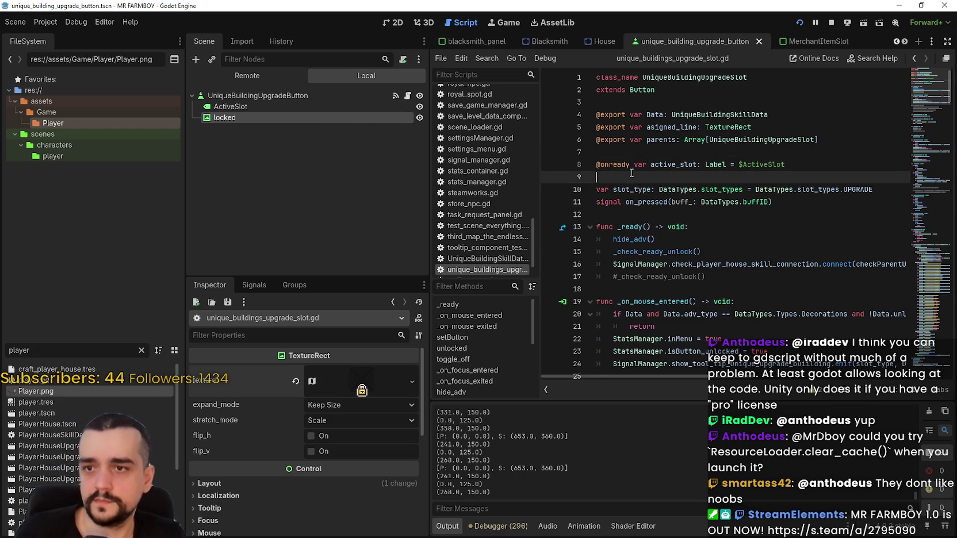
key("Return")
key("Return")
left_click(622, 176)
mouse_move(543, 174)
left_mouse_down()
mouse_move(707, 184)
mouse_move(692, 188)
left_mouse_up()
type("@onready var locked: TextureRect = $Locked")
double_click(668, 182)
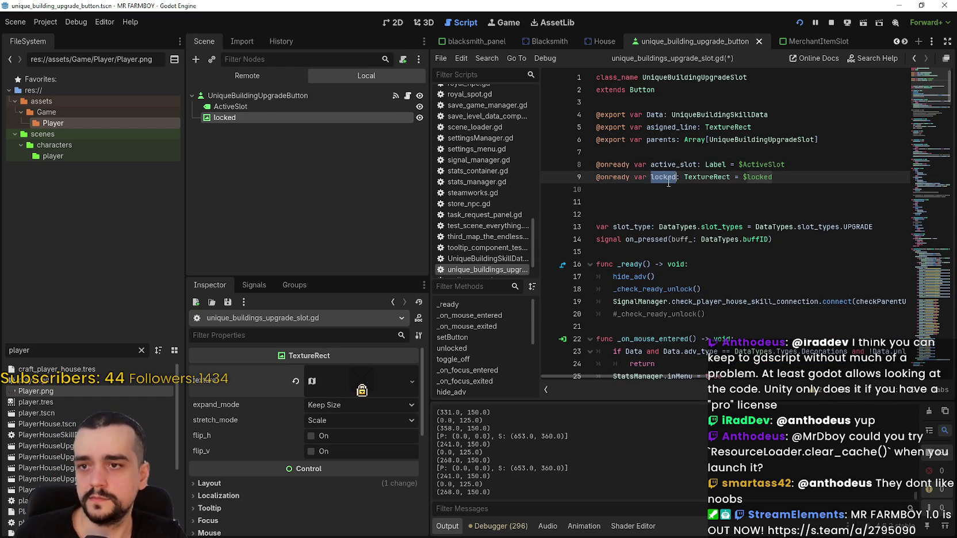
left_click(696, 197)
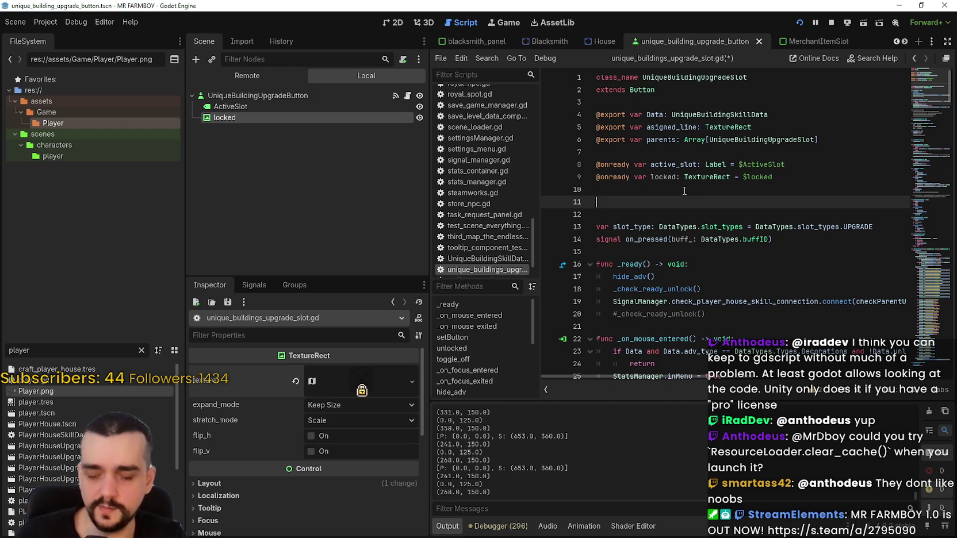
Look up unlocked() via _check_ready_unlock, add locked.hide() after toggle_mode, and save
scroll(684, 191, "down", 3)
left_click(700, 189)
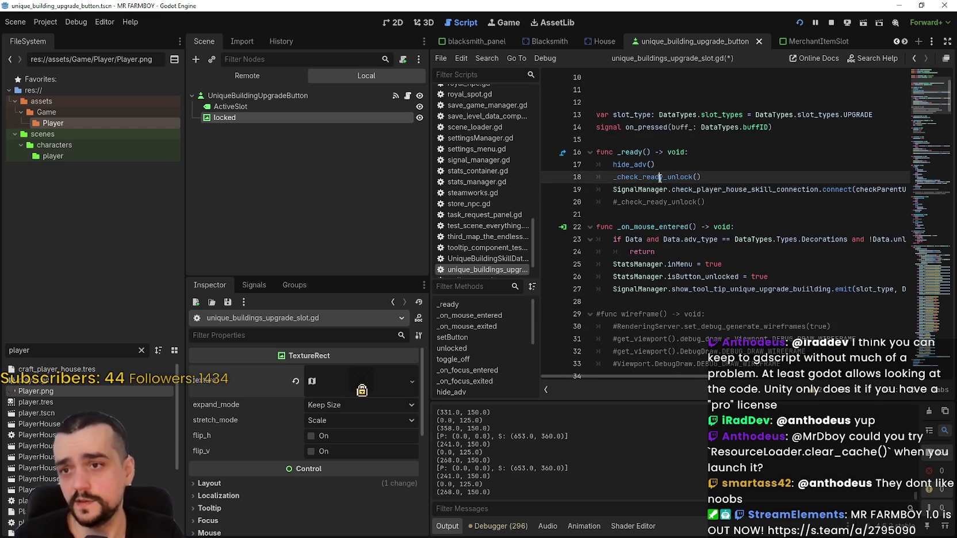
right_click(656, 181)
left_click(696, 337)
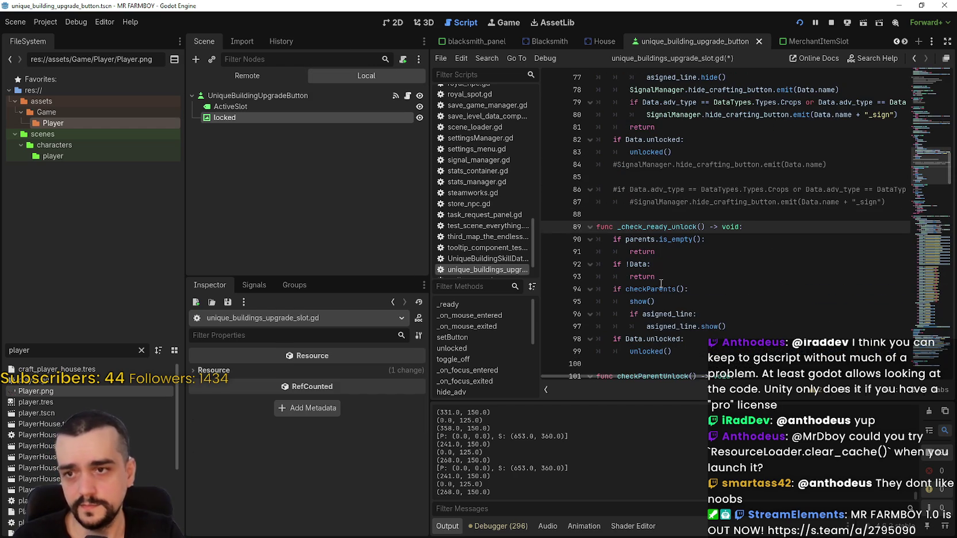
scroll(658, 270, "down", 2)
right_click(656, 278)
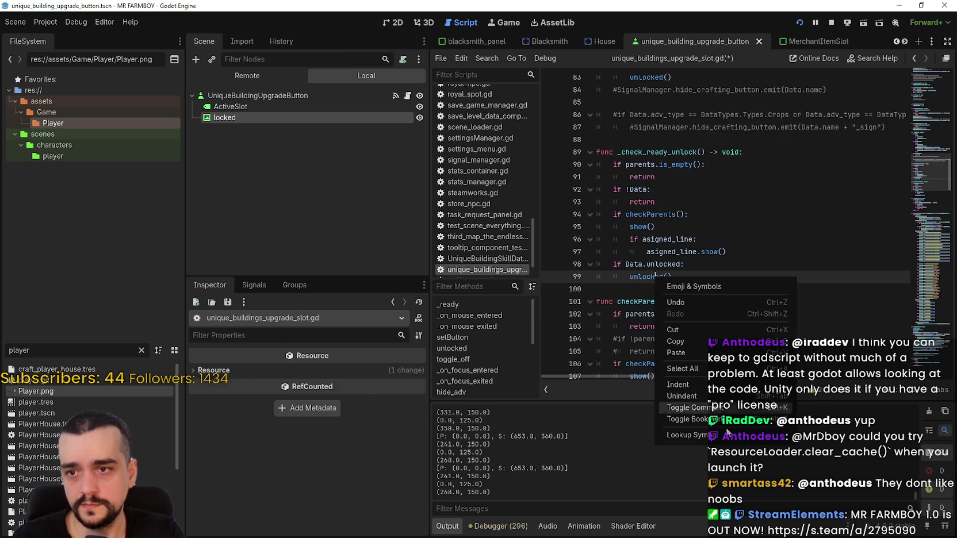
left_click(719, 438)
left_click(716, 240)
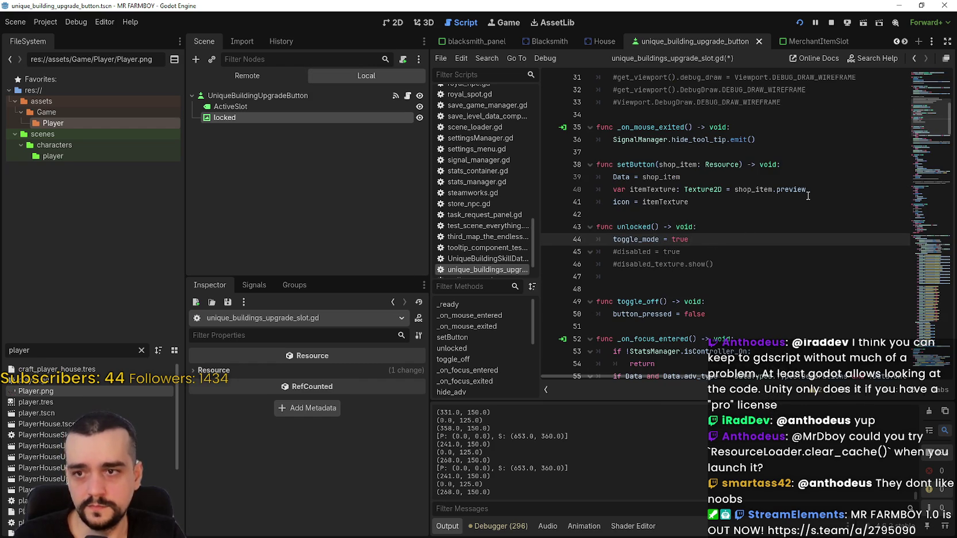
key("Return")
type("locked.")
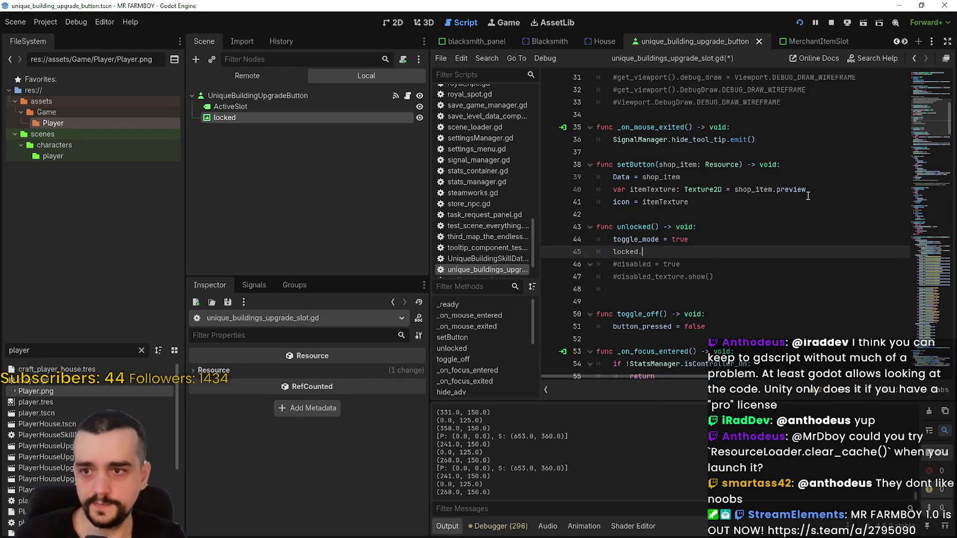
type("hid")
key("Return")
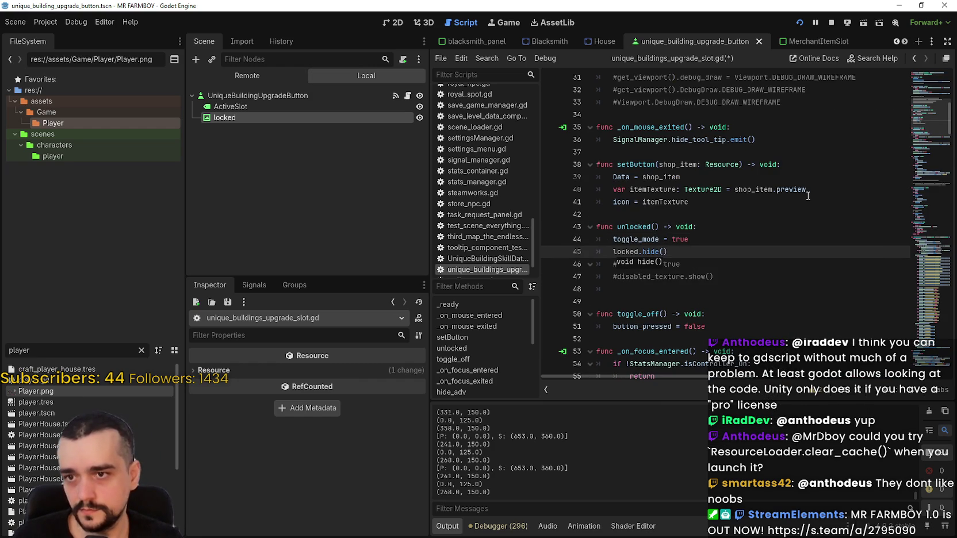
key("ctrl+s")
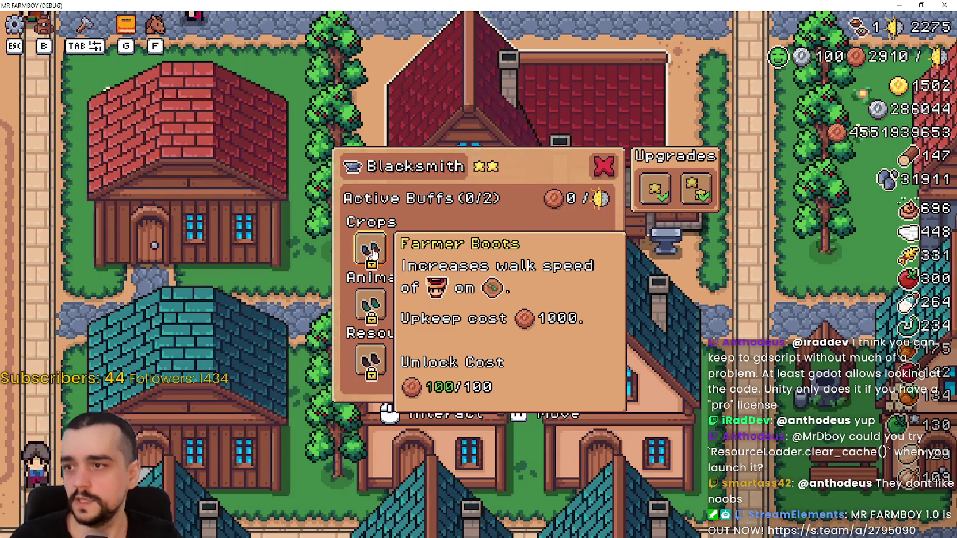
Trigger the slot unlock, hitting the null-value error on locked.hide(), then stop and rerun the game
left_click(371, 251)
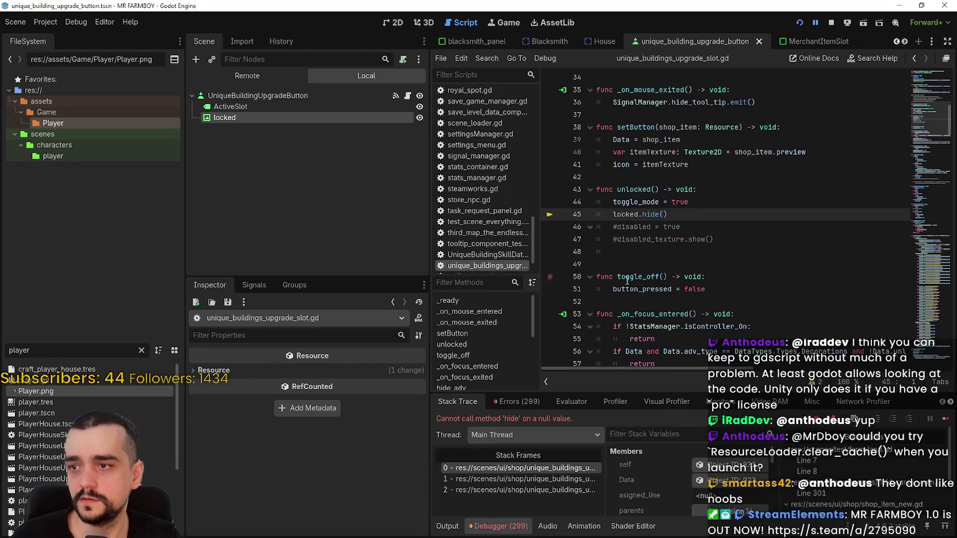
left_click(800, 21)
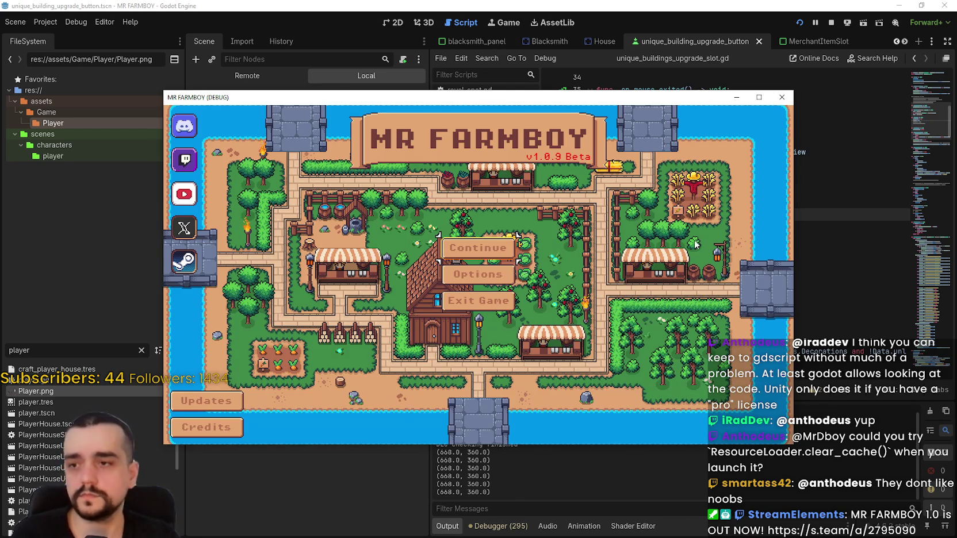
Continue from the title screen, maximize the game window, and load Save 1
left_click(472, 248)
key("super+Up")
left_click(453, 200)
left_click(412, 212)
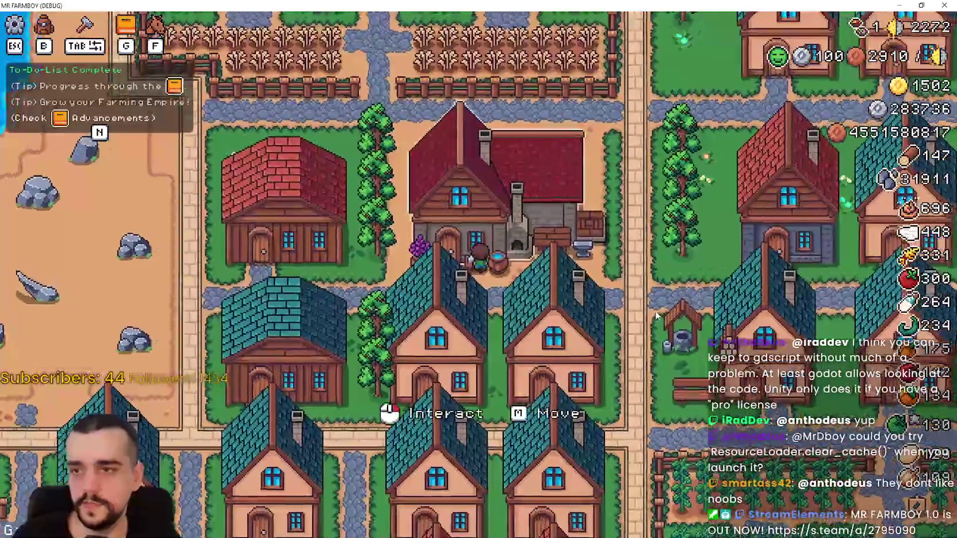
In the Blacksmith panel, unlock Farmer Boots and Gatherer Boots, then toggle Gatherer Boots off and on
left_click(611, 288)
mouse_move(370, 252)
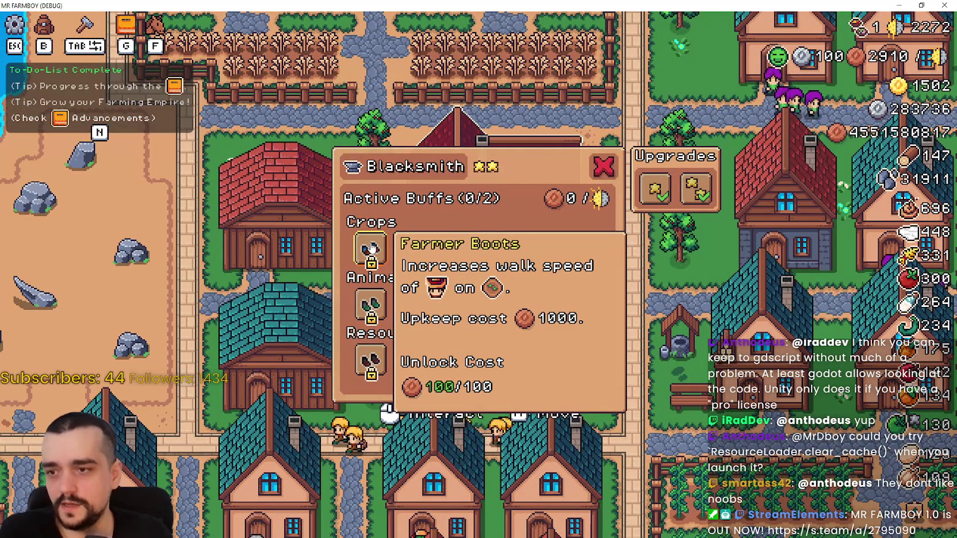
left_click(371, 249)
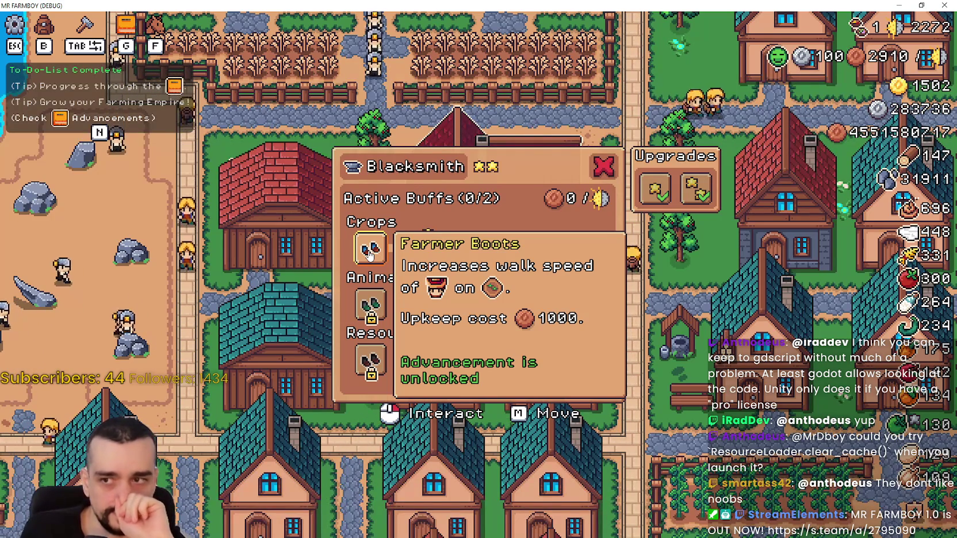
mouse_move(520, 261)
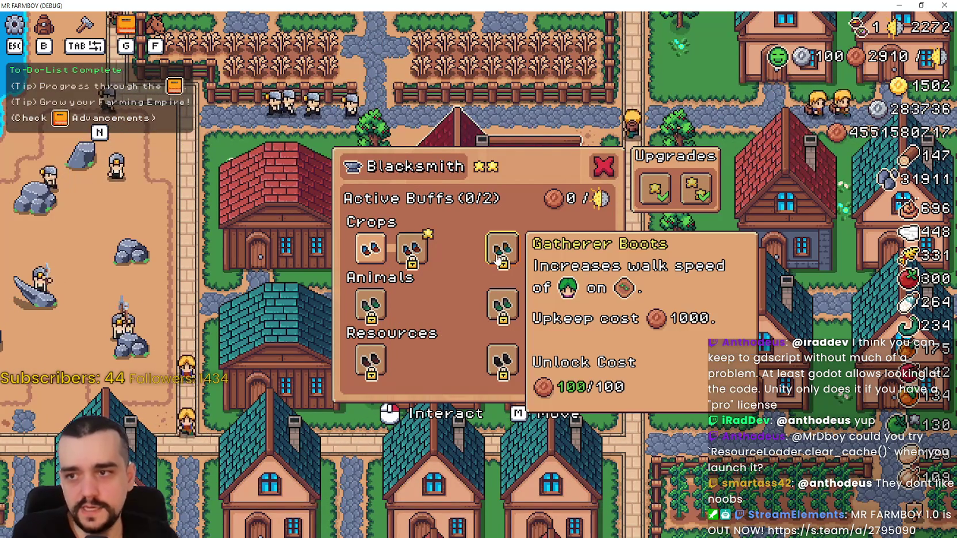
left_click(519, 259)
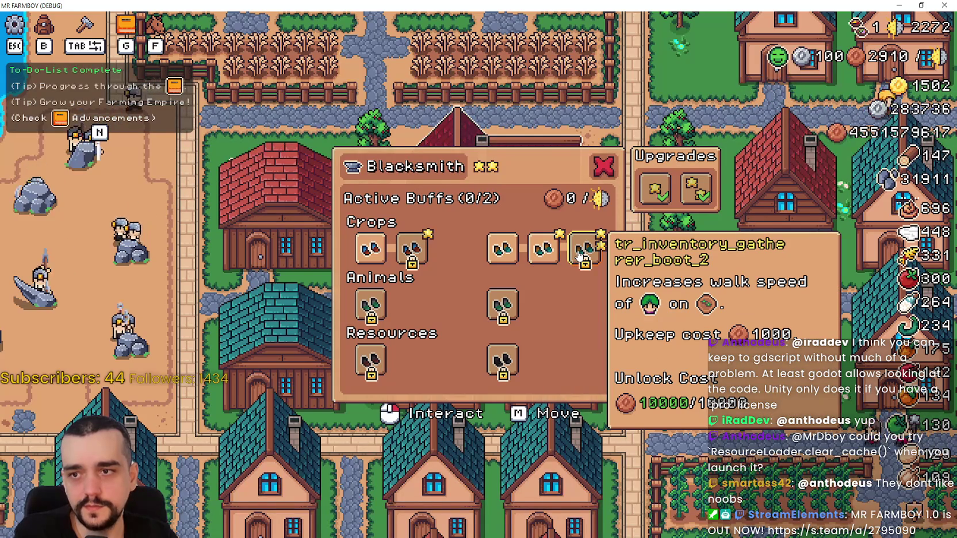
left_click(580, 256)
left_click(541, 253)
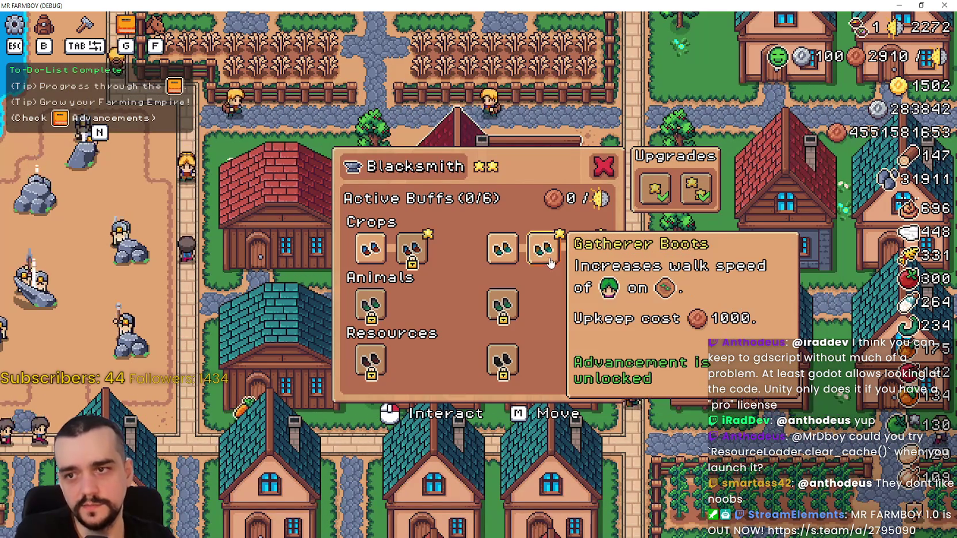
left_click(545, 258)
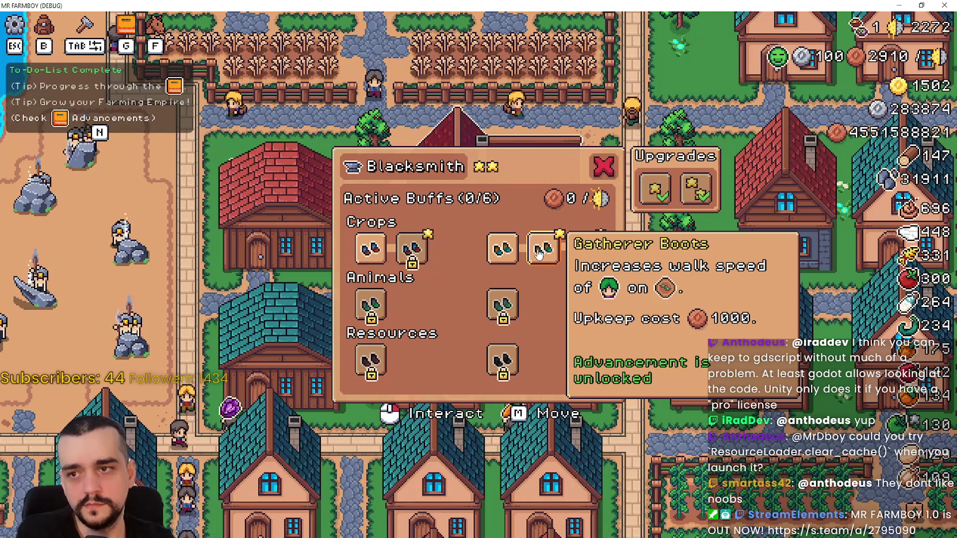
left_click(541, 254)
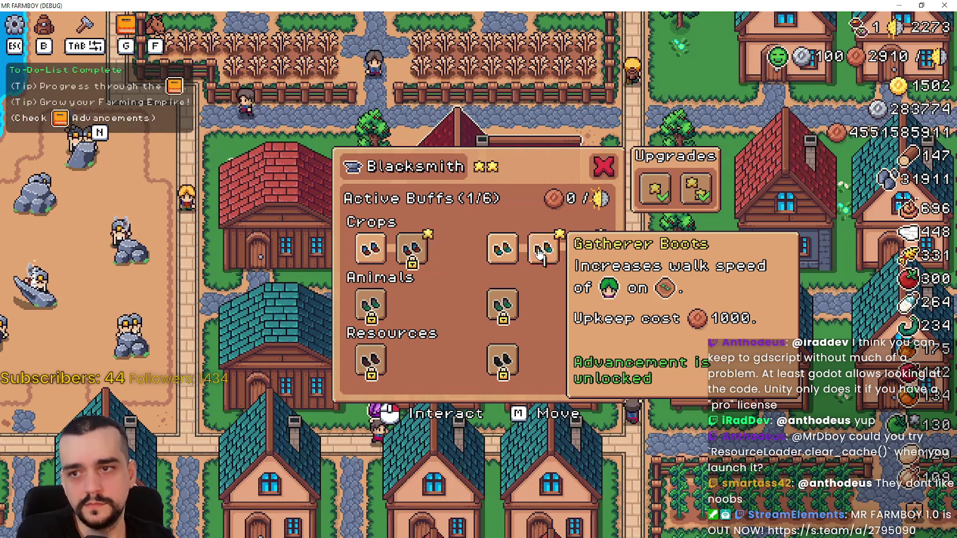